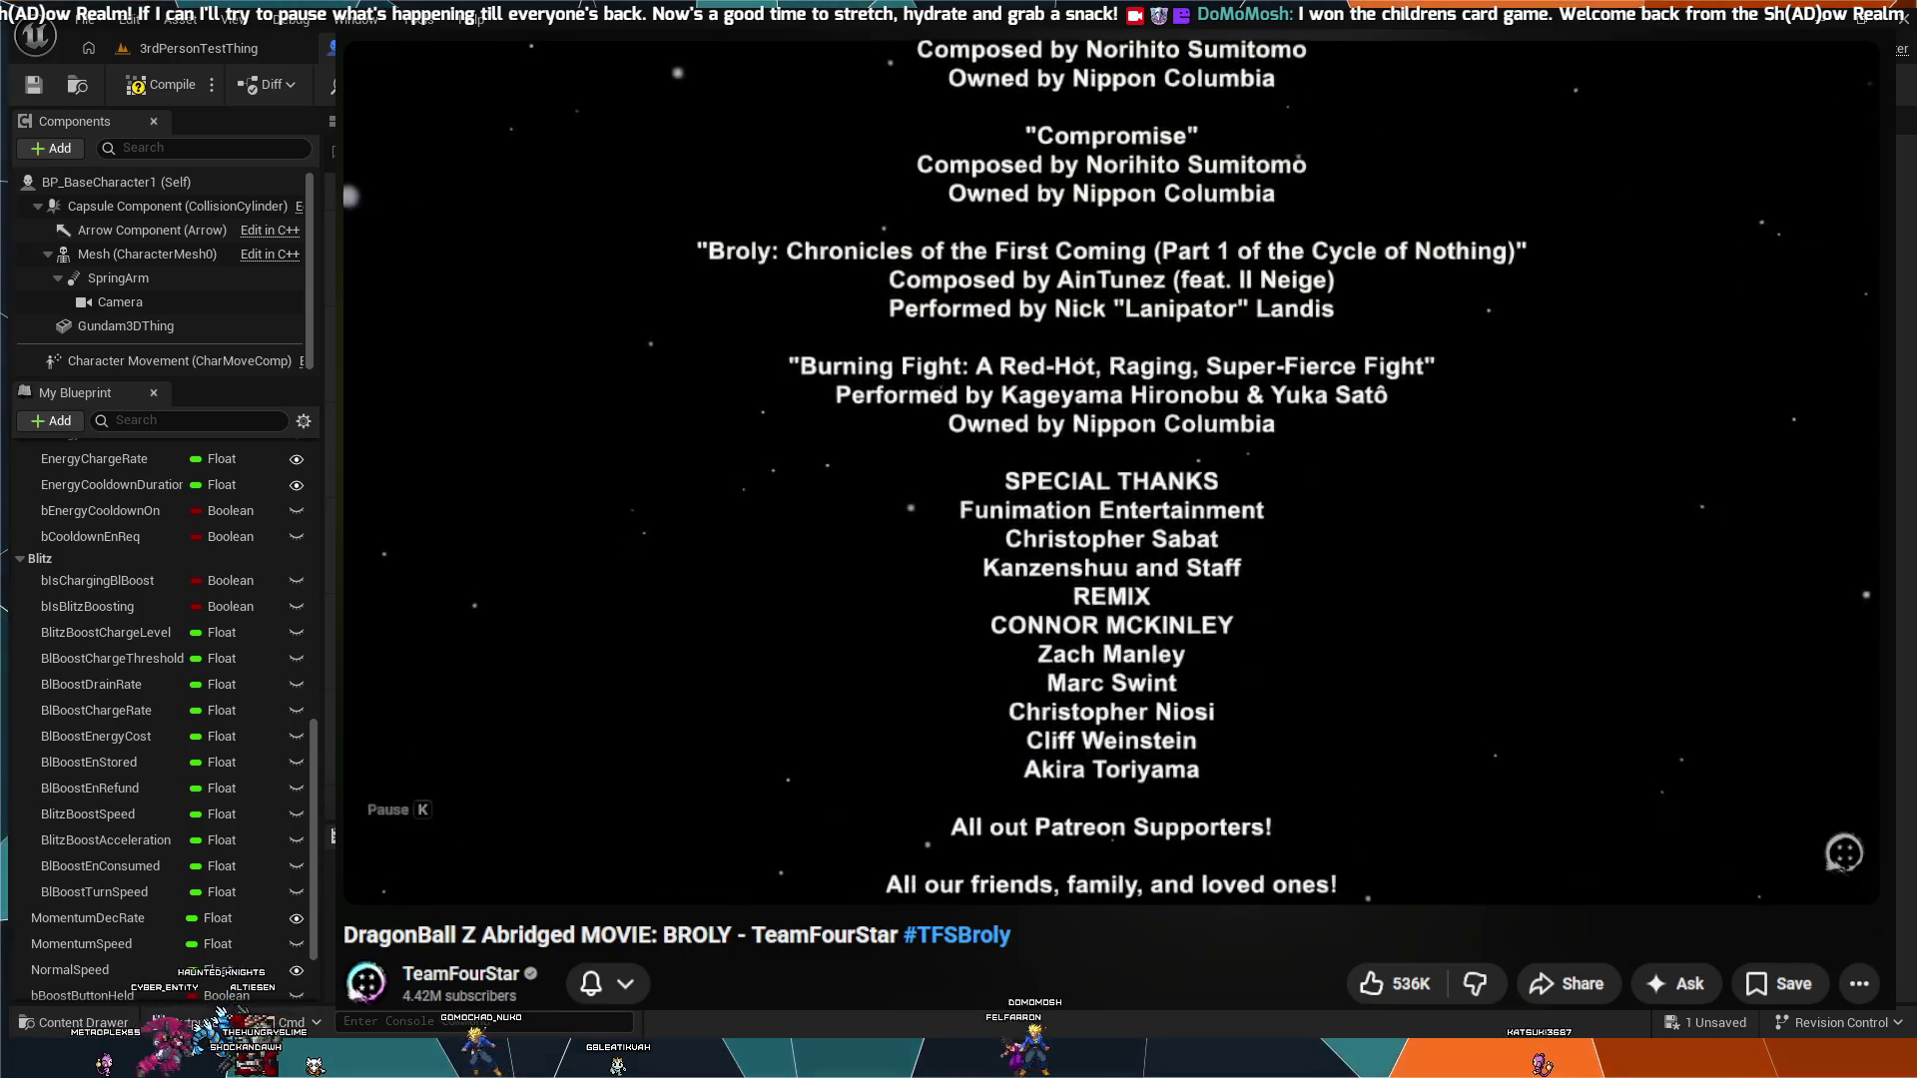
Step: Pause the Broly credits video and return to BP_BaseCharacter1's event graph
left_click(804, 660)
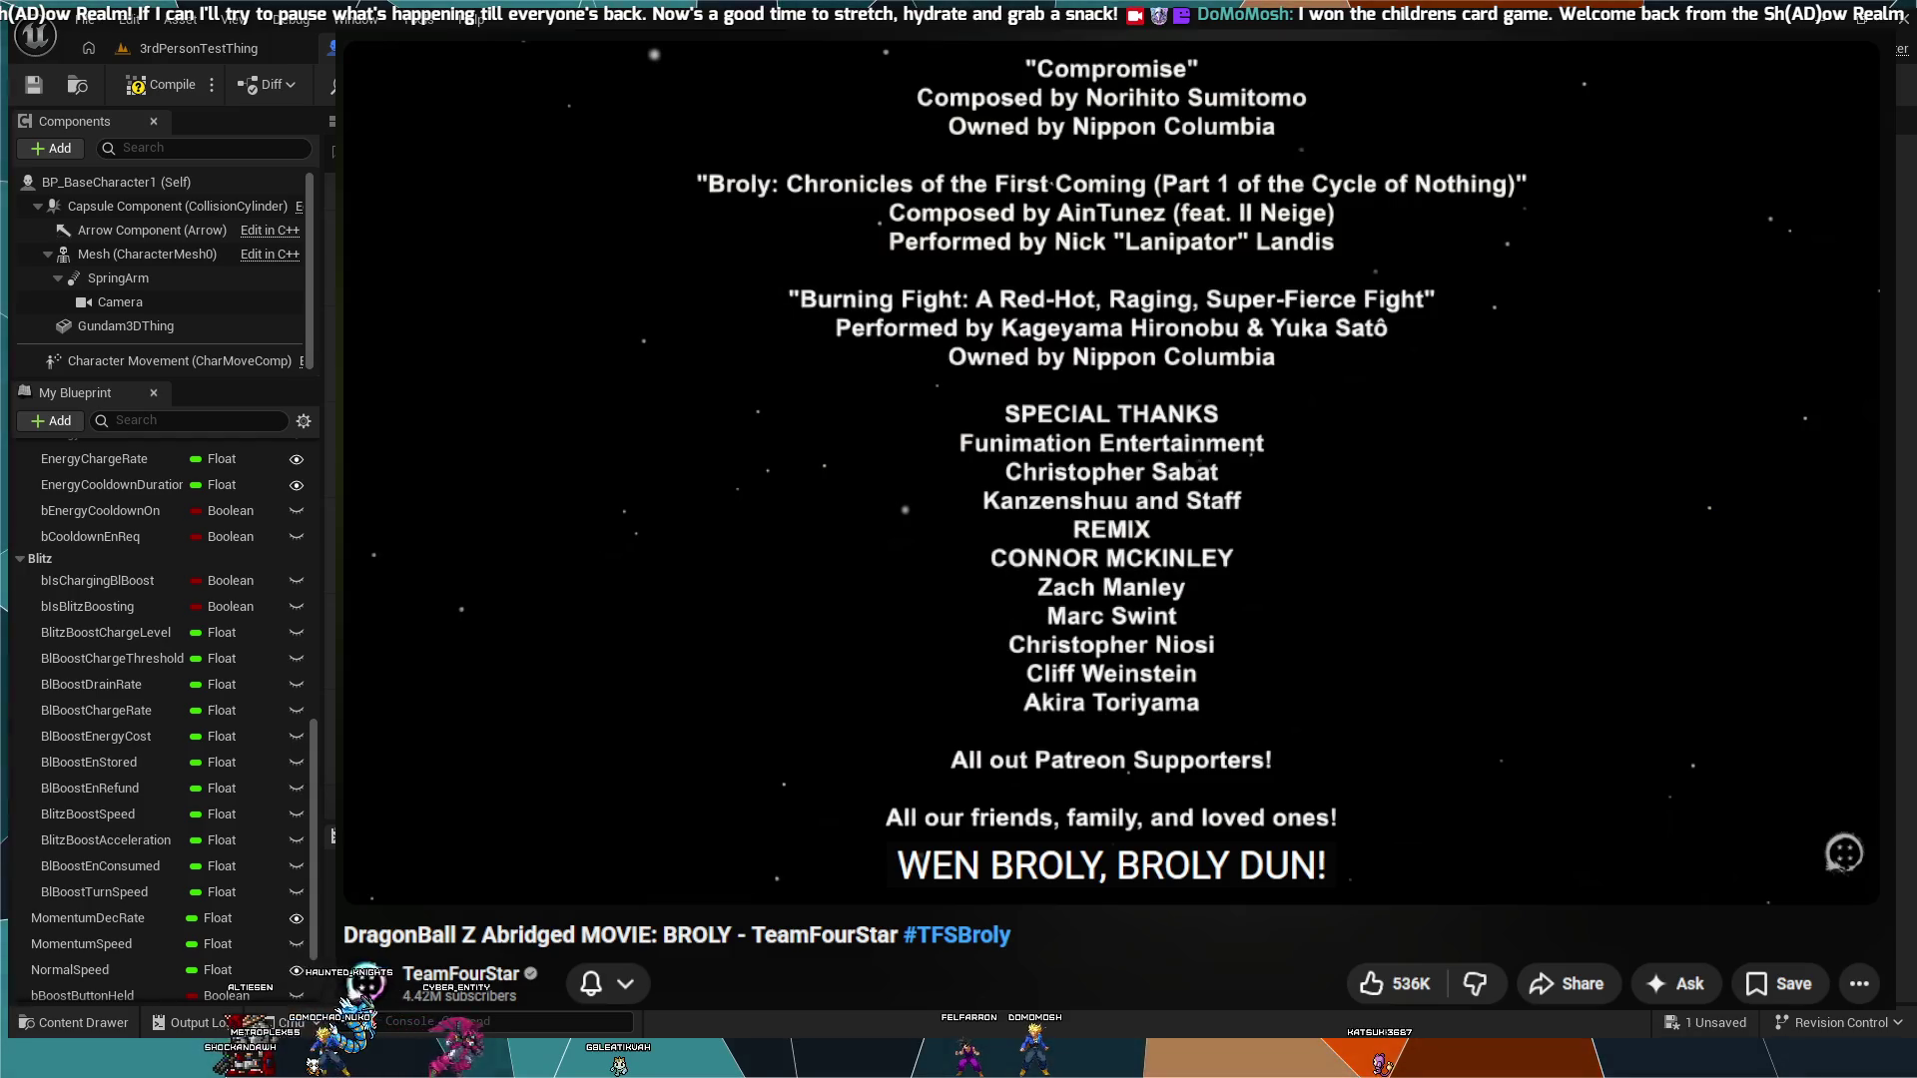
key("alt+Tab")
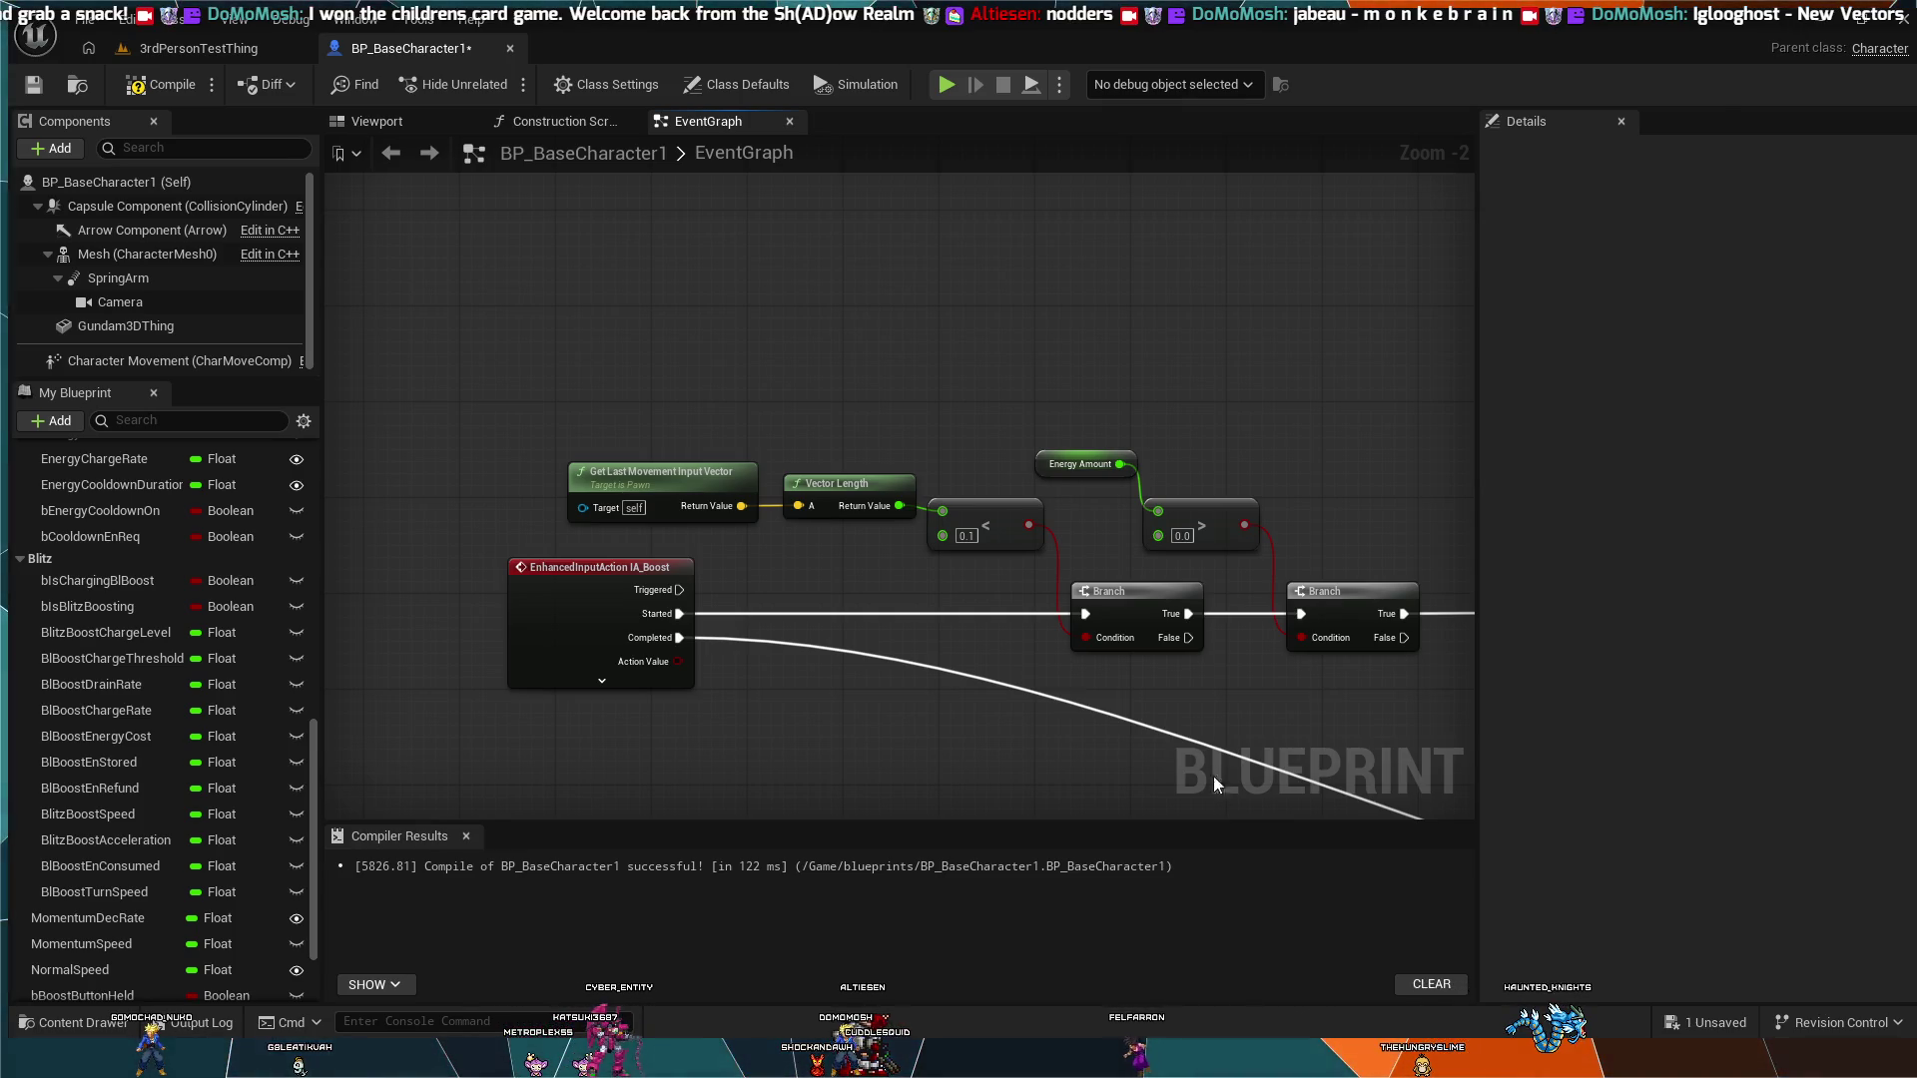
scroll(983, 282, "down", 3)
Step: Delete the nodes inside the Boost comment group
left_click_drag(995, 315, 921, 514)
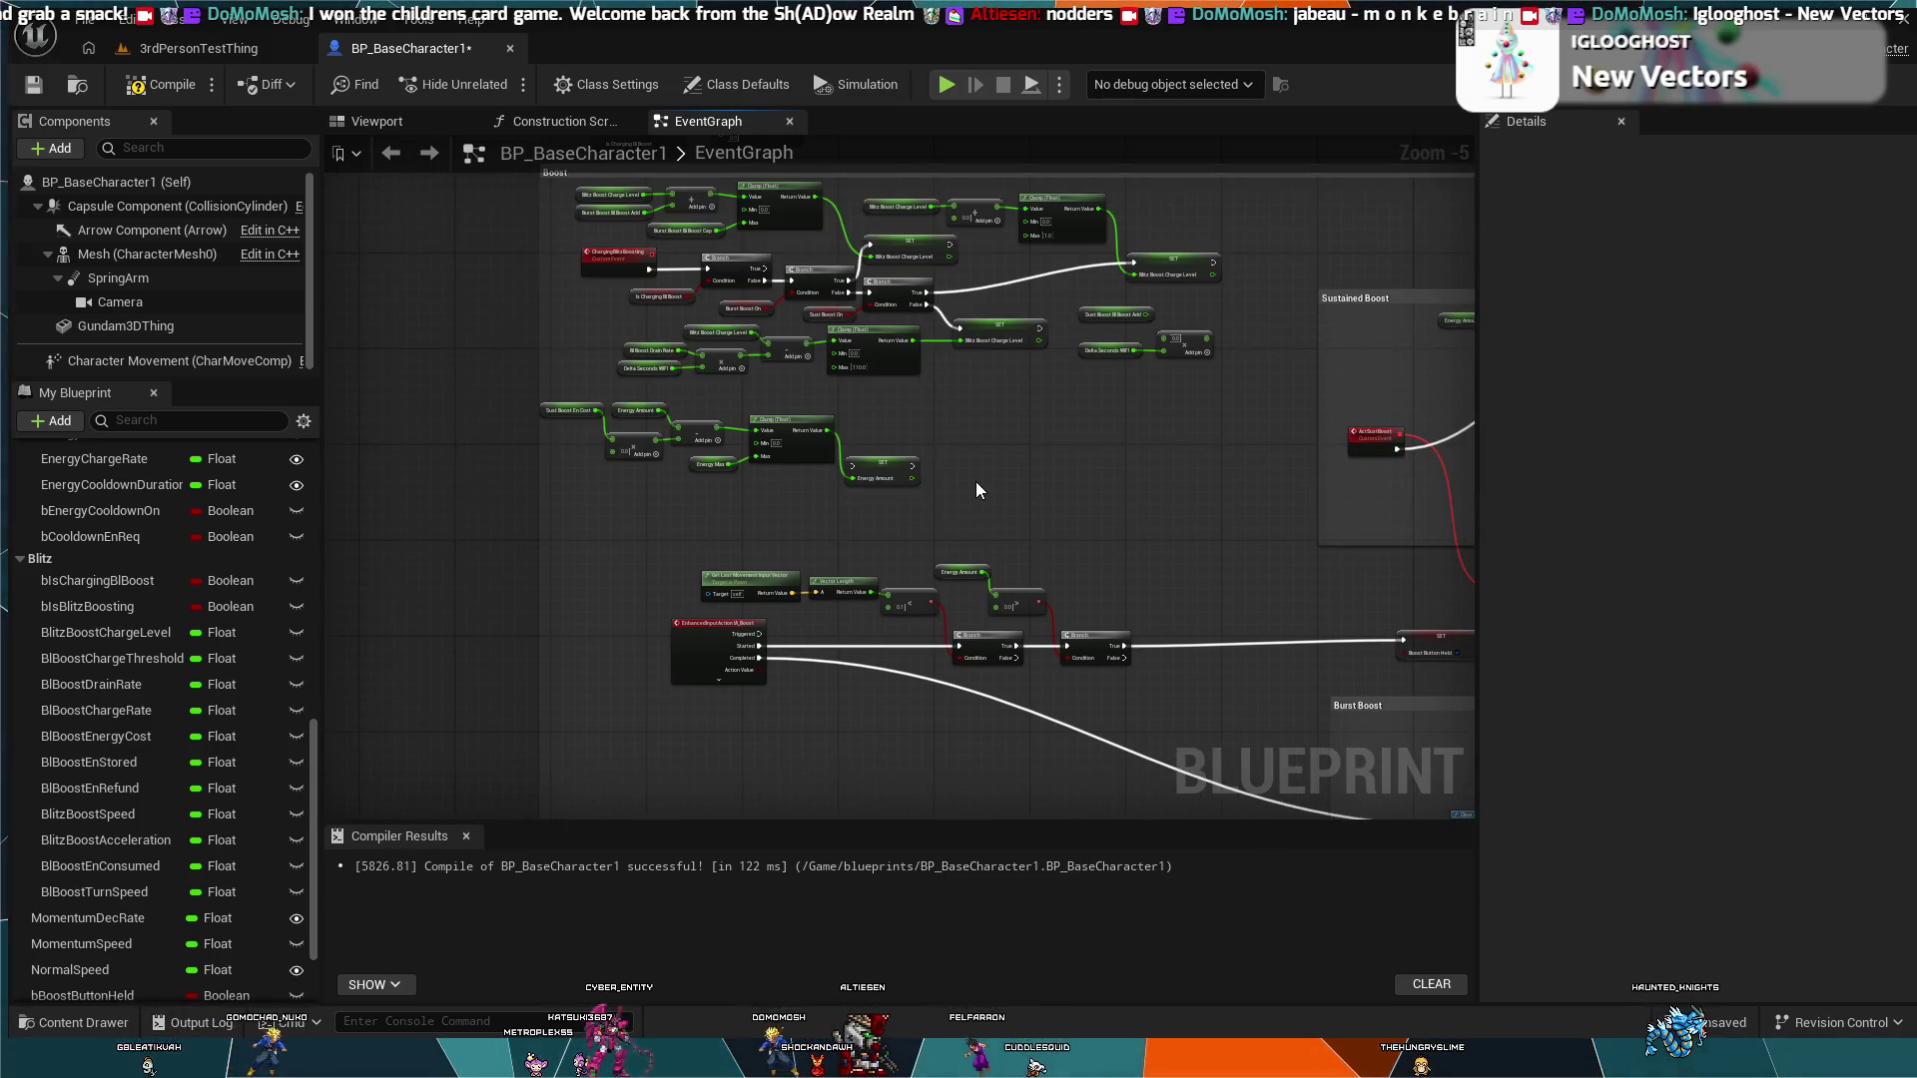
mouse_move(1040, 455)
left_mouse_down()
mouse_move(1139, 526)
mouse_move(1239, 663)
mouse_move(890, 505)
mouse_move(683, 443)
left_mouse_up()
scroll(1141, 526, "up", 1)
scroll(1238, 663, "down", 1)
scroll(703, 444, "down", 2)
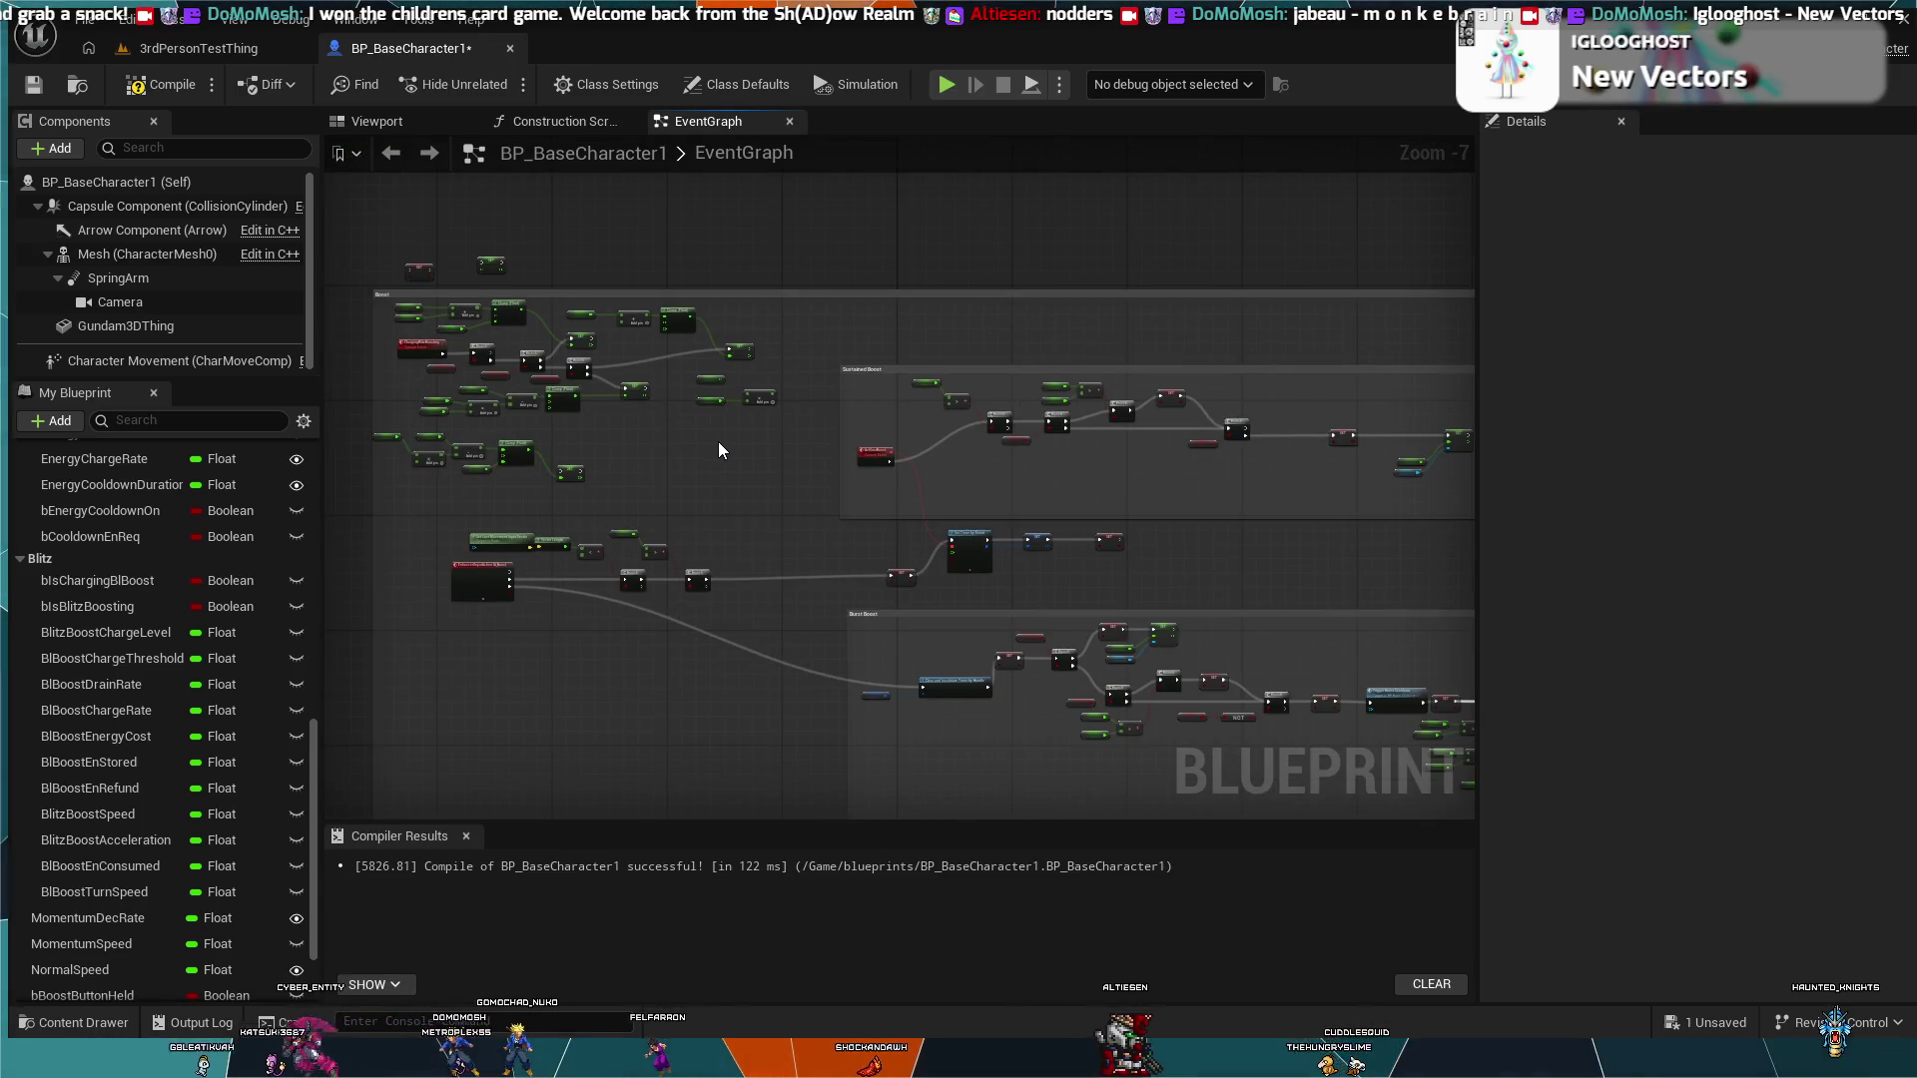
key("Delete")
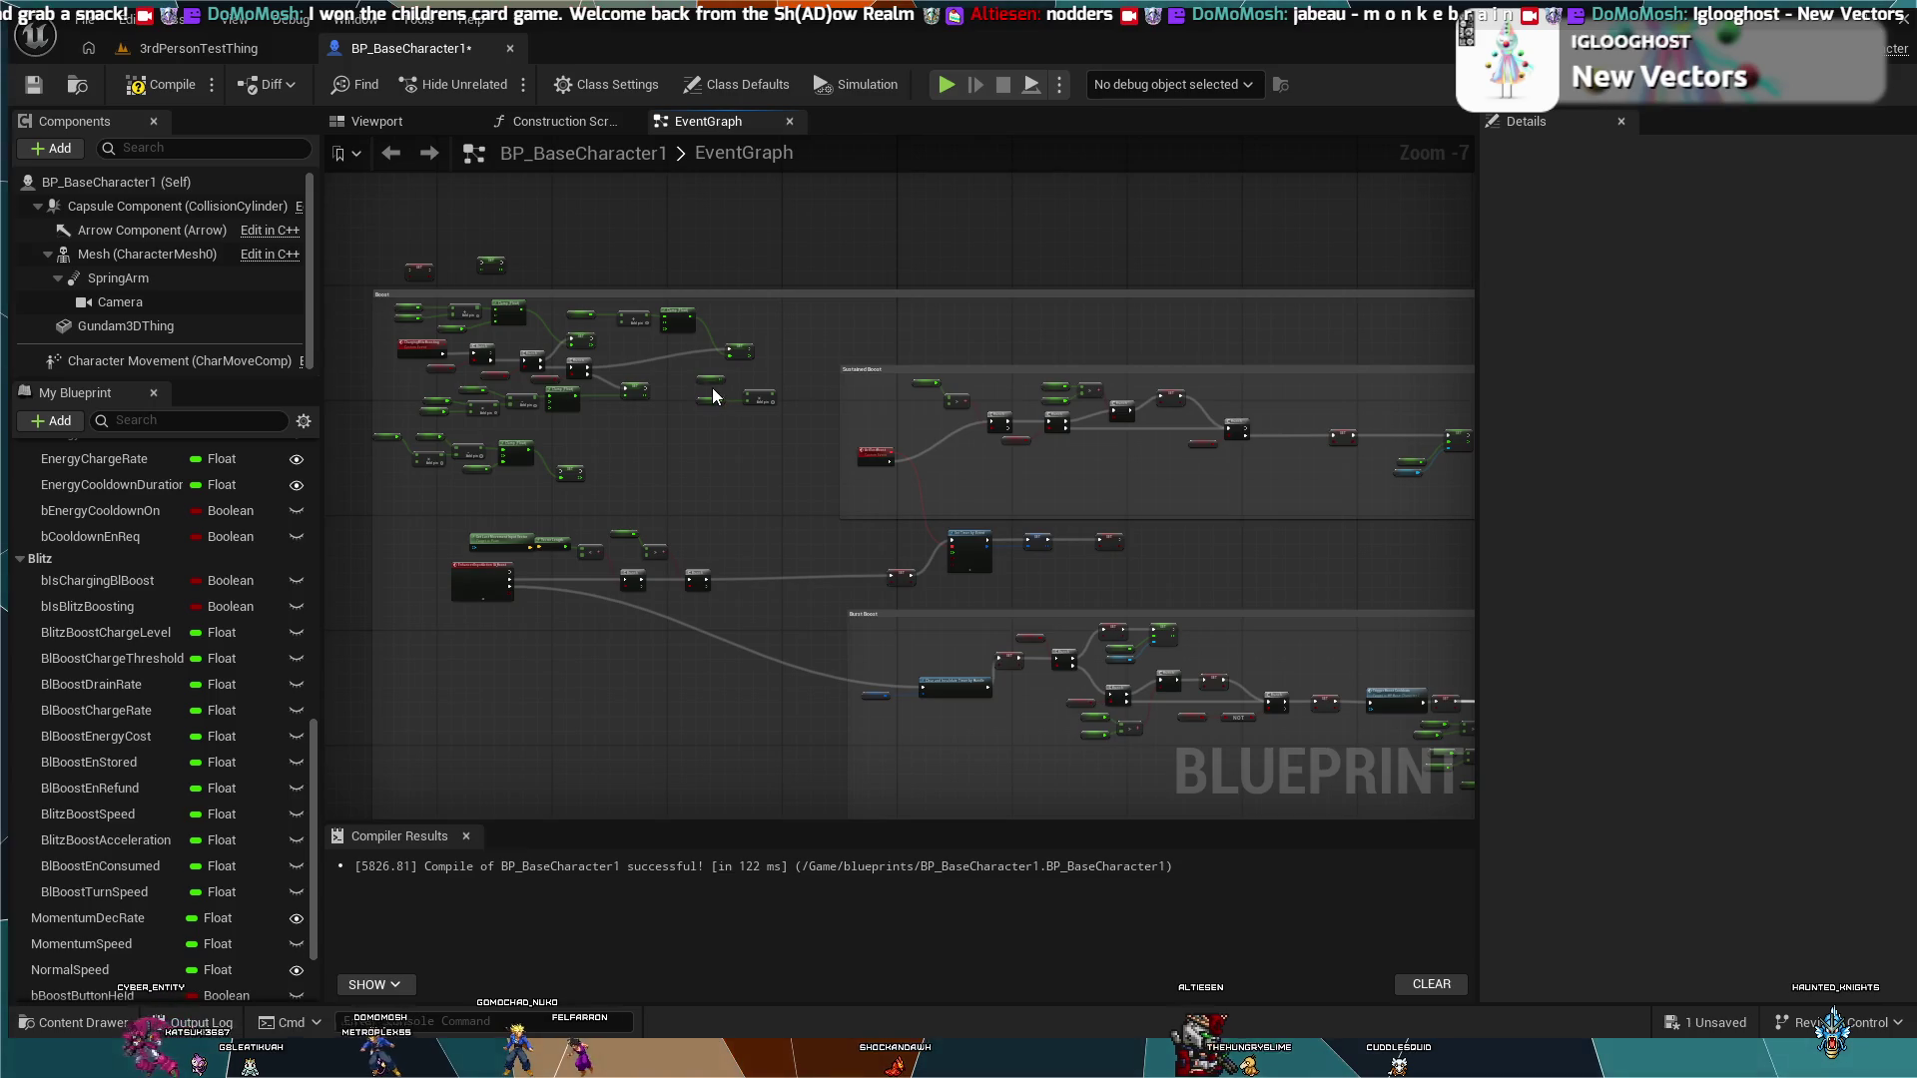
key("Delete")
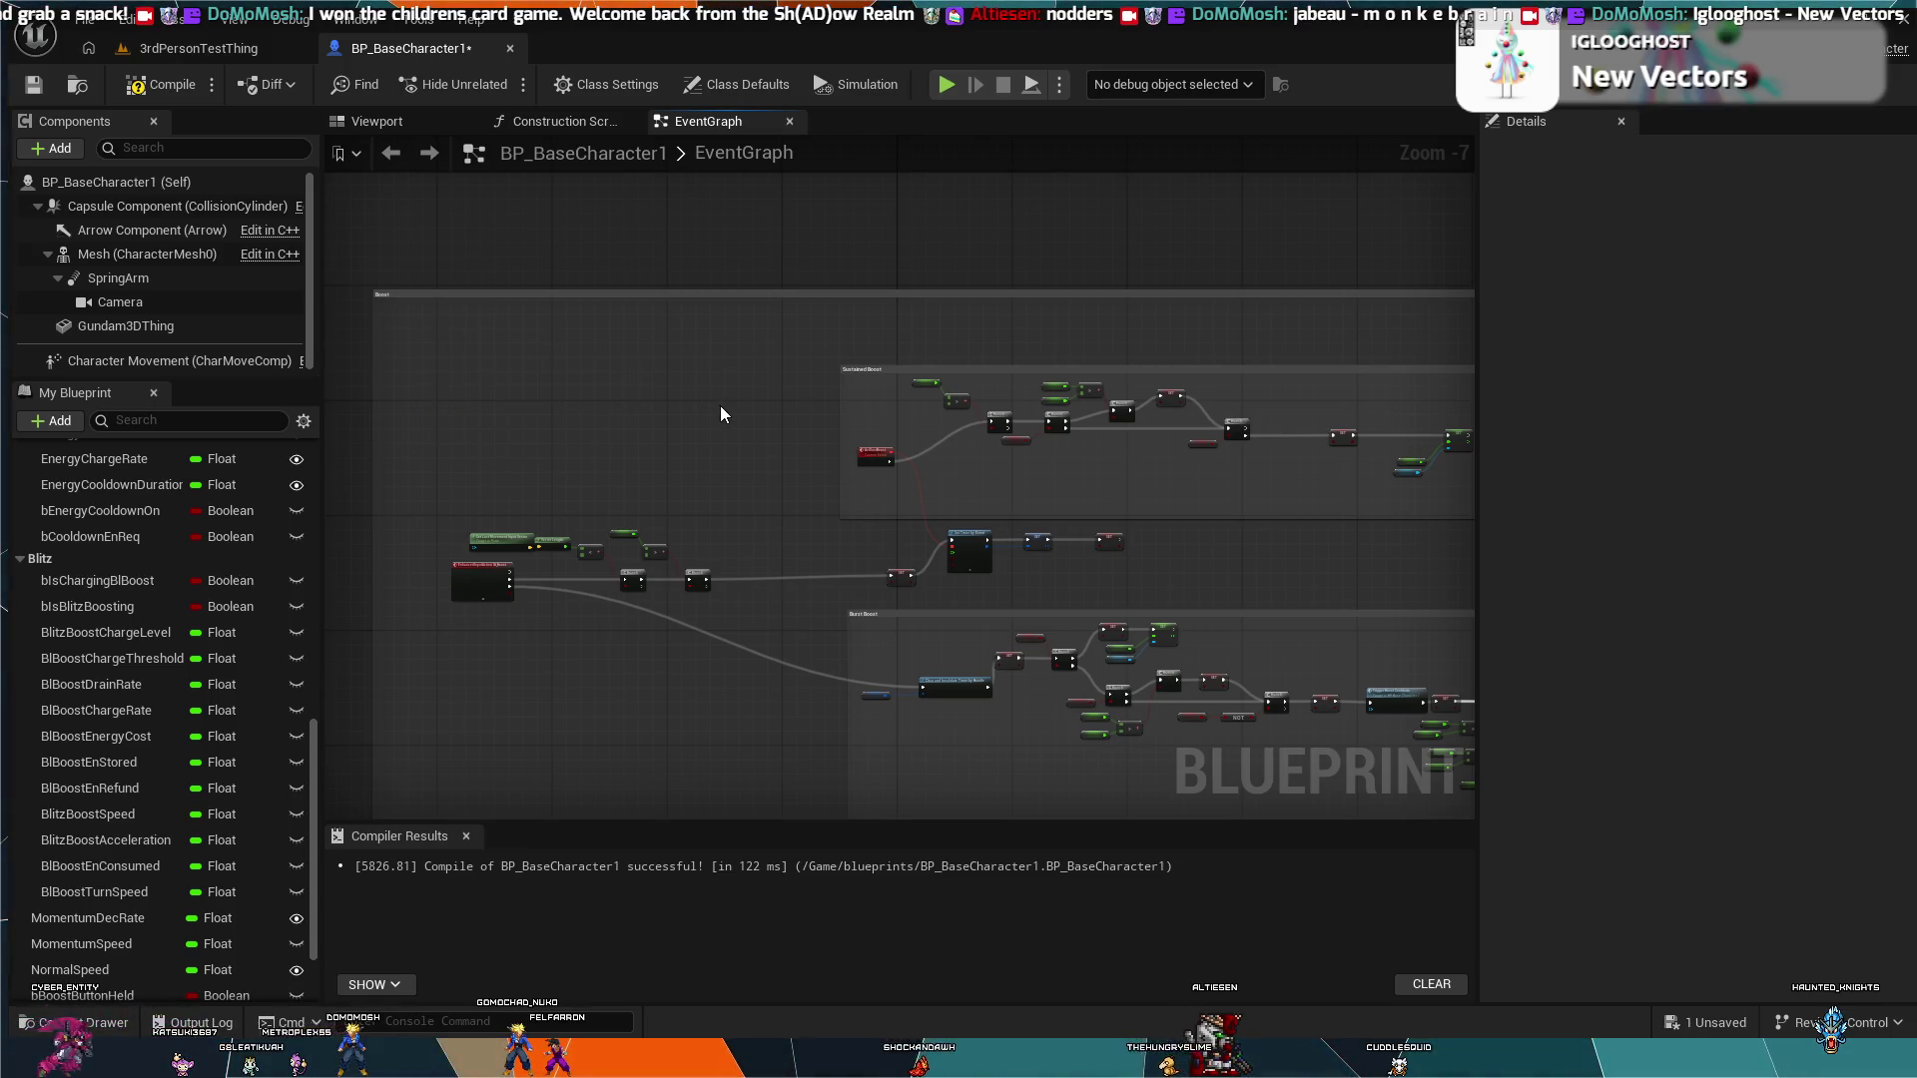
Step: Bring up the 3rdPersonTestThing level
scroll(719, 556, "up", 4)
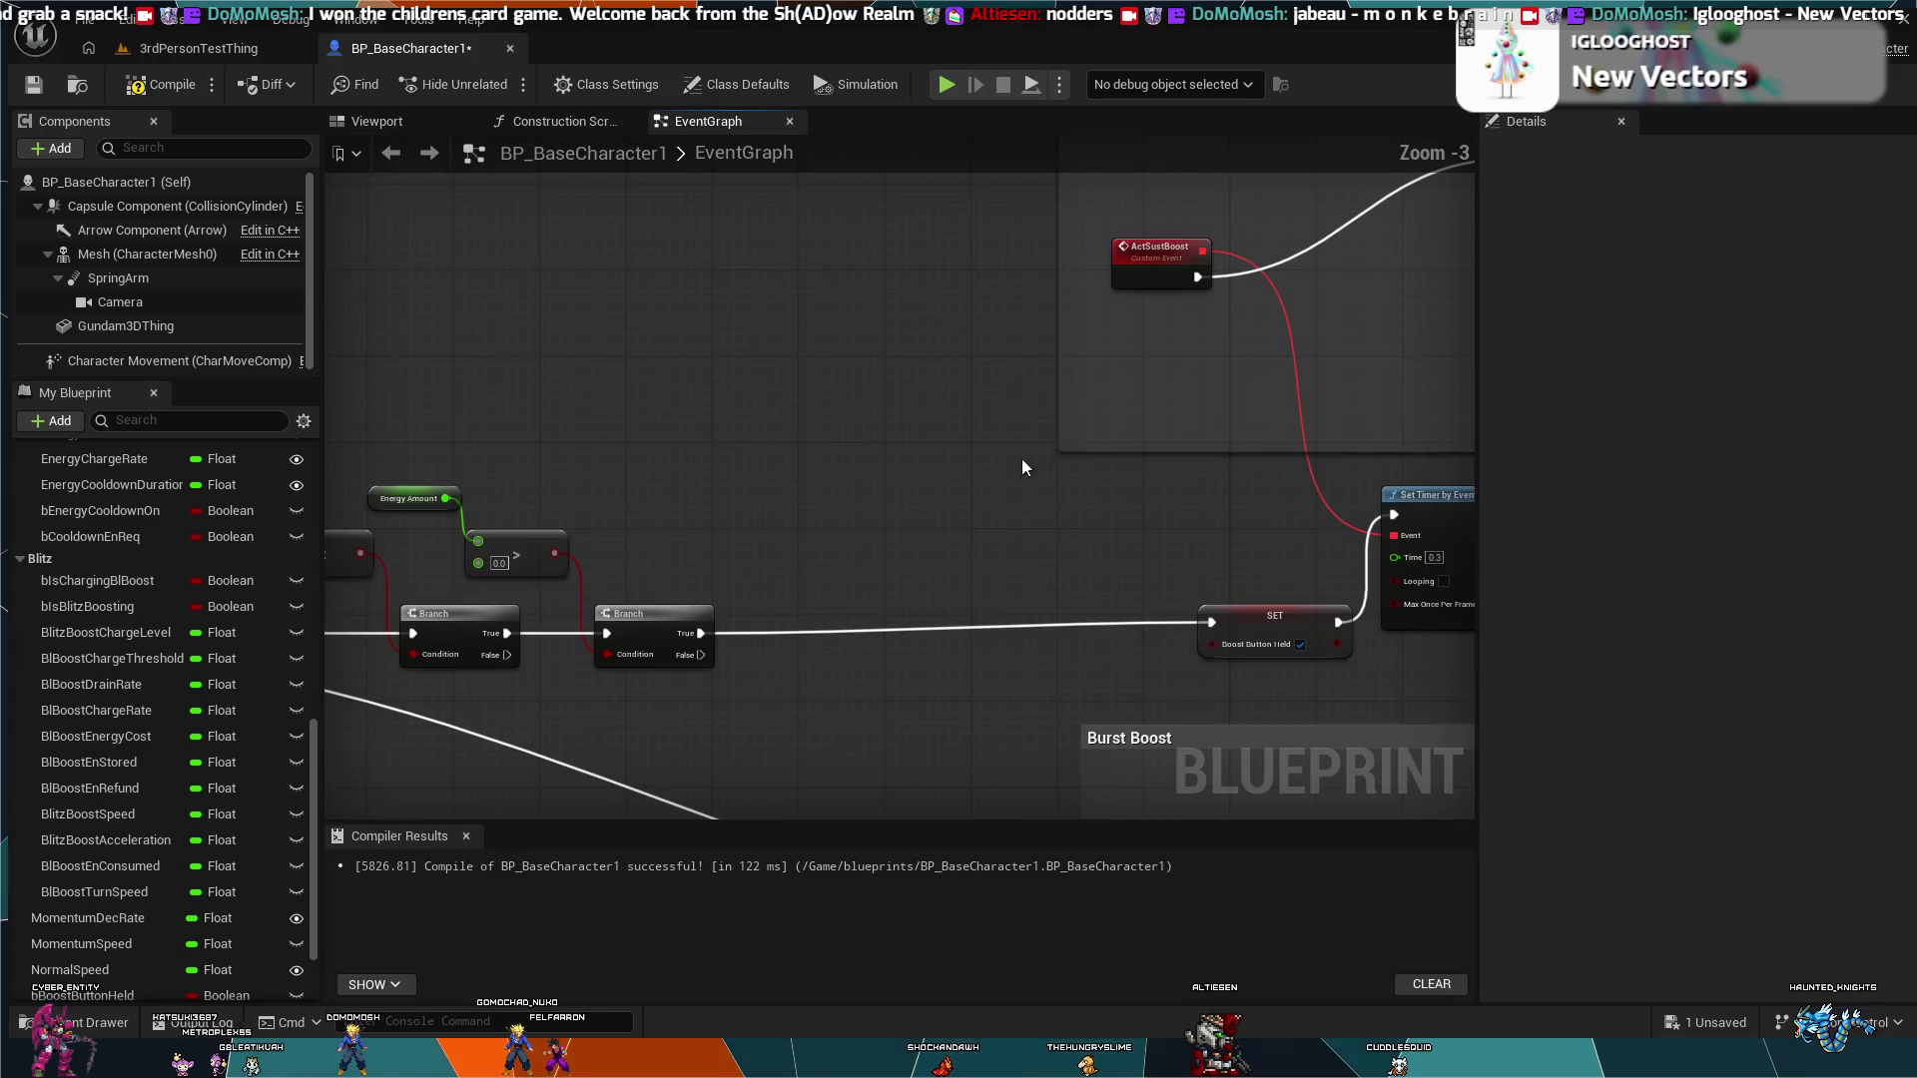
mouse_move(1021, 469)
left_mouse_down()
mouse_move(1241, 415)
mouse_move(1424, 433)
left_mouse_up()
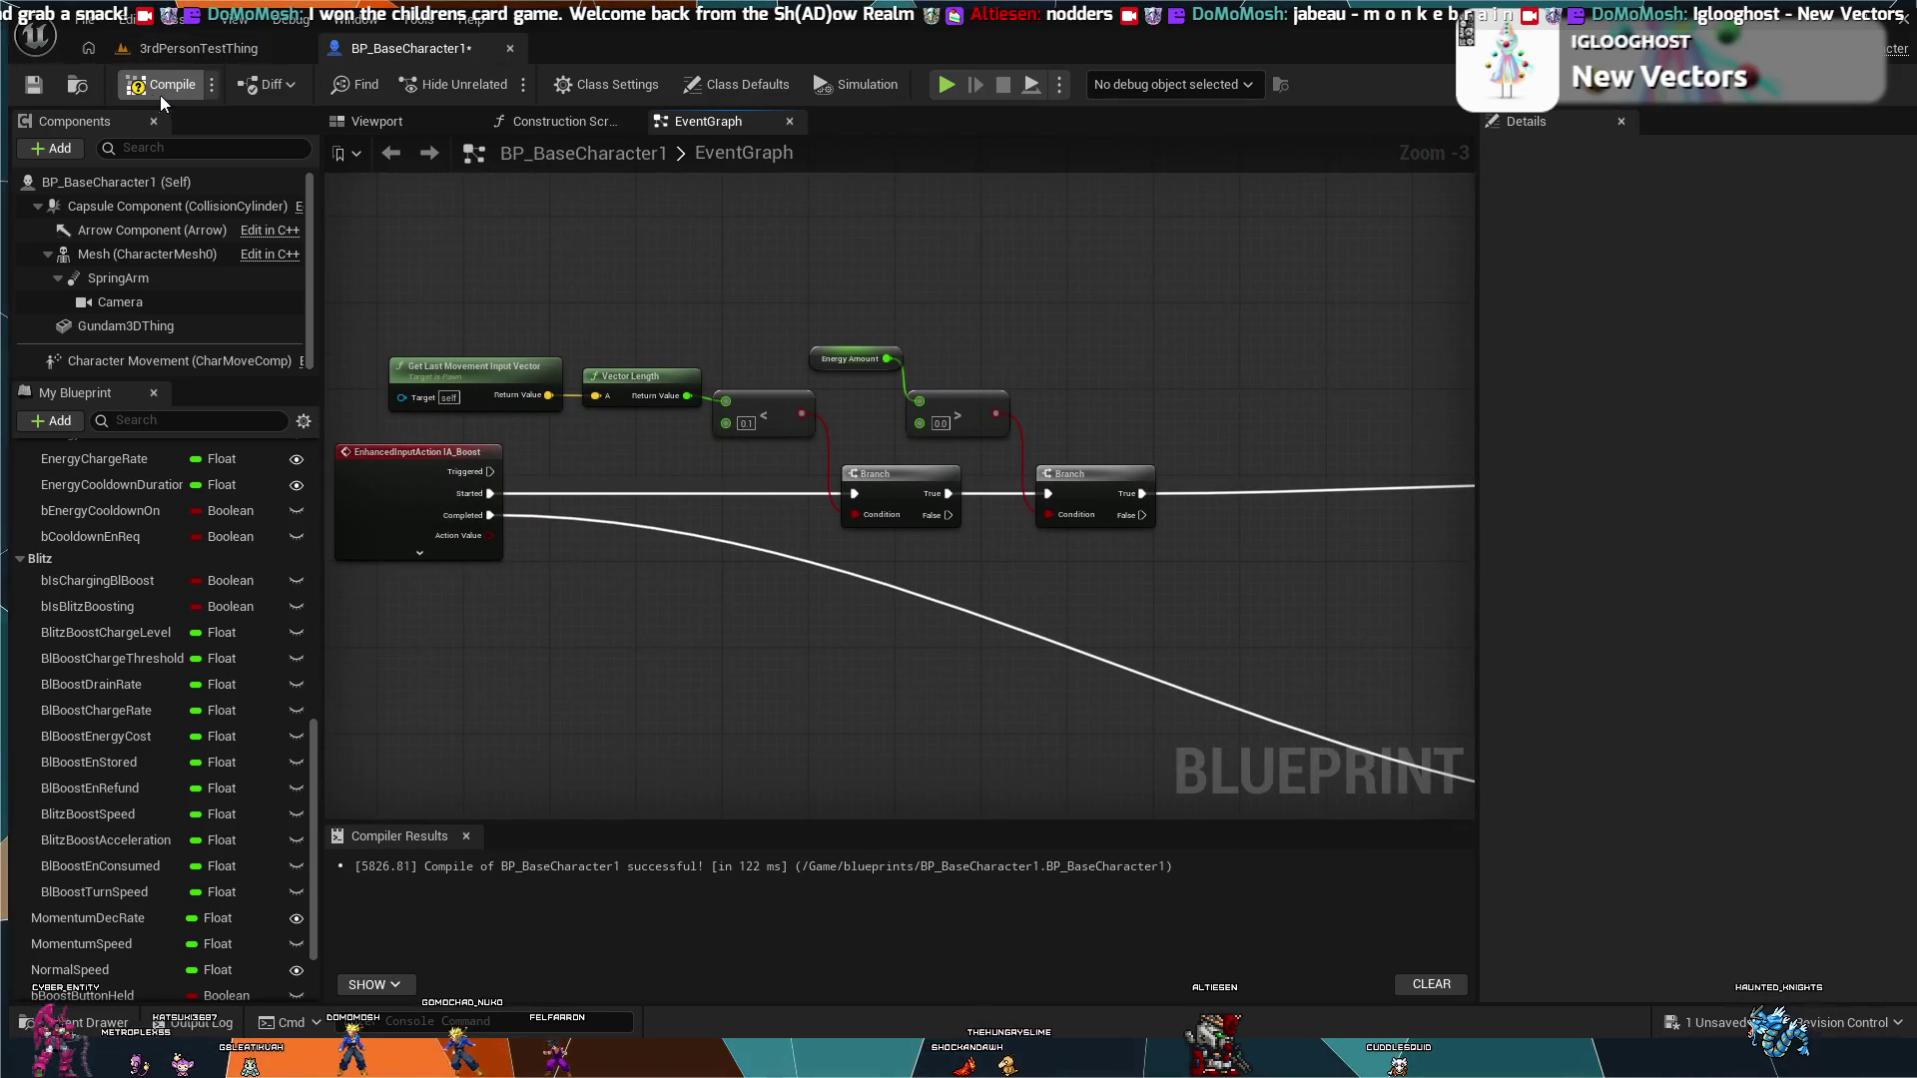
left_click(173, 49)
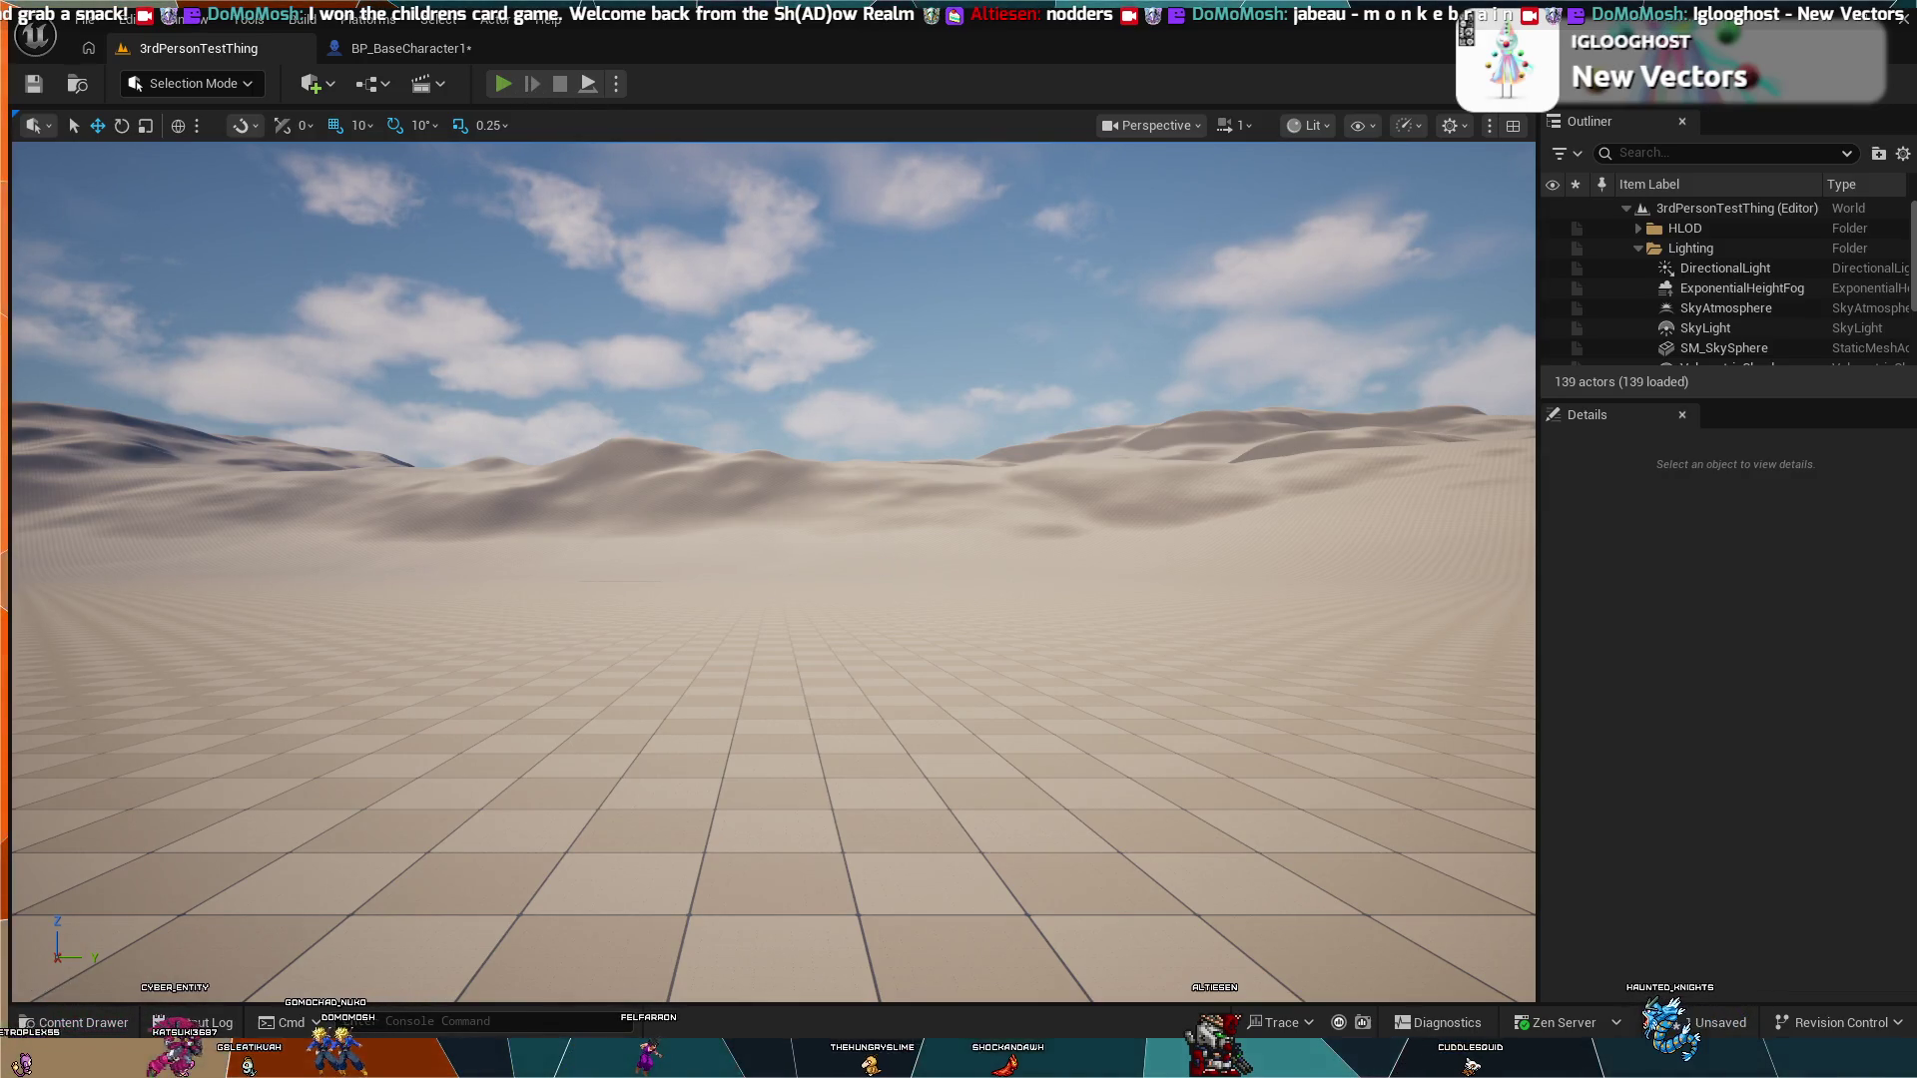
Step: Run a brief play test of the Gundam mech, then go back to BP_BaseCharacter1's event graph
left_click(503, 84)
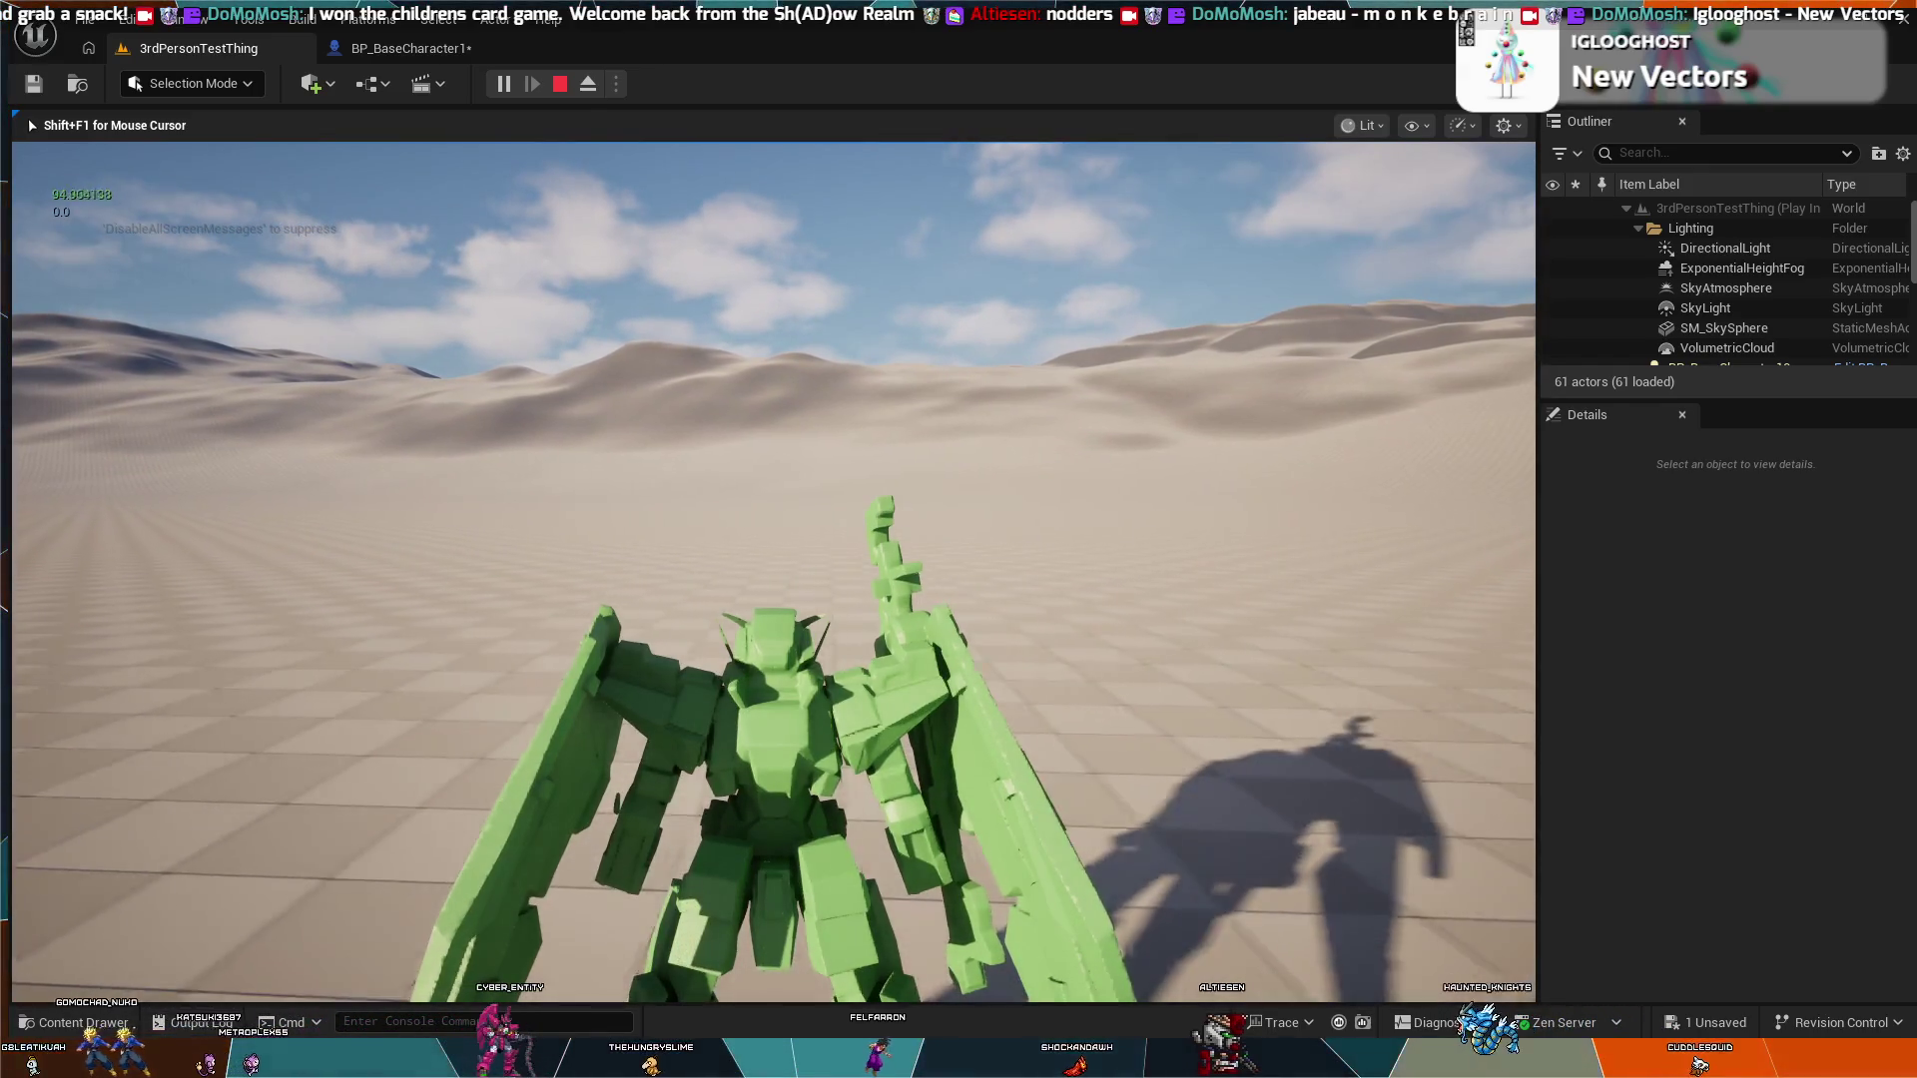
key("Escape")
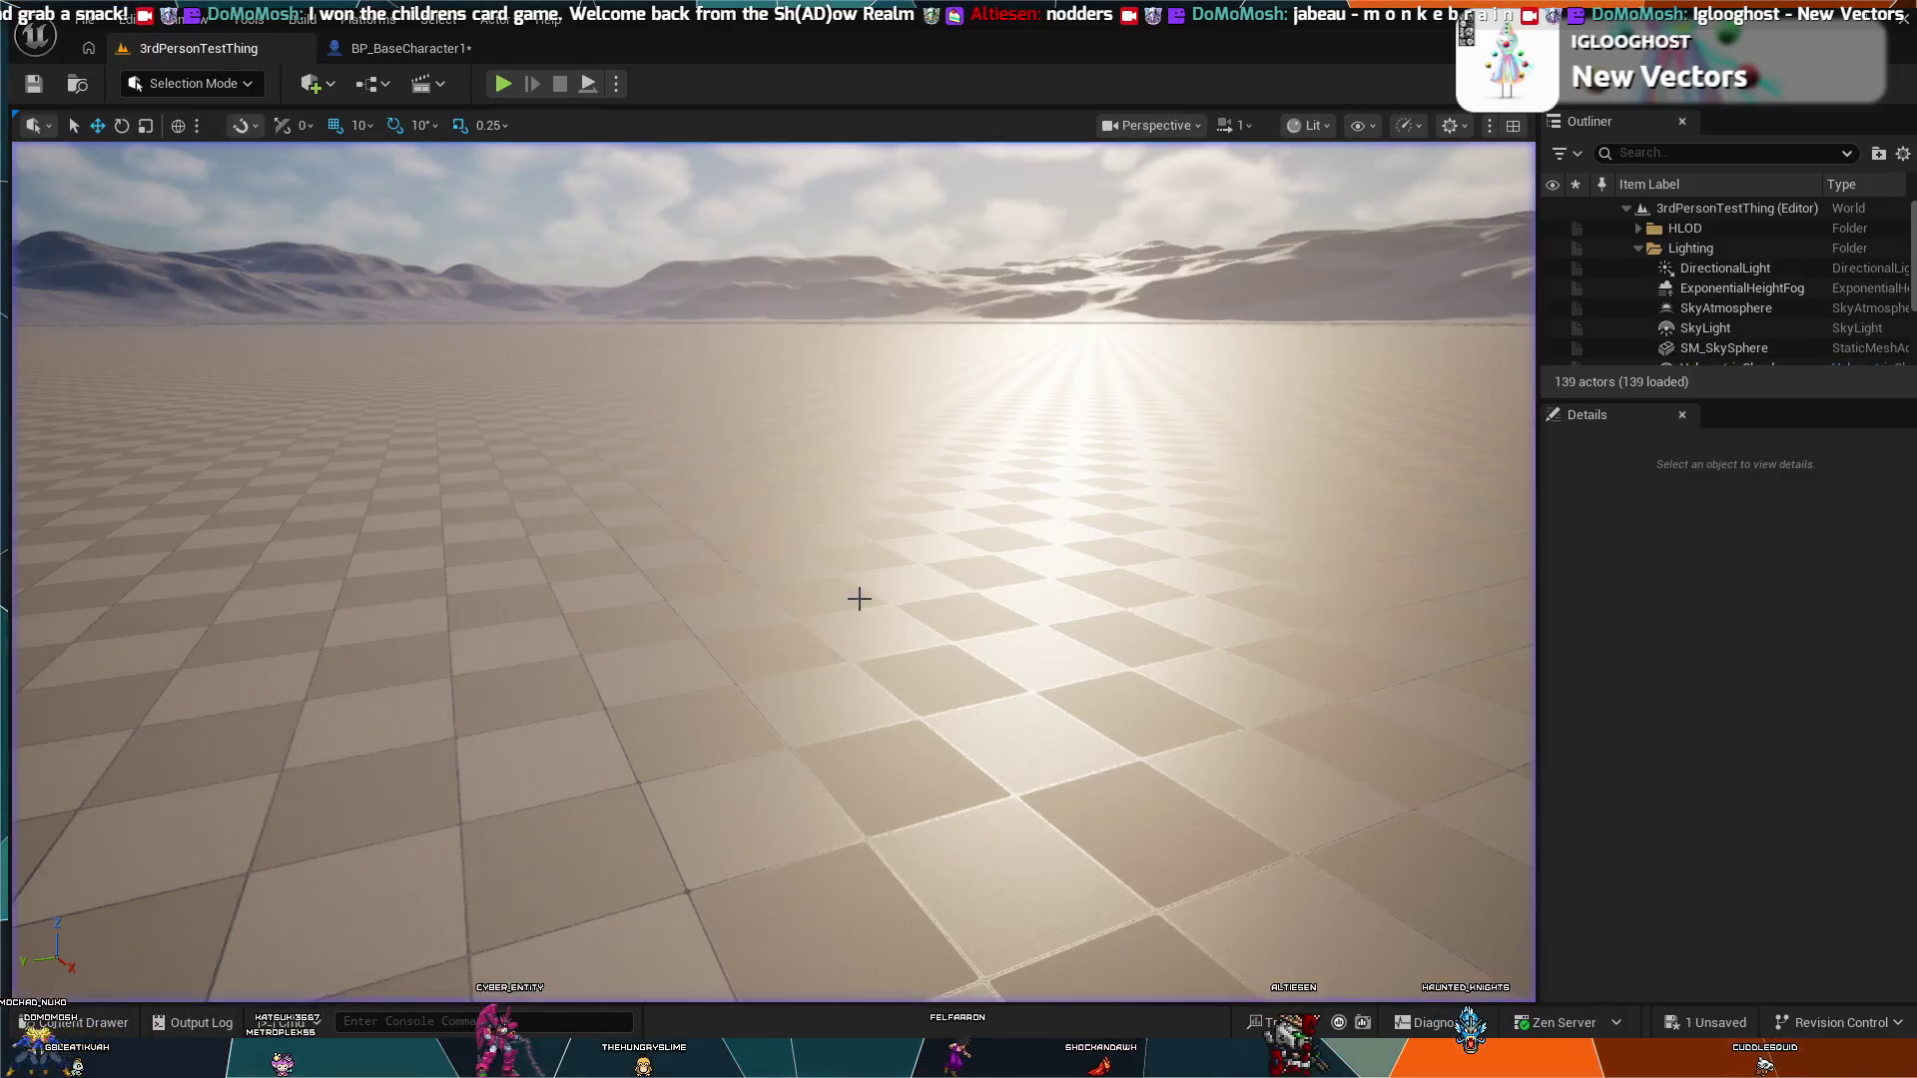
left_click(410, 48)
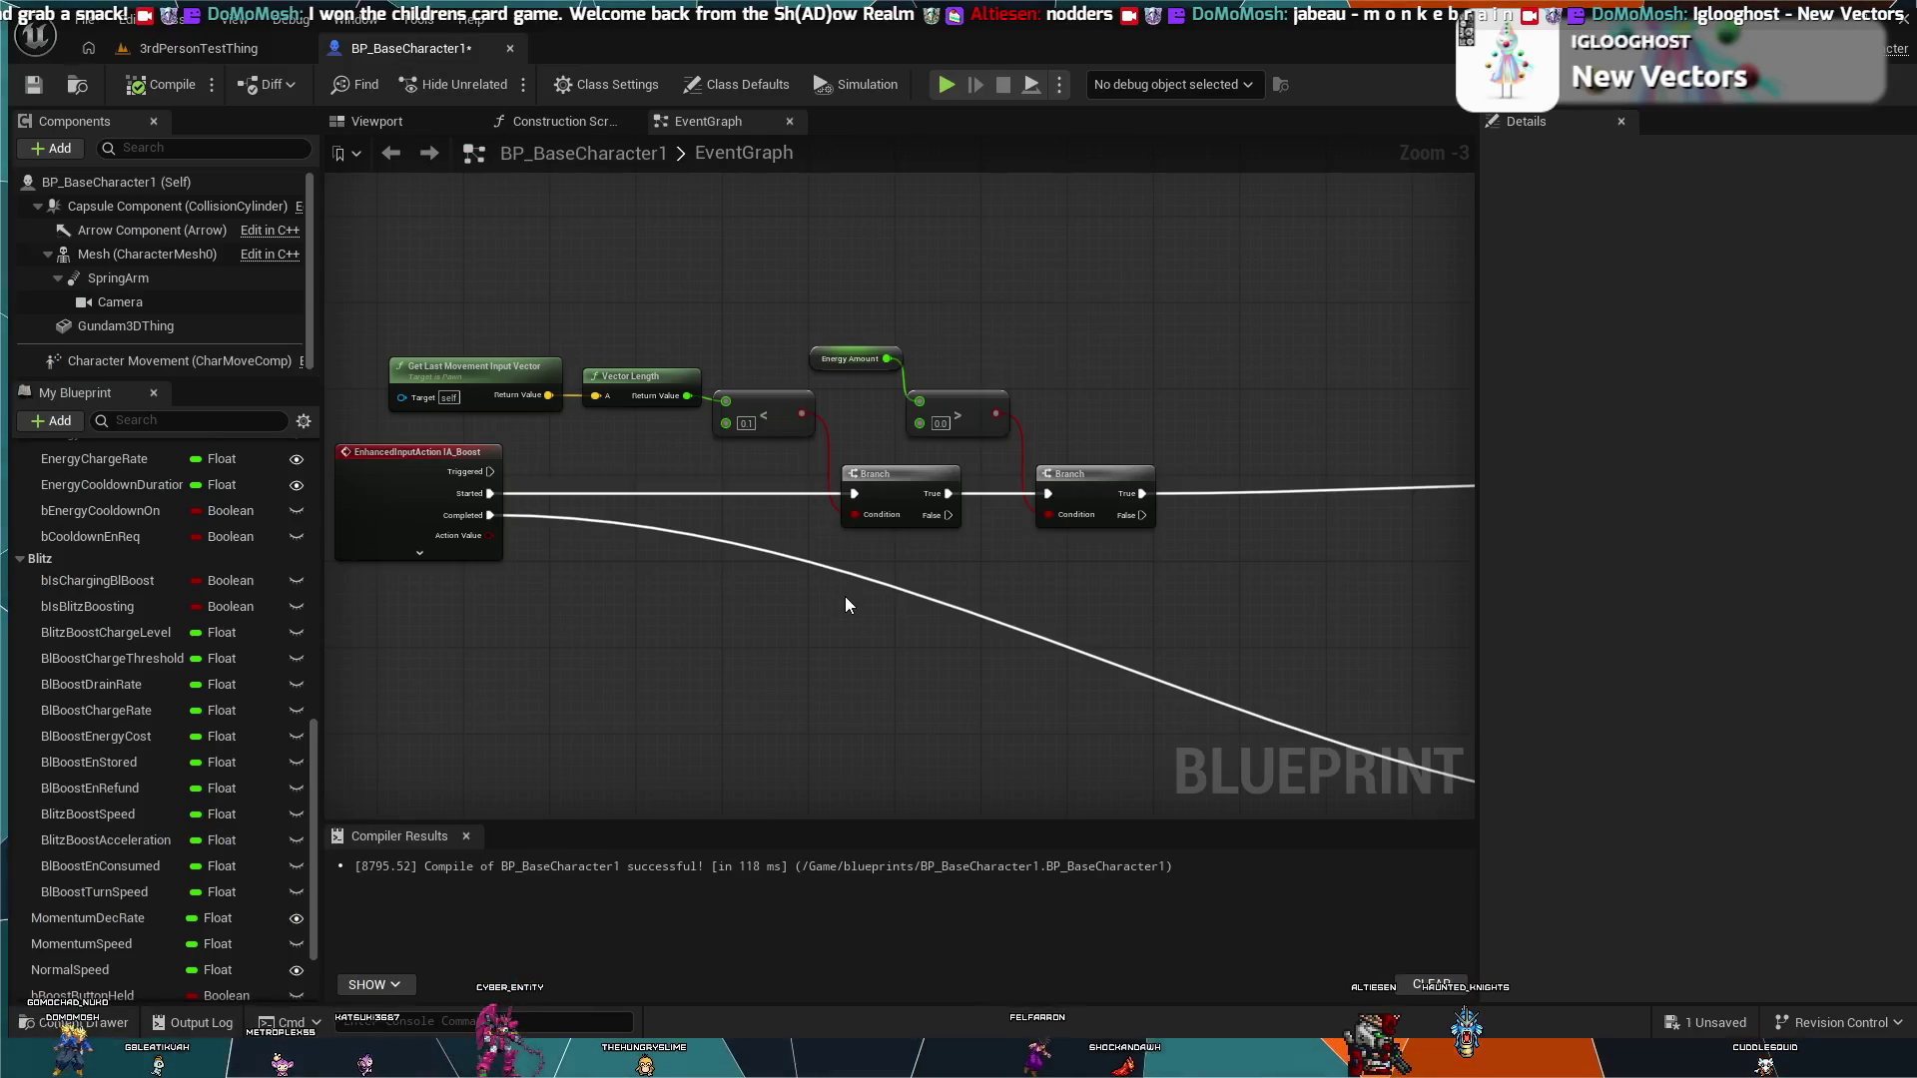
Step: Disconnect the first Branch's False pin from the second Branch and wire it to Burst Boost instead
scroll(846, 596, "down", 3)
mouse_move(1081, 422)
left_mouse_down()
mouse_move(1105, 520)
mouse_move(948, 541)
left_mouse_up()
scroll(948, 543, "up", 3)
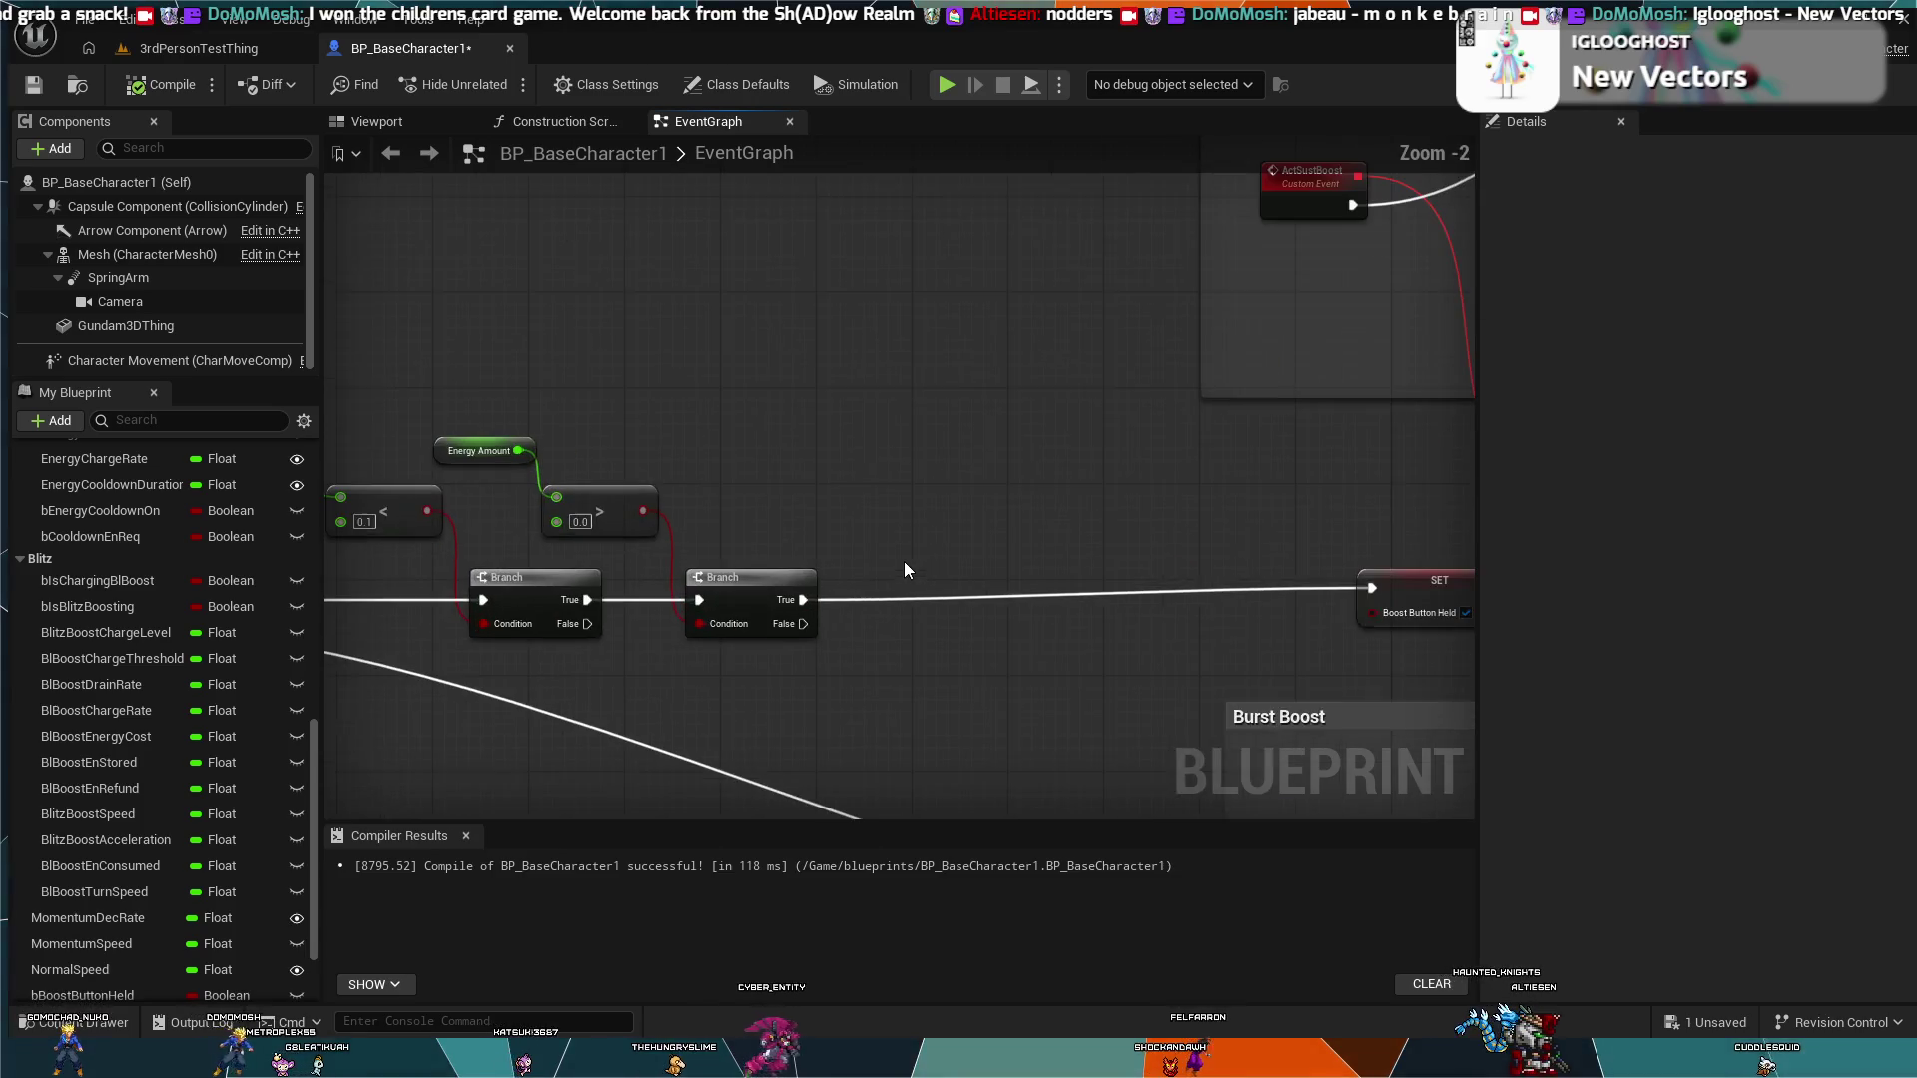
left_click_drag(588, 624, 699, 604)
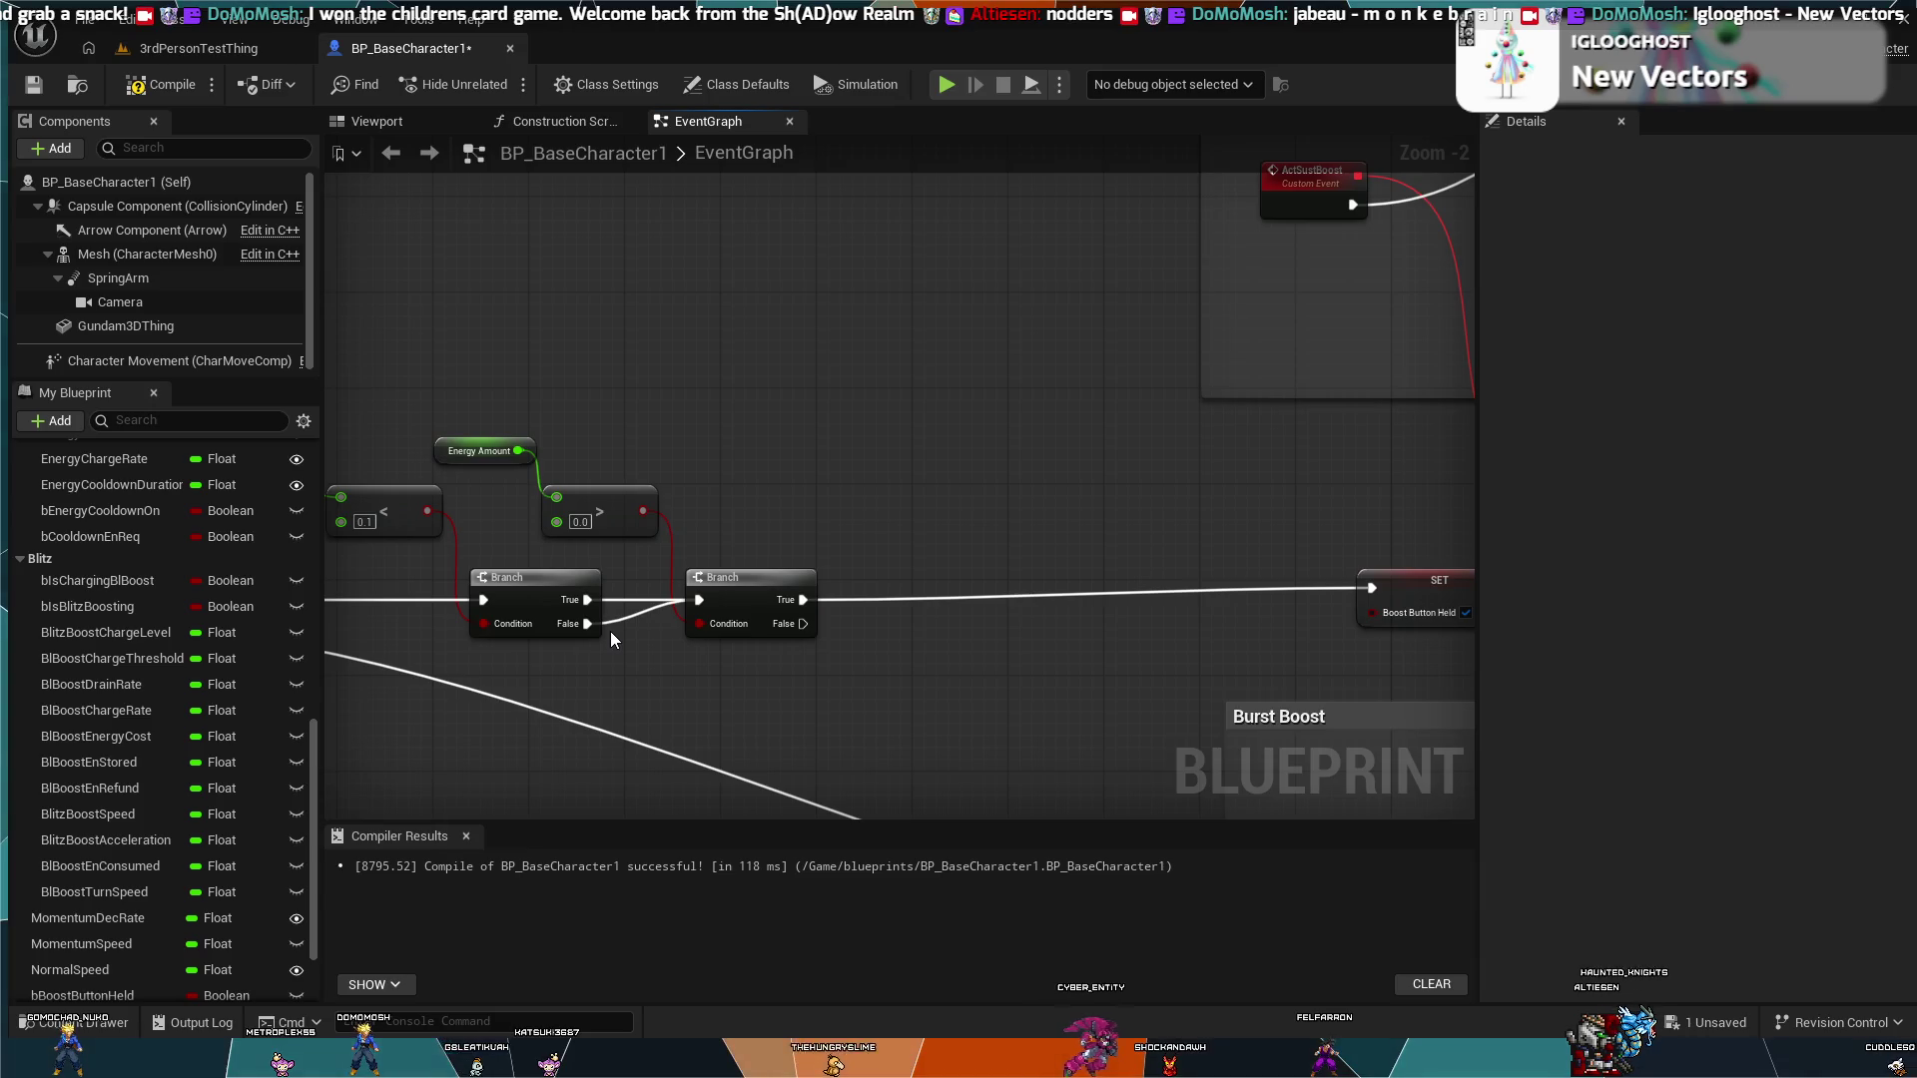
left_click_drag(610, 630, 959, 615)
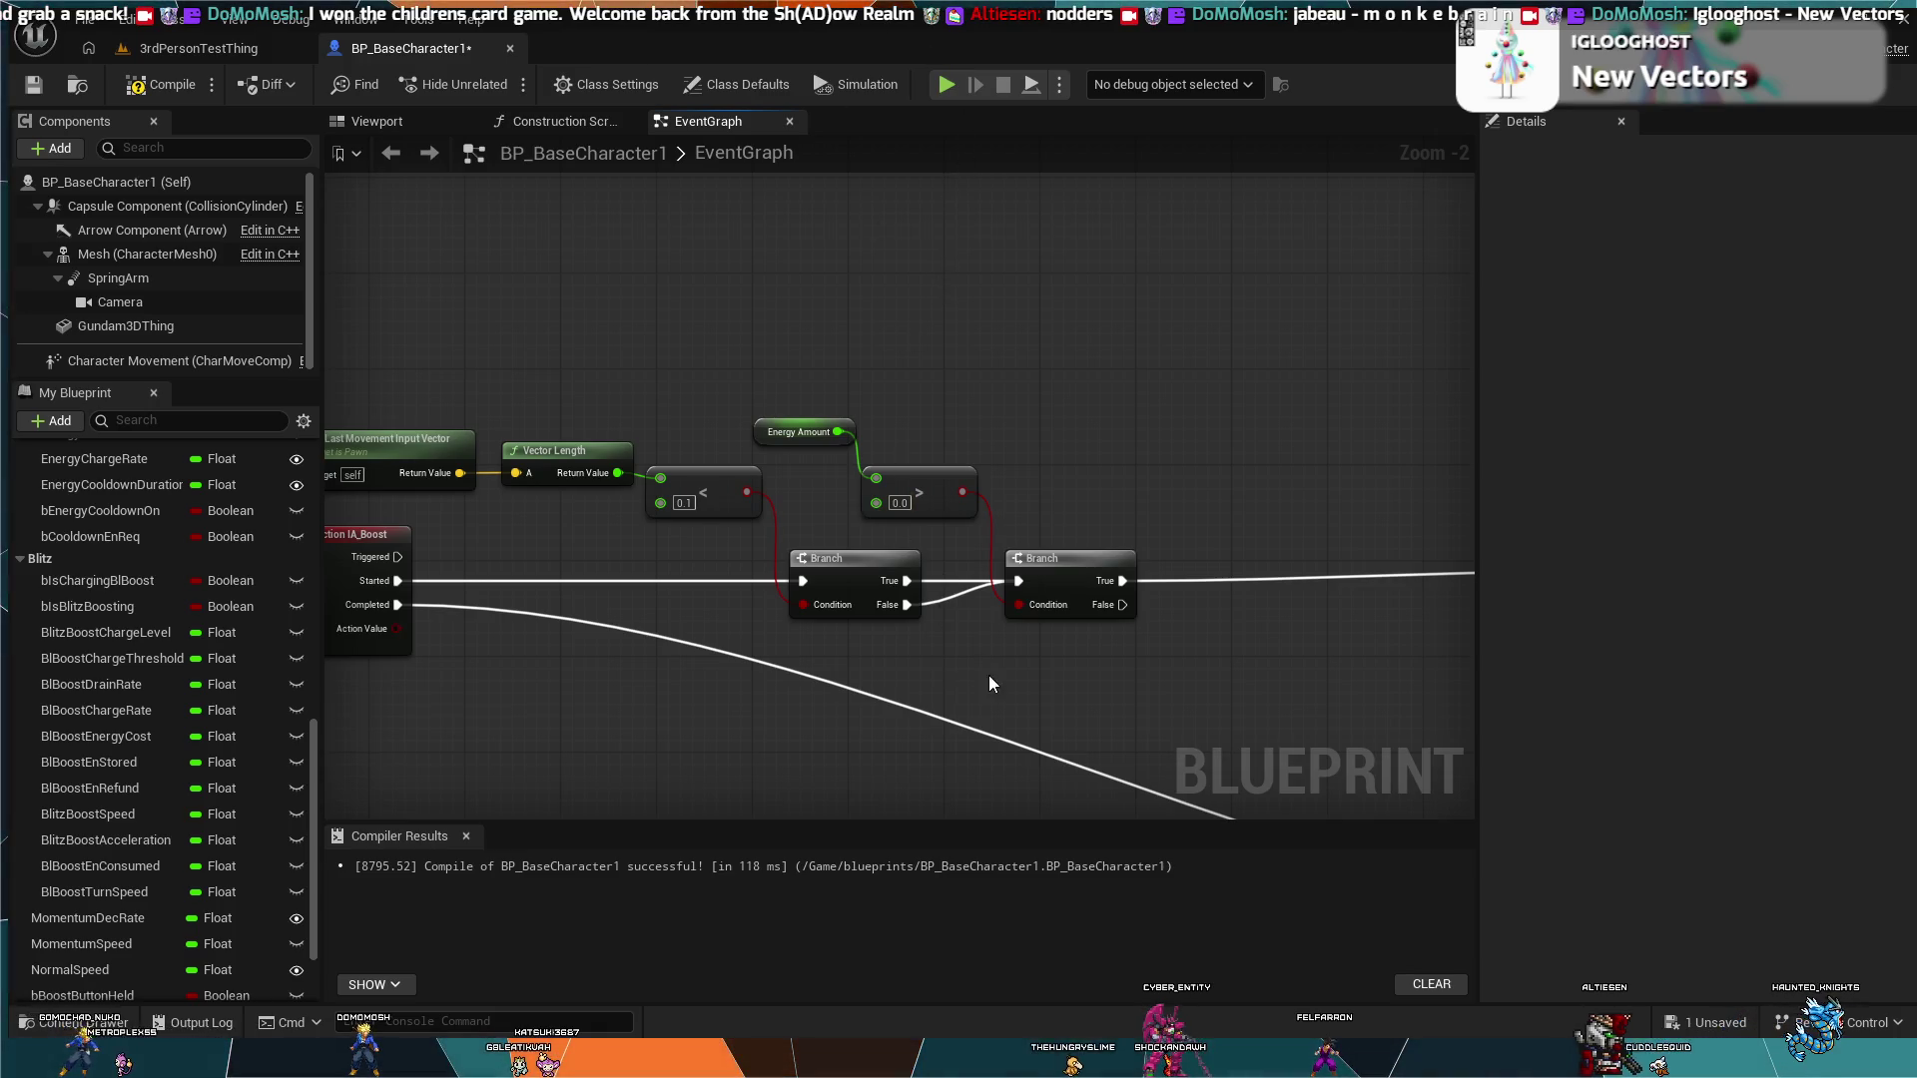
left_click_drag(988, 676, 1060, 667)
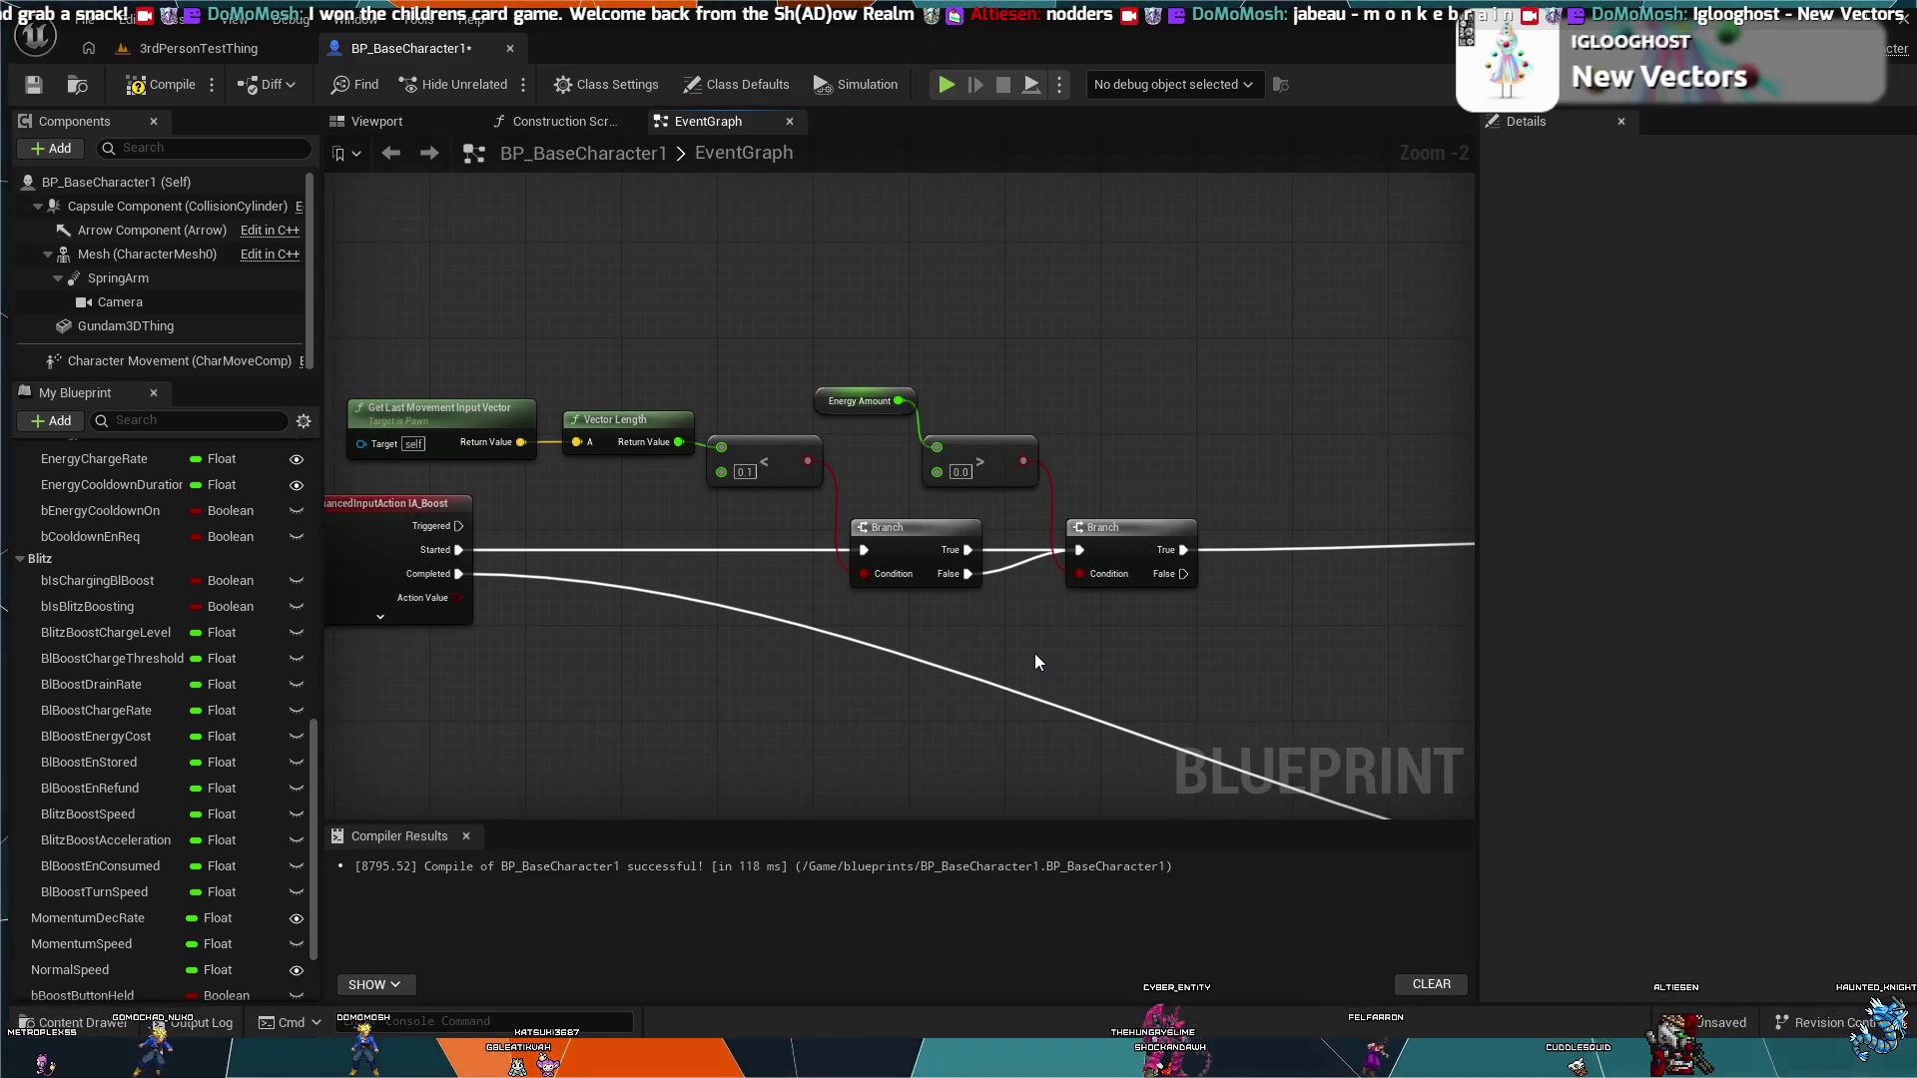
left_click(969, 574, "alt")
mouse_move(966, 573)
left_mouse_down()
mouse_move(1365, 685)
mouse_move(1476, 669)
mouse_move(480, 557)
mouse_move(738, 594)
mouse_move(890, 584)
mouse_move(1383, 637)
mouse_move(1497, 595)
mouse_move(1248, 579)
mouse_move(1188, 559)
mouse_move(1187, 537)
left_mouse_up()
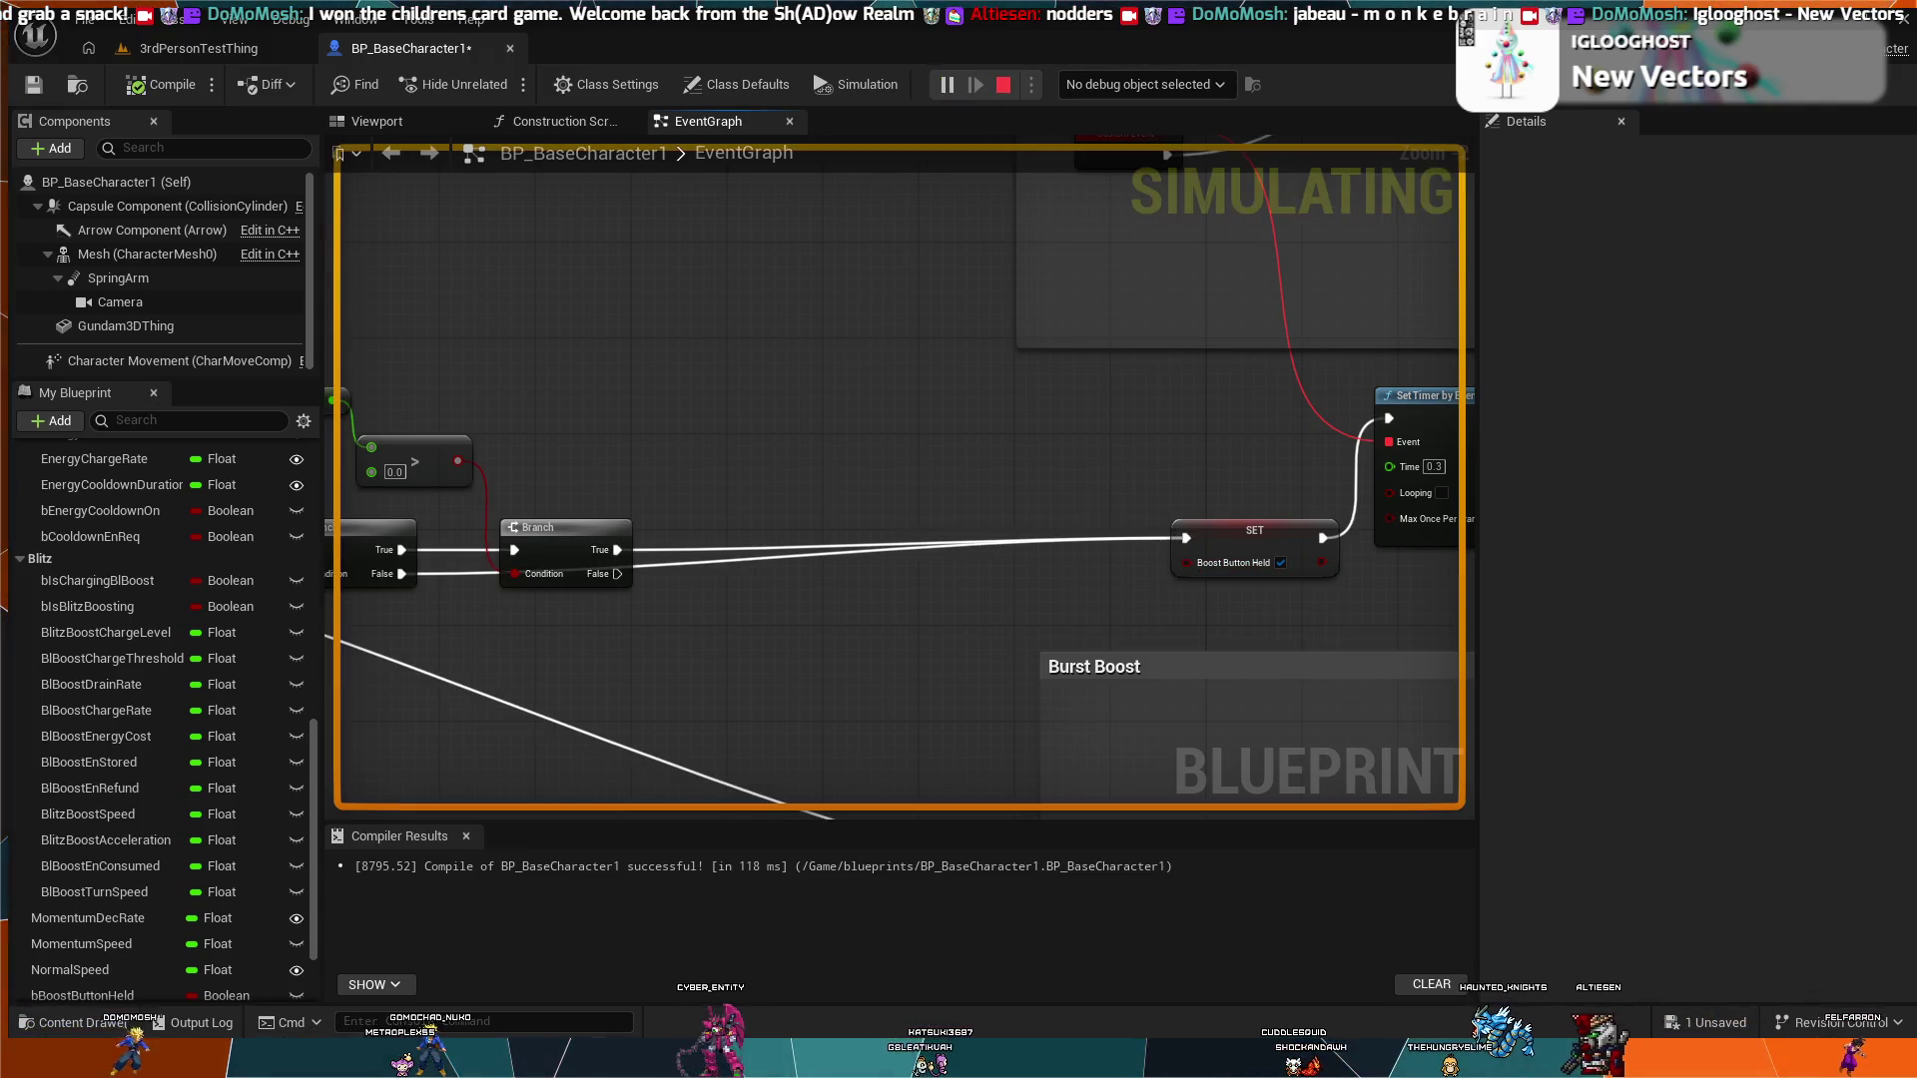
key("Escape")
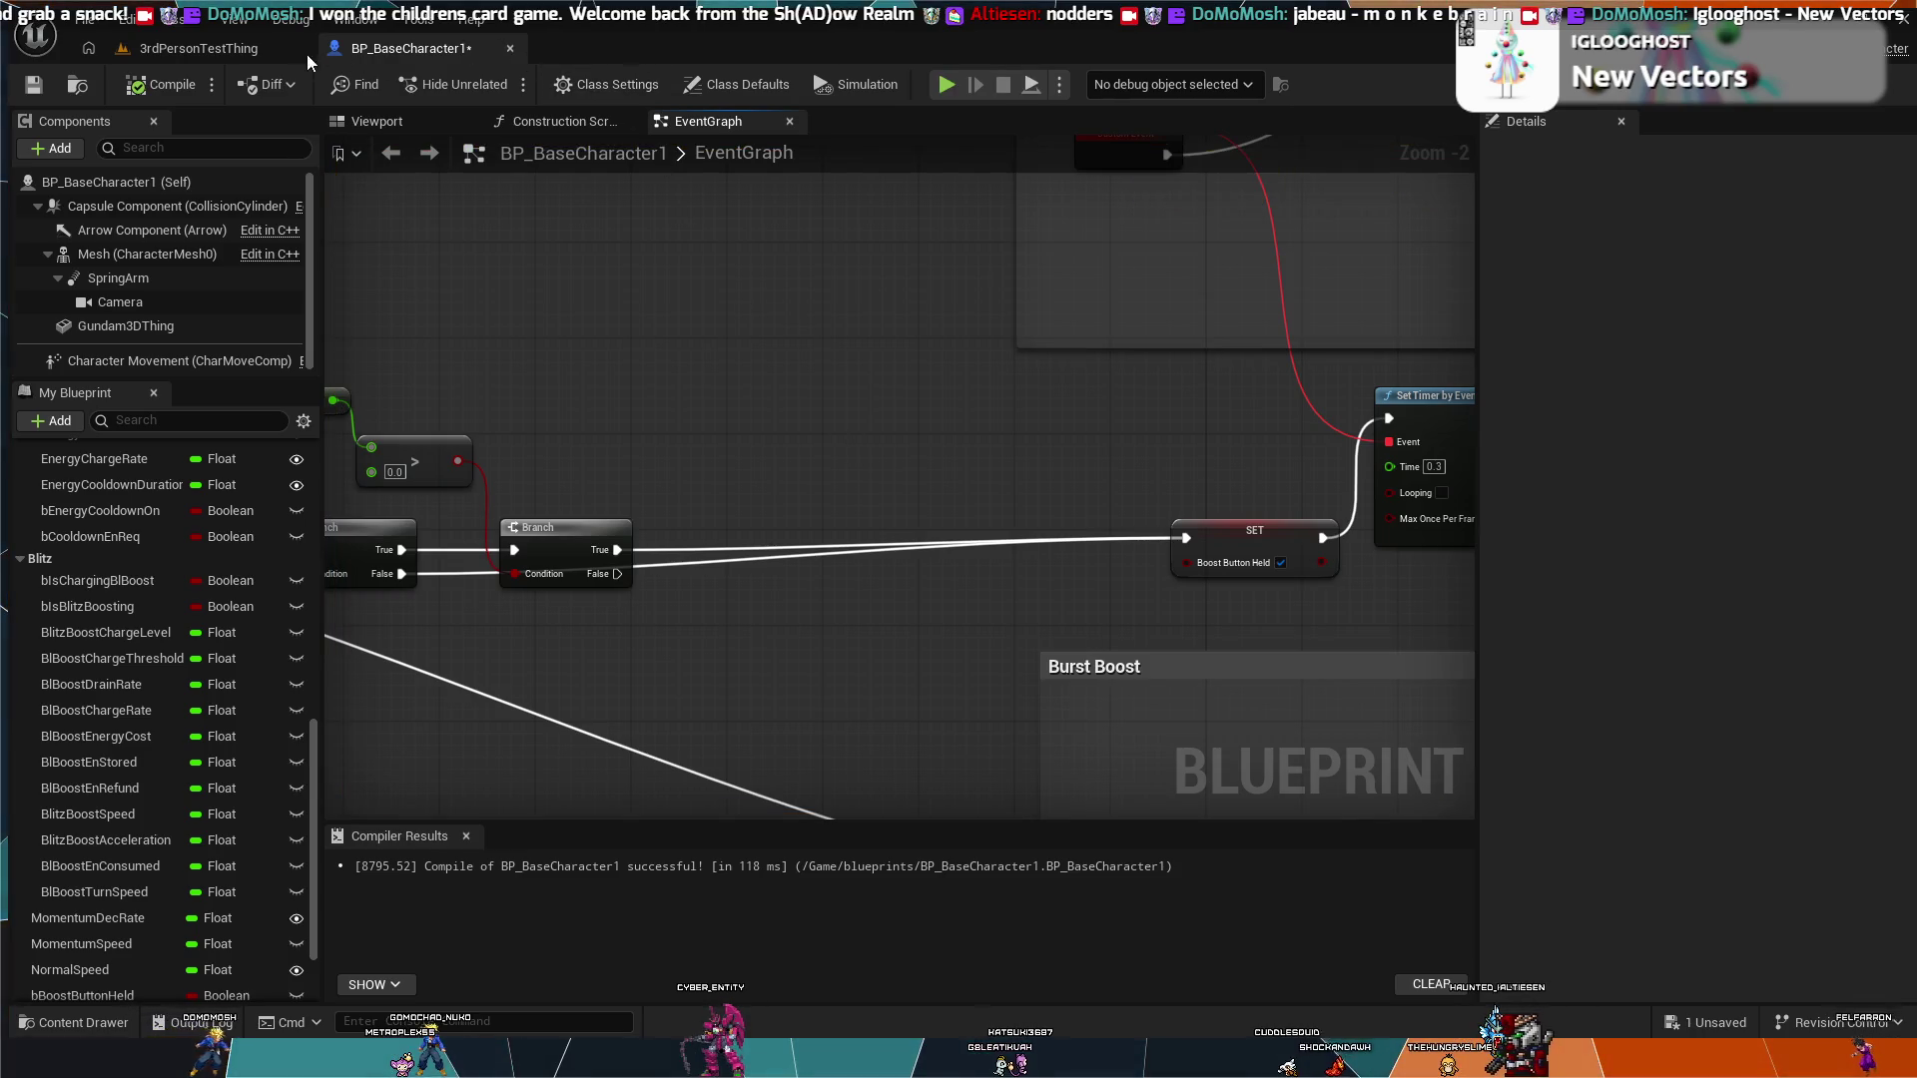
Step: Play-test the rewired boost in 3rdPersonTestThing with Alt+P, then return to BP_BaseCharacter1
left_click(304, 52)
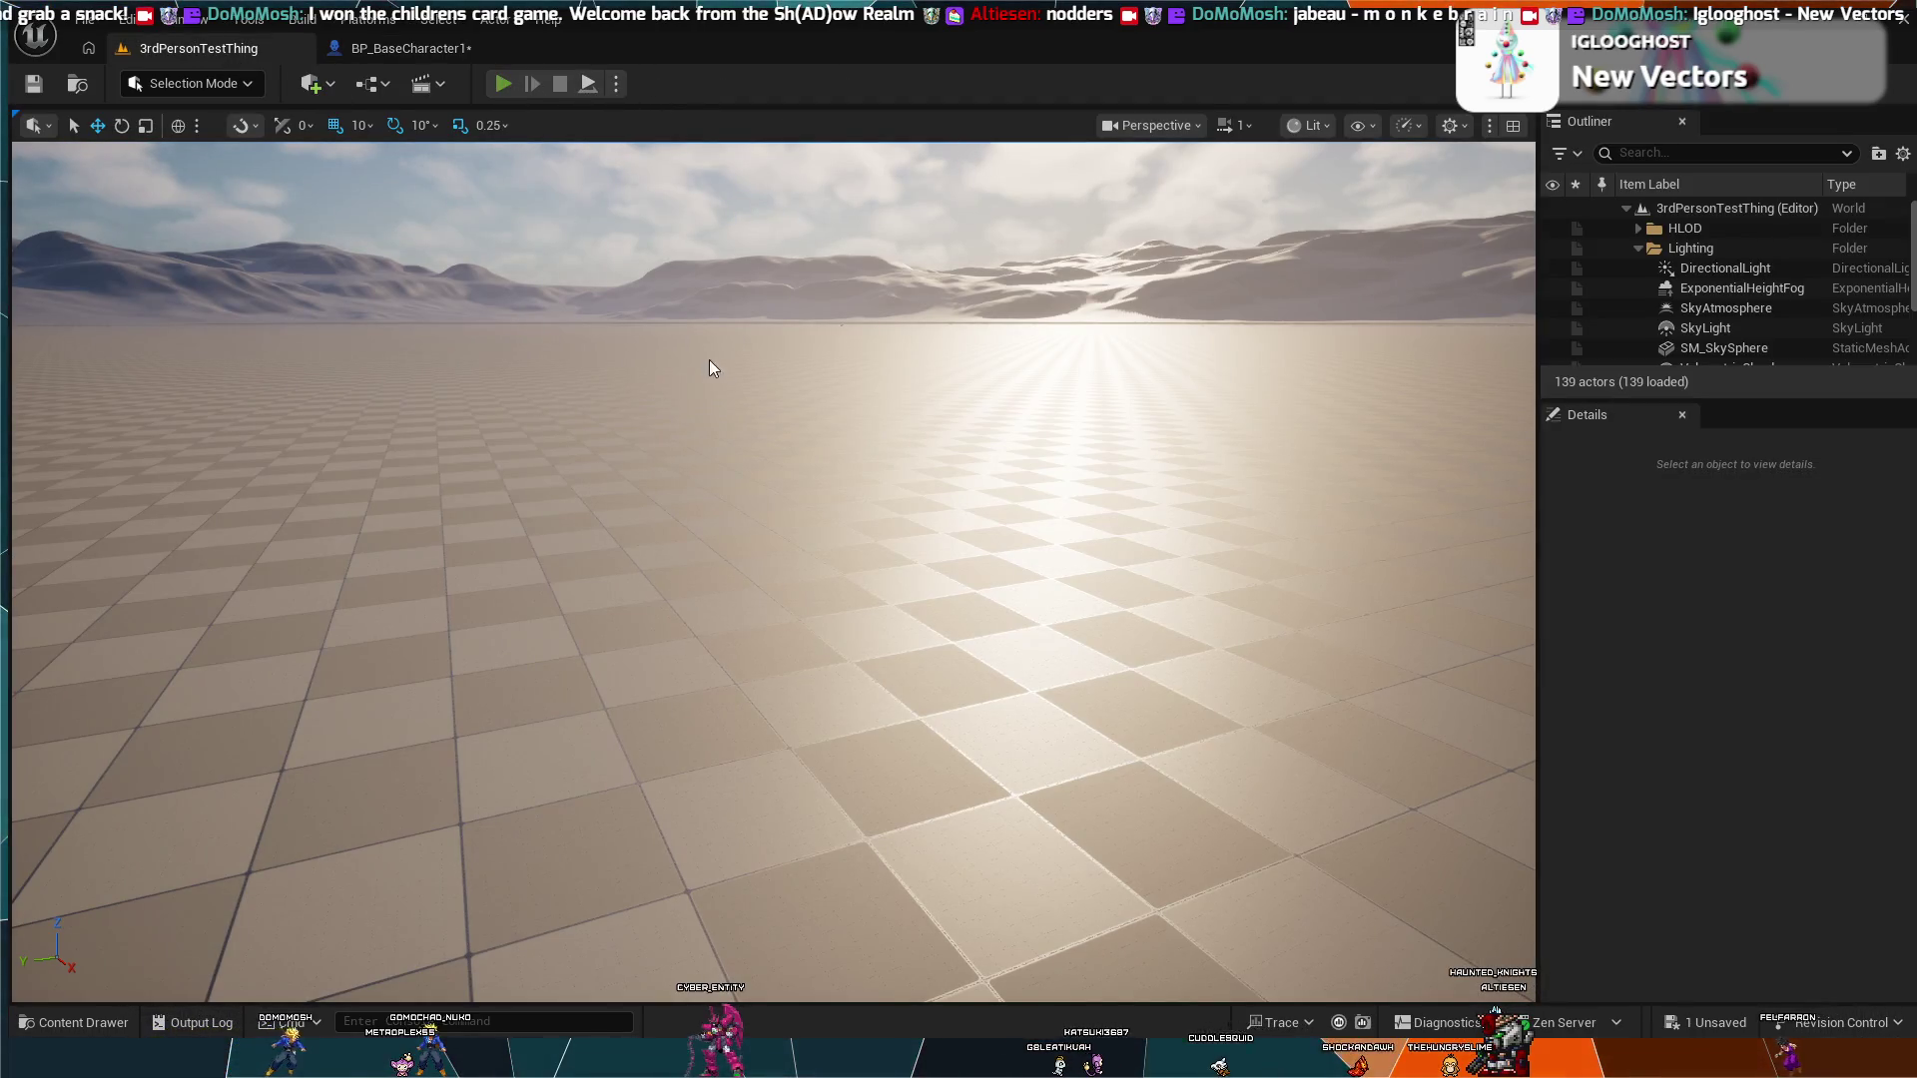
key("alt+p")
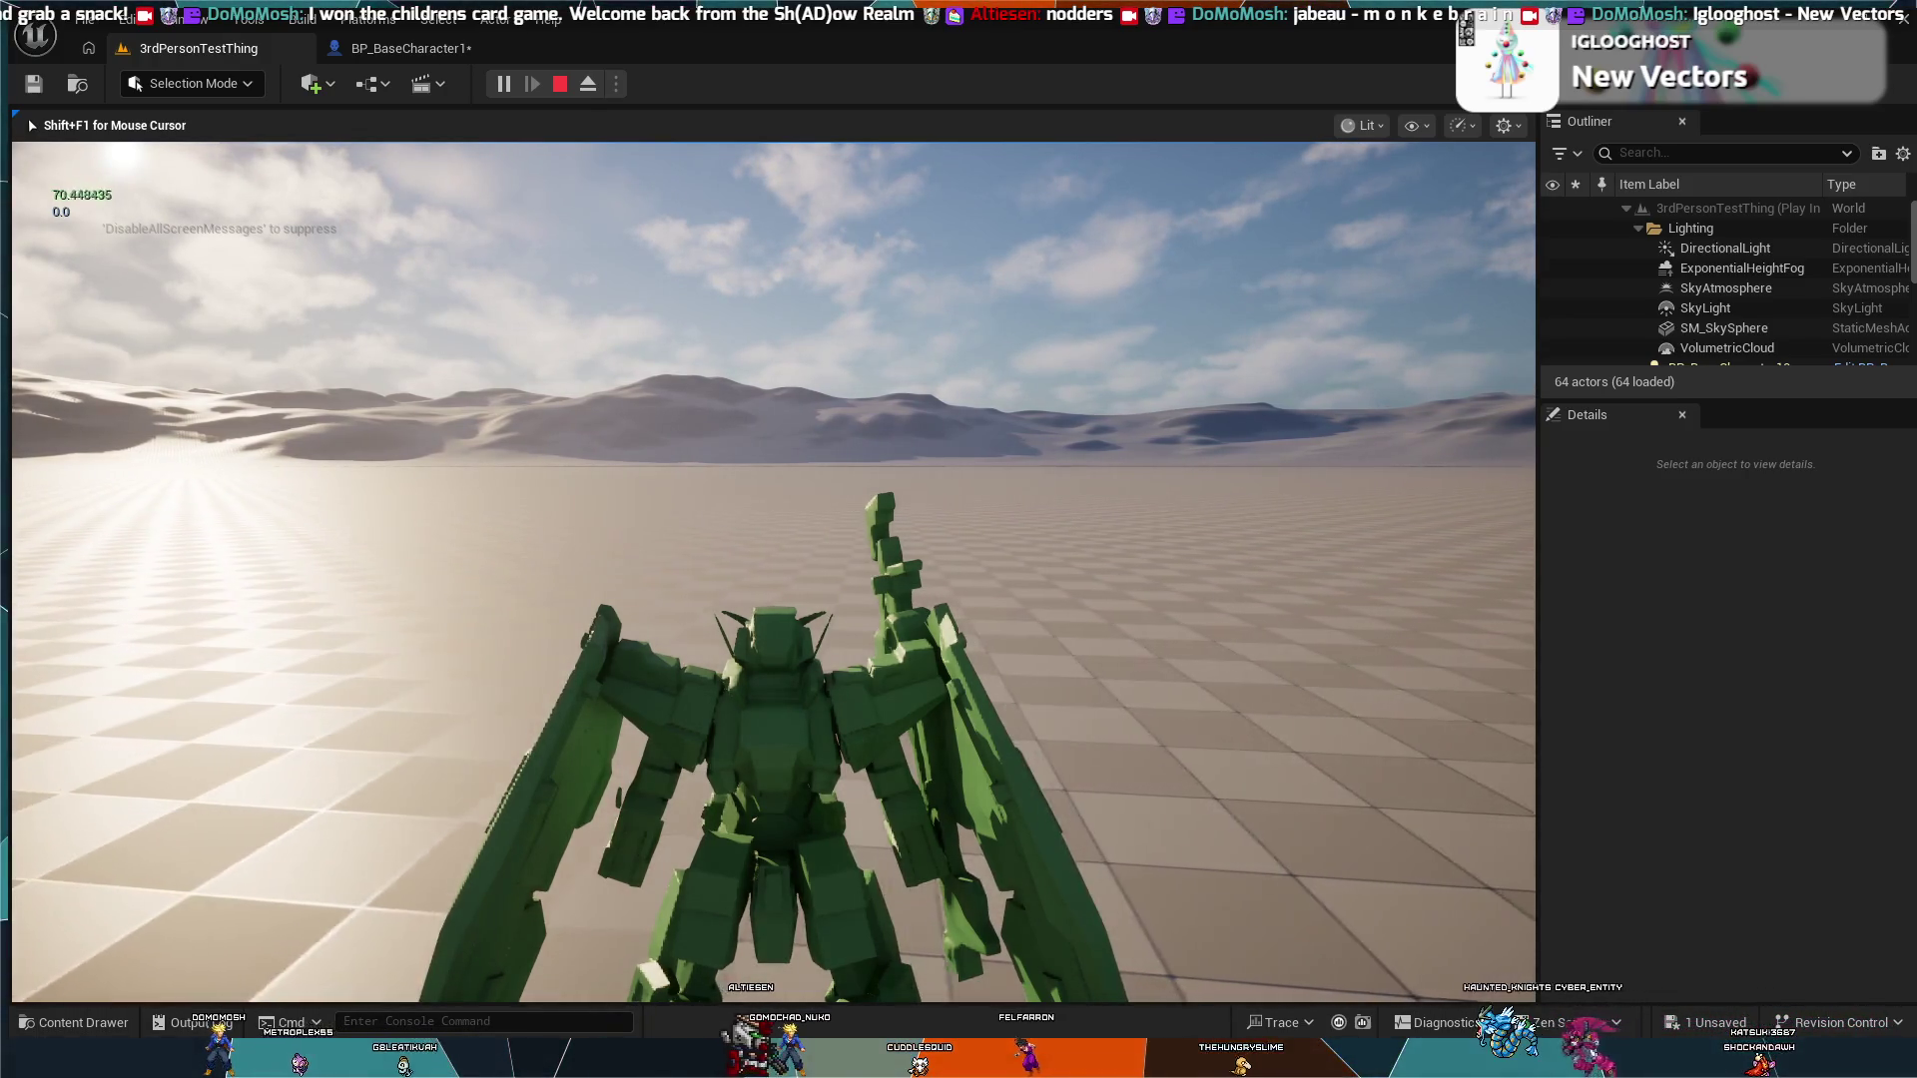
key("Escape")
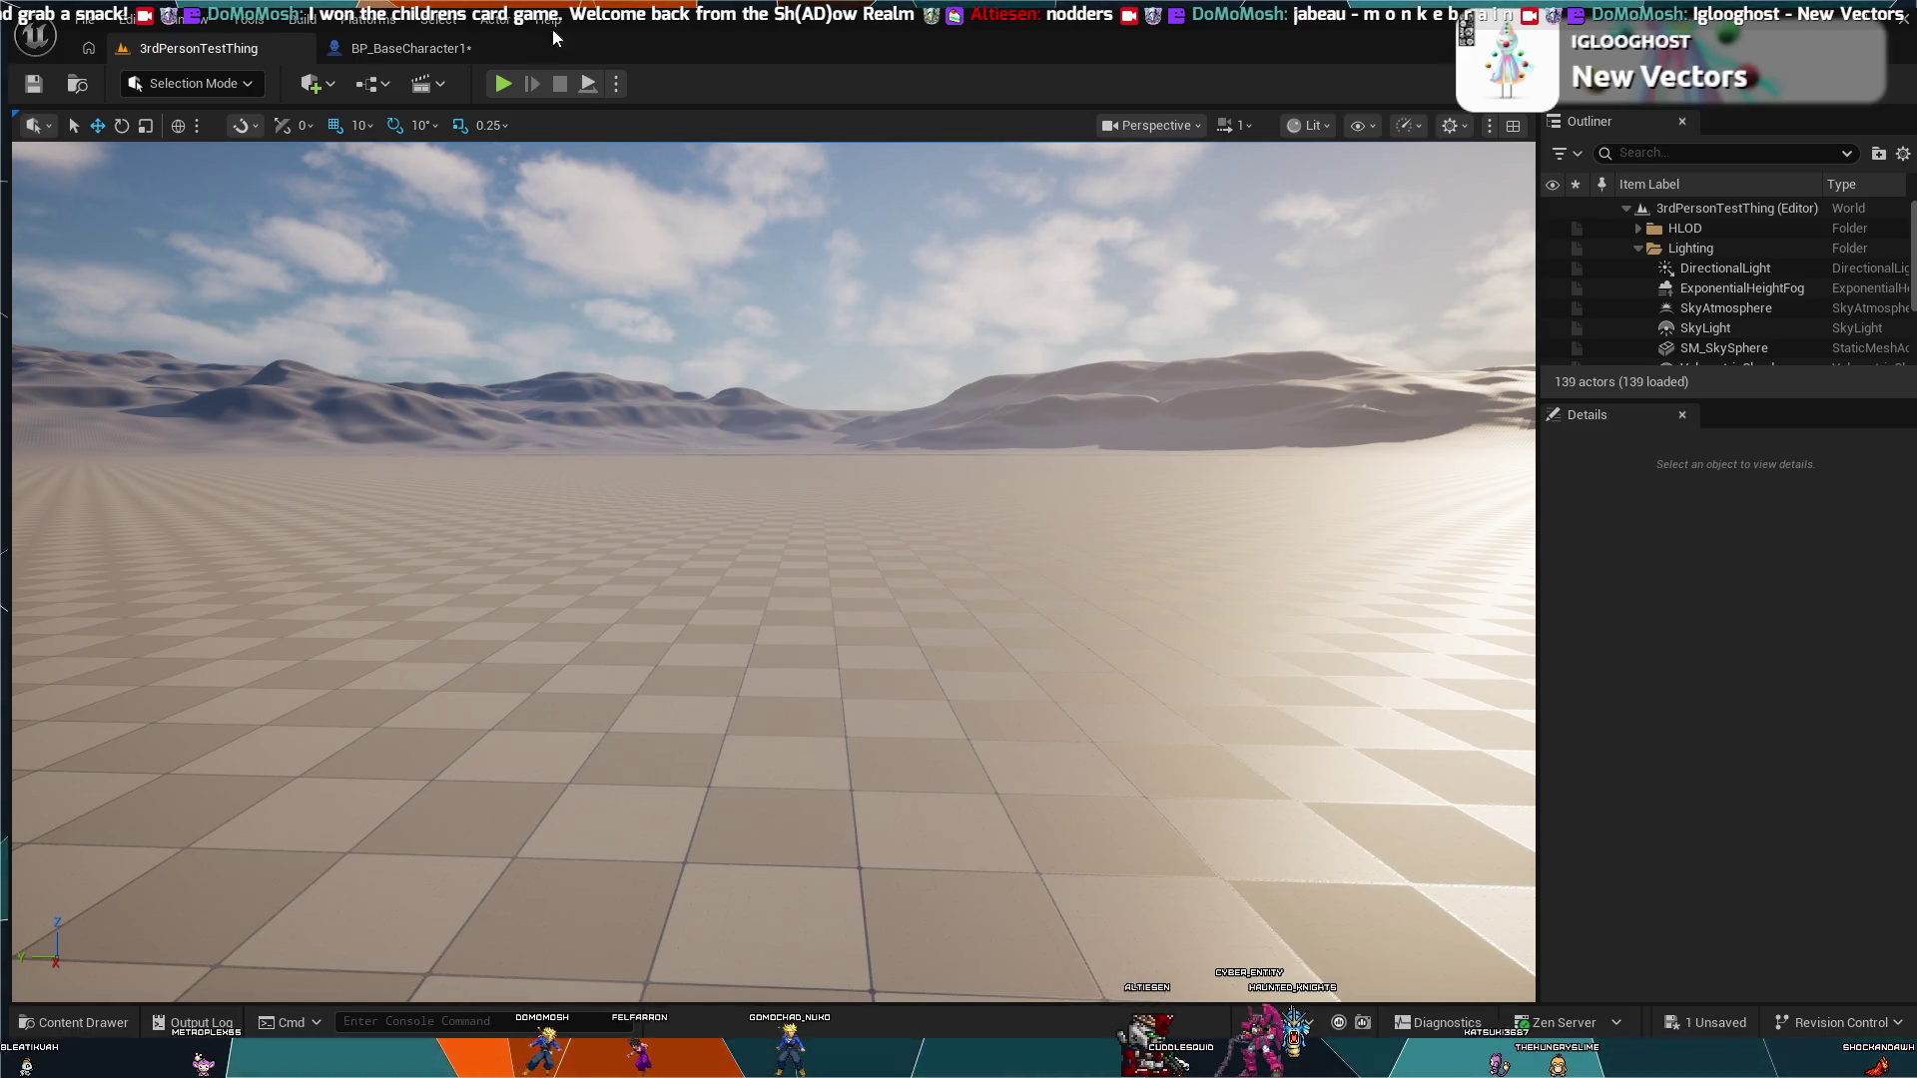
left_click(454, 55)
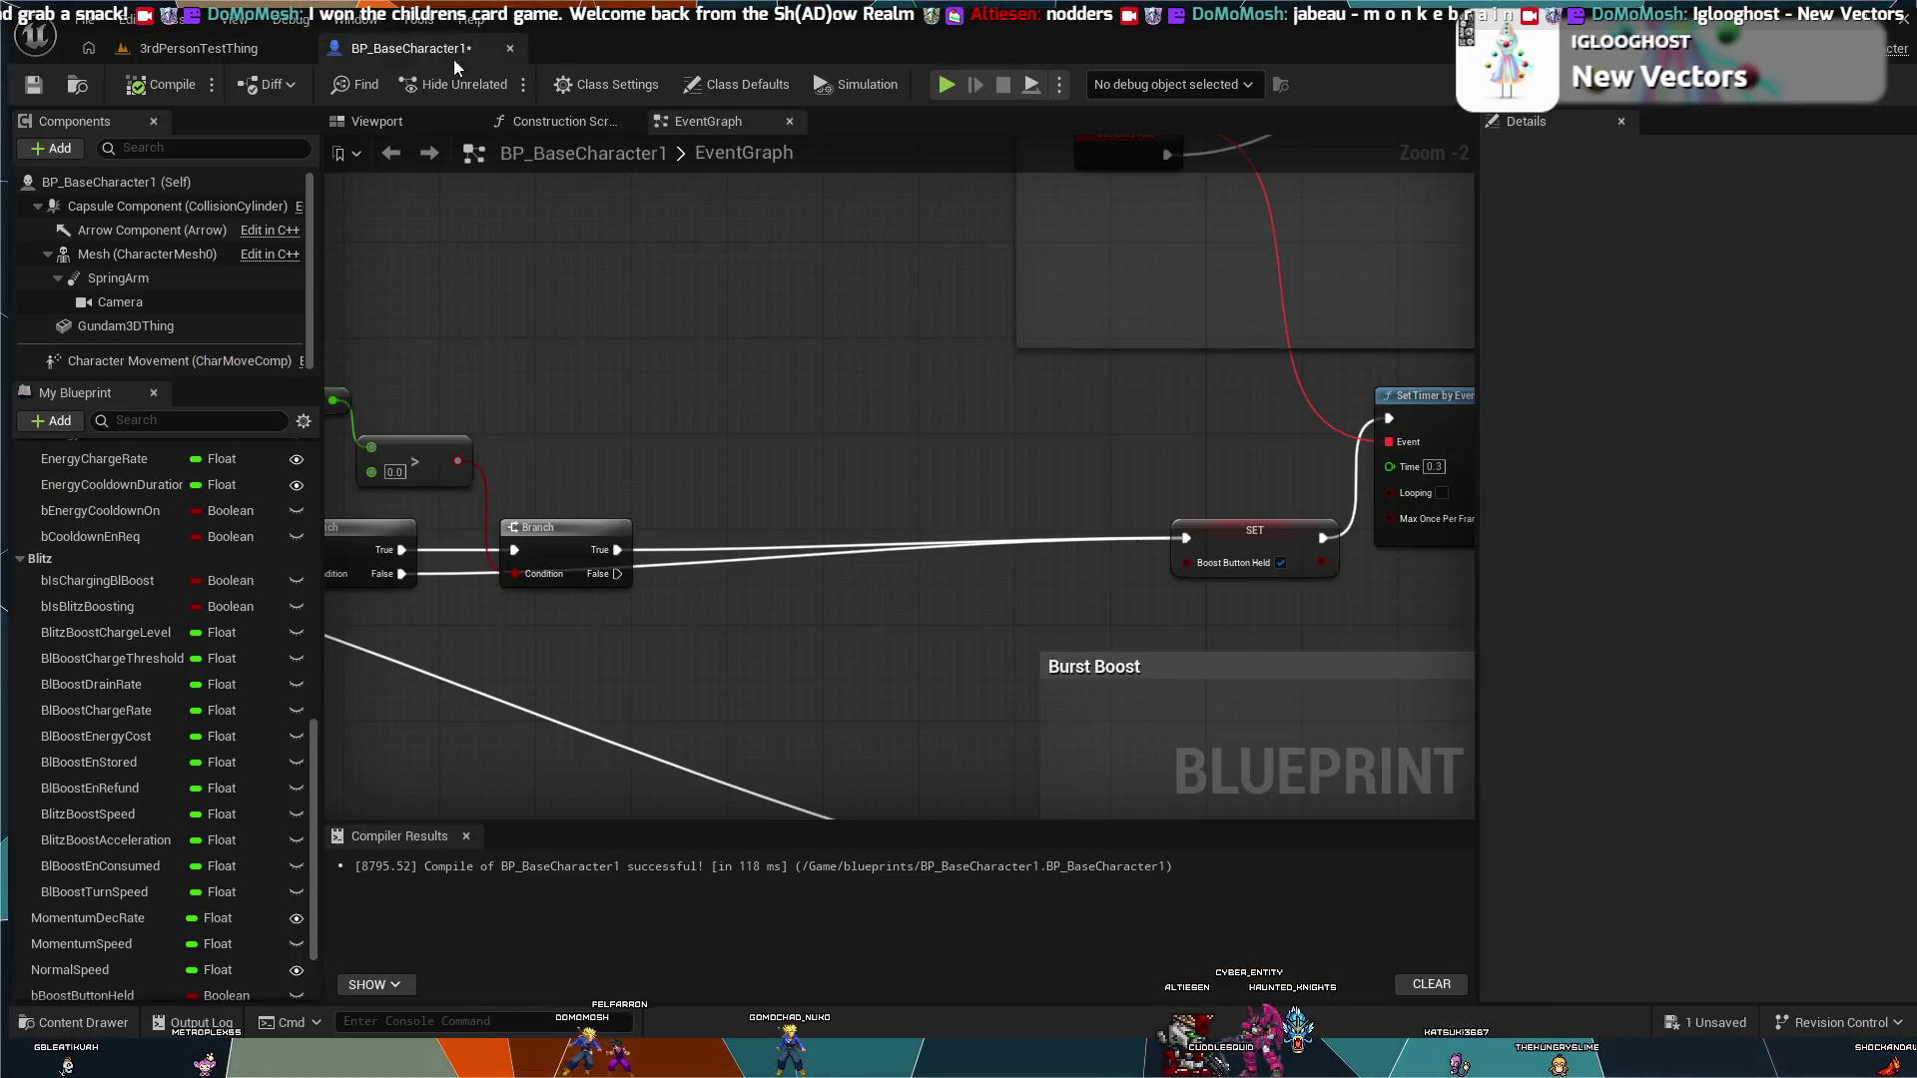
Step: Change Ground Friction in class defaults from 0.65 to 0.5, compile, and return to 3rdPersonTestThing
left_click(150, 182)
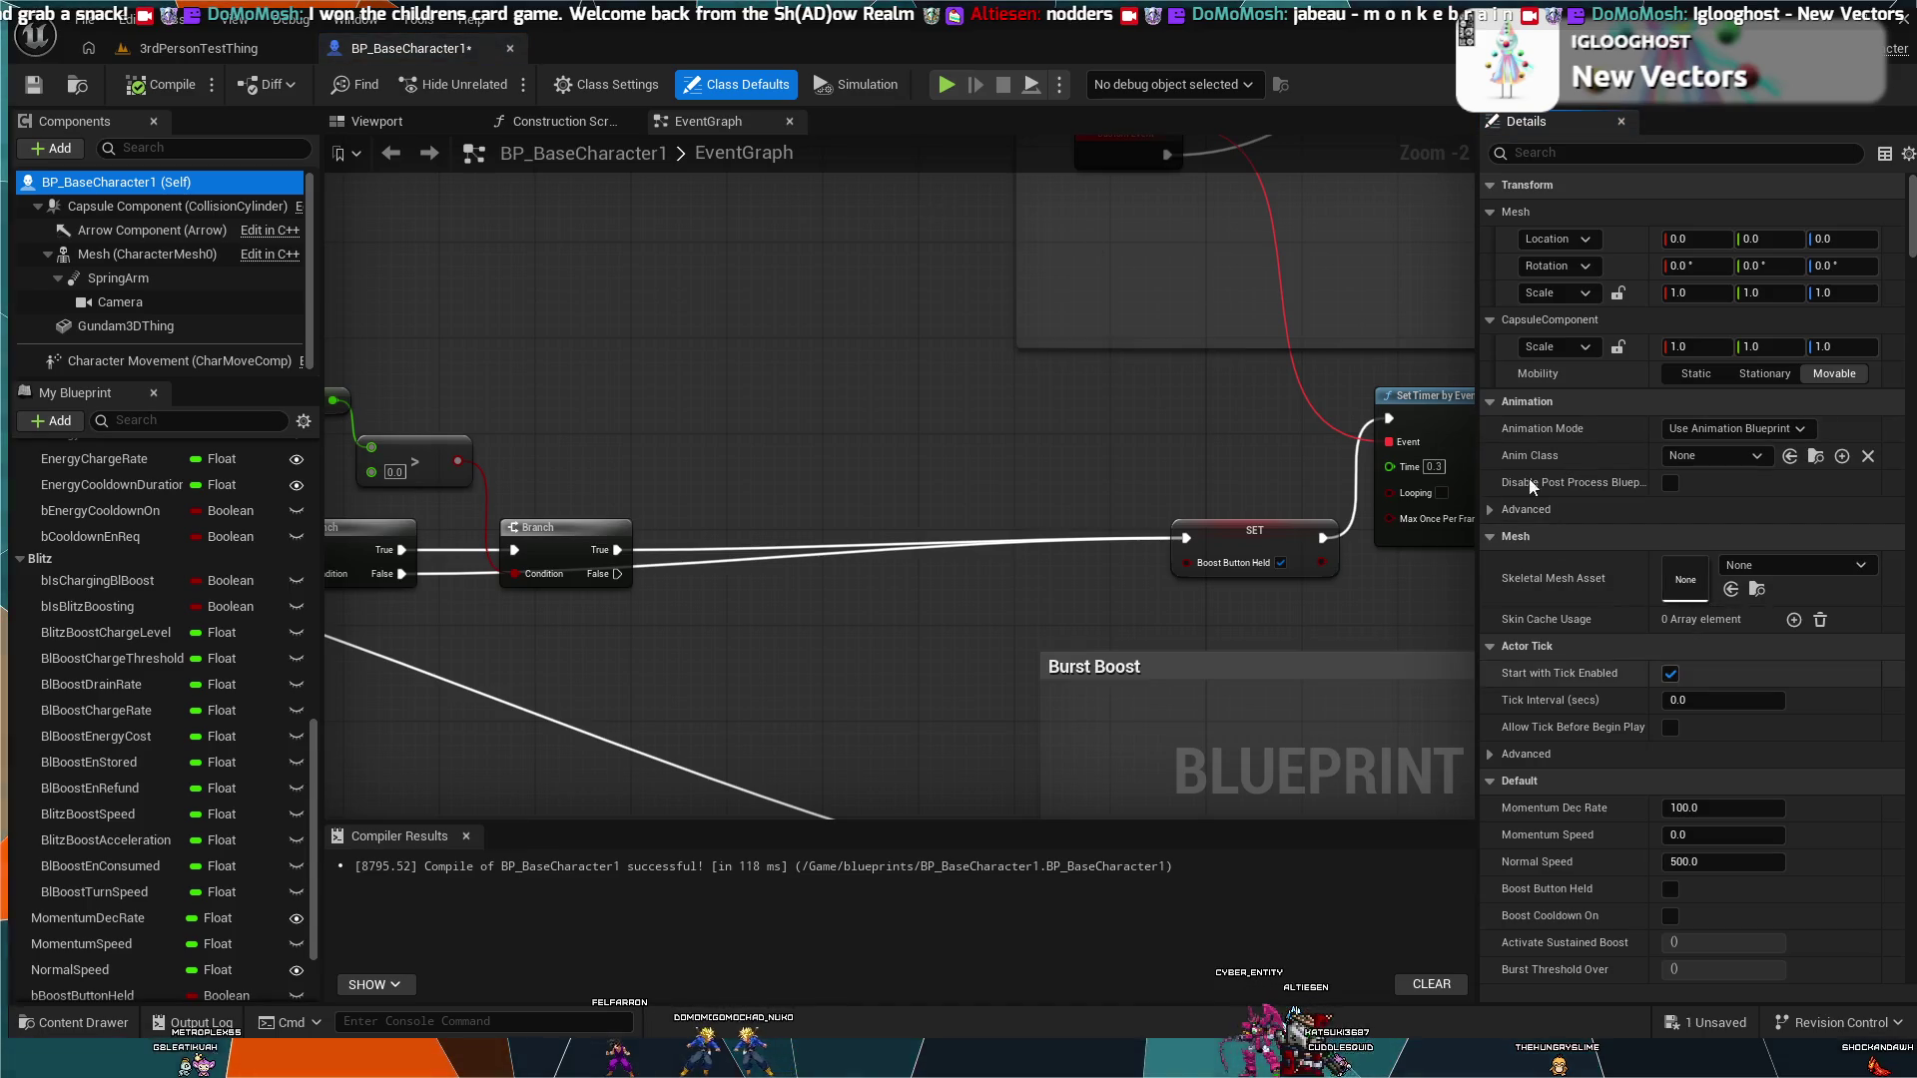
left_click(1530, 154)
type("Fri")
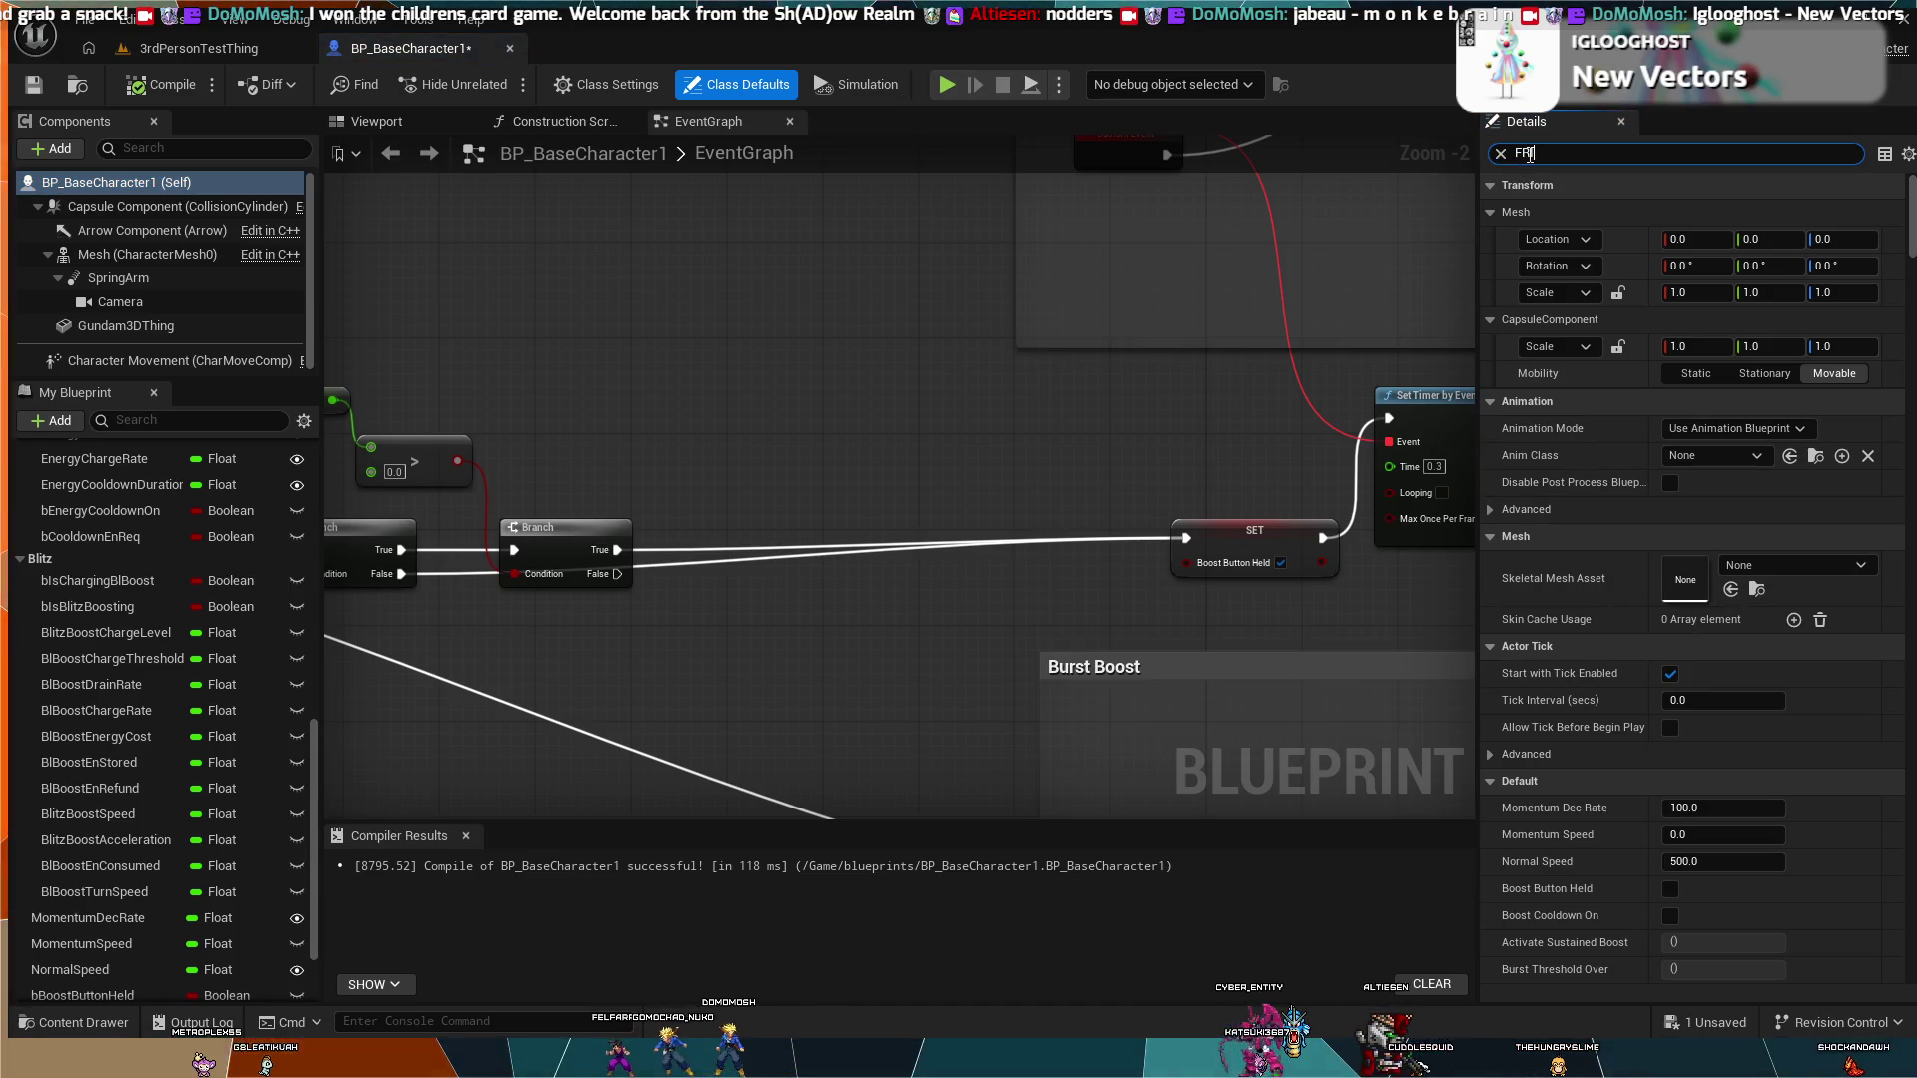
key("BackSpace")
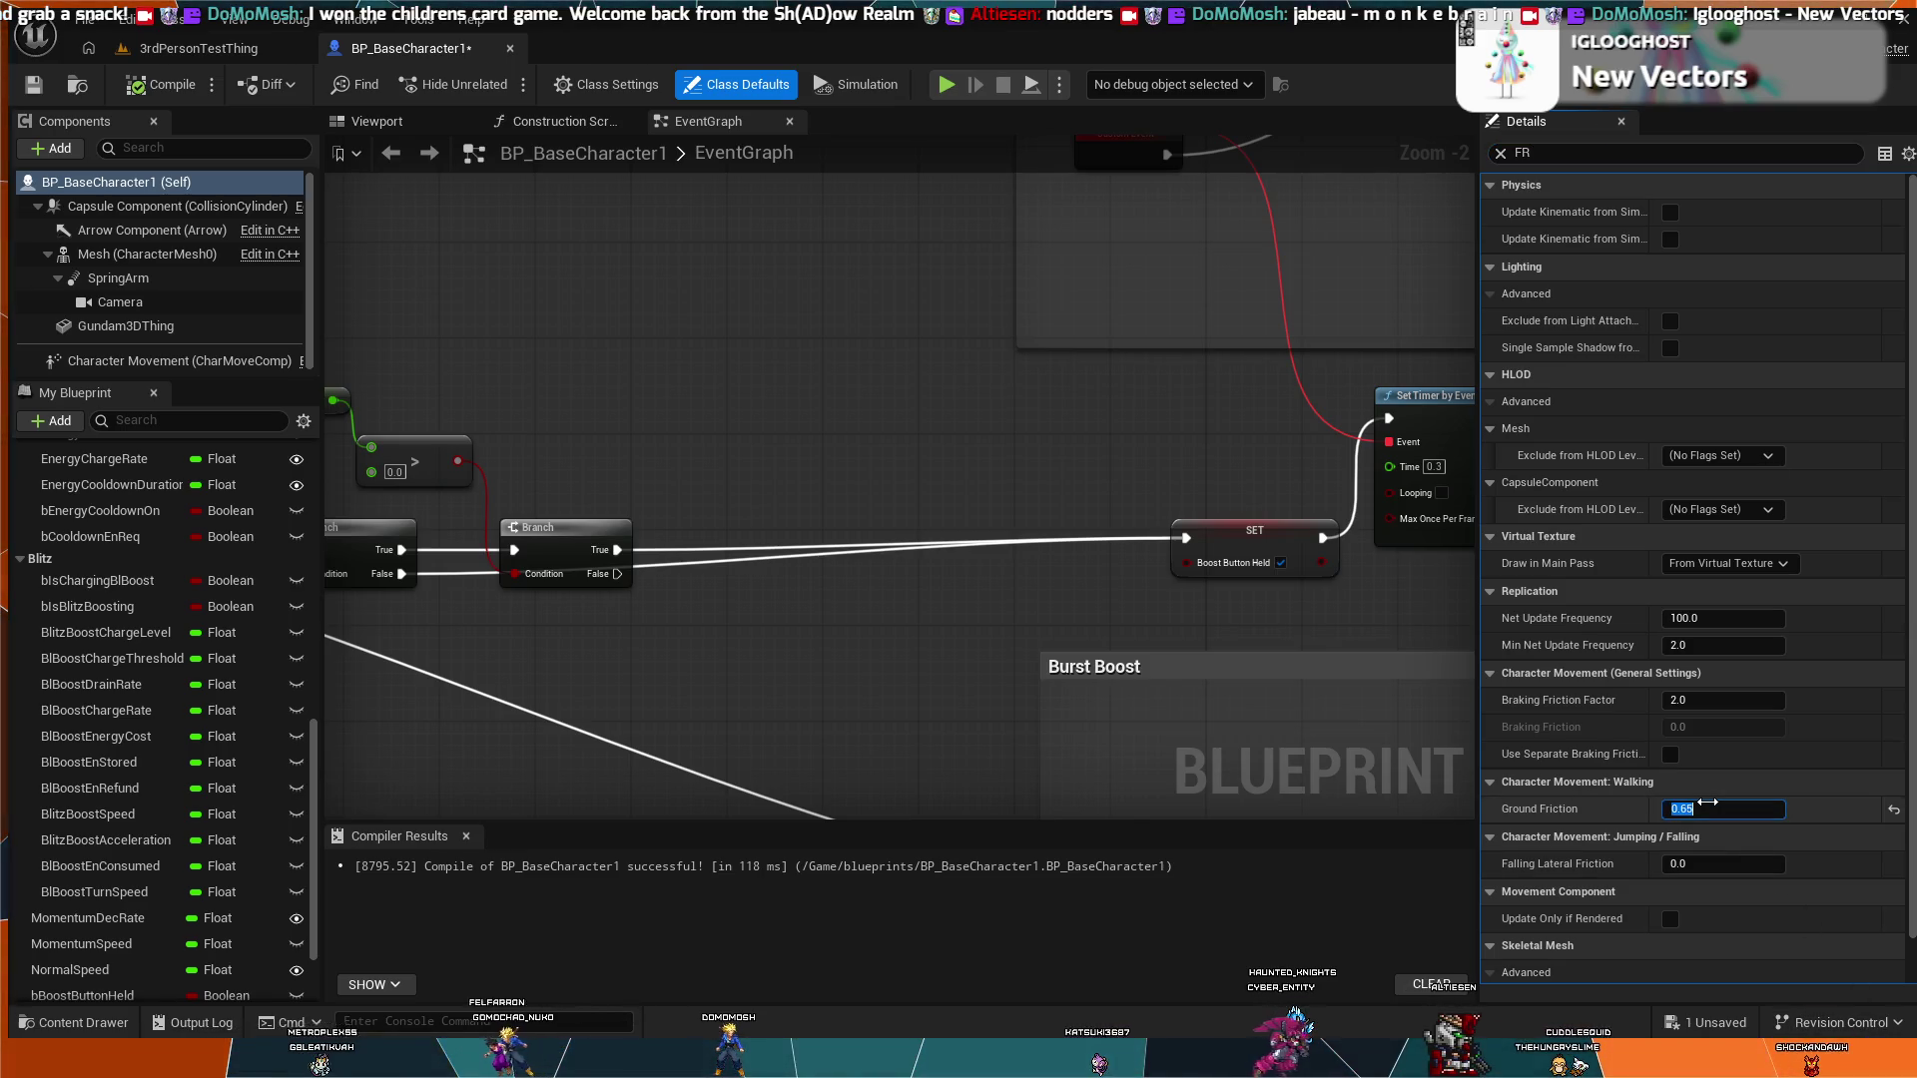
type(".5")
key("Return")
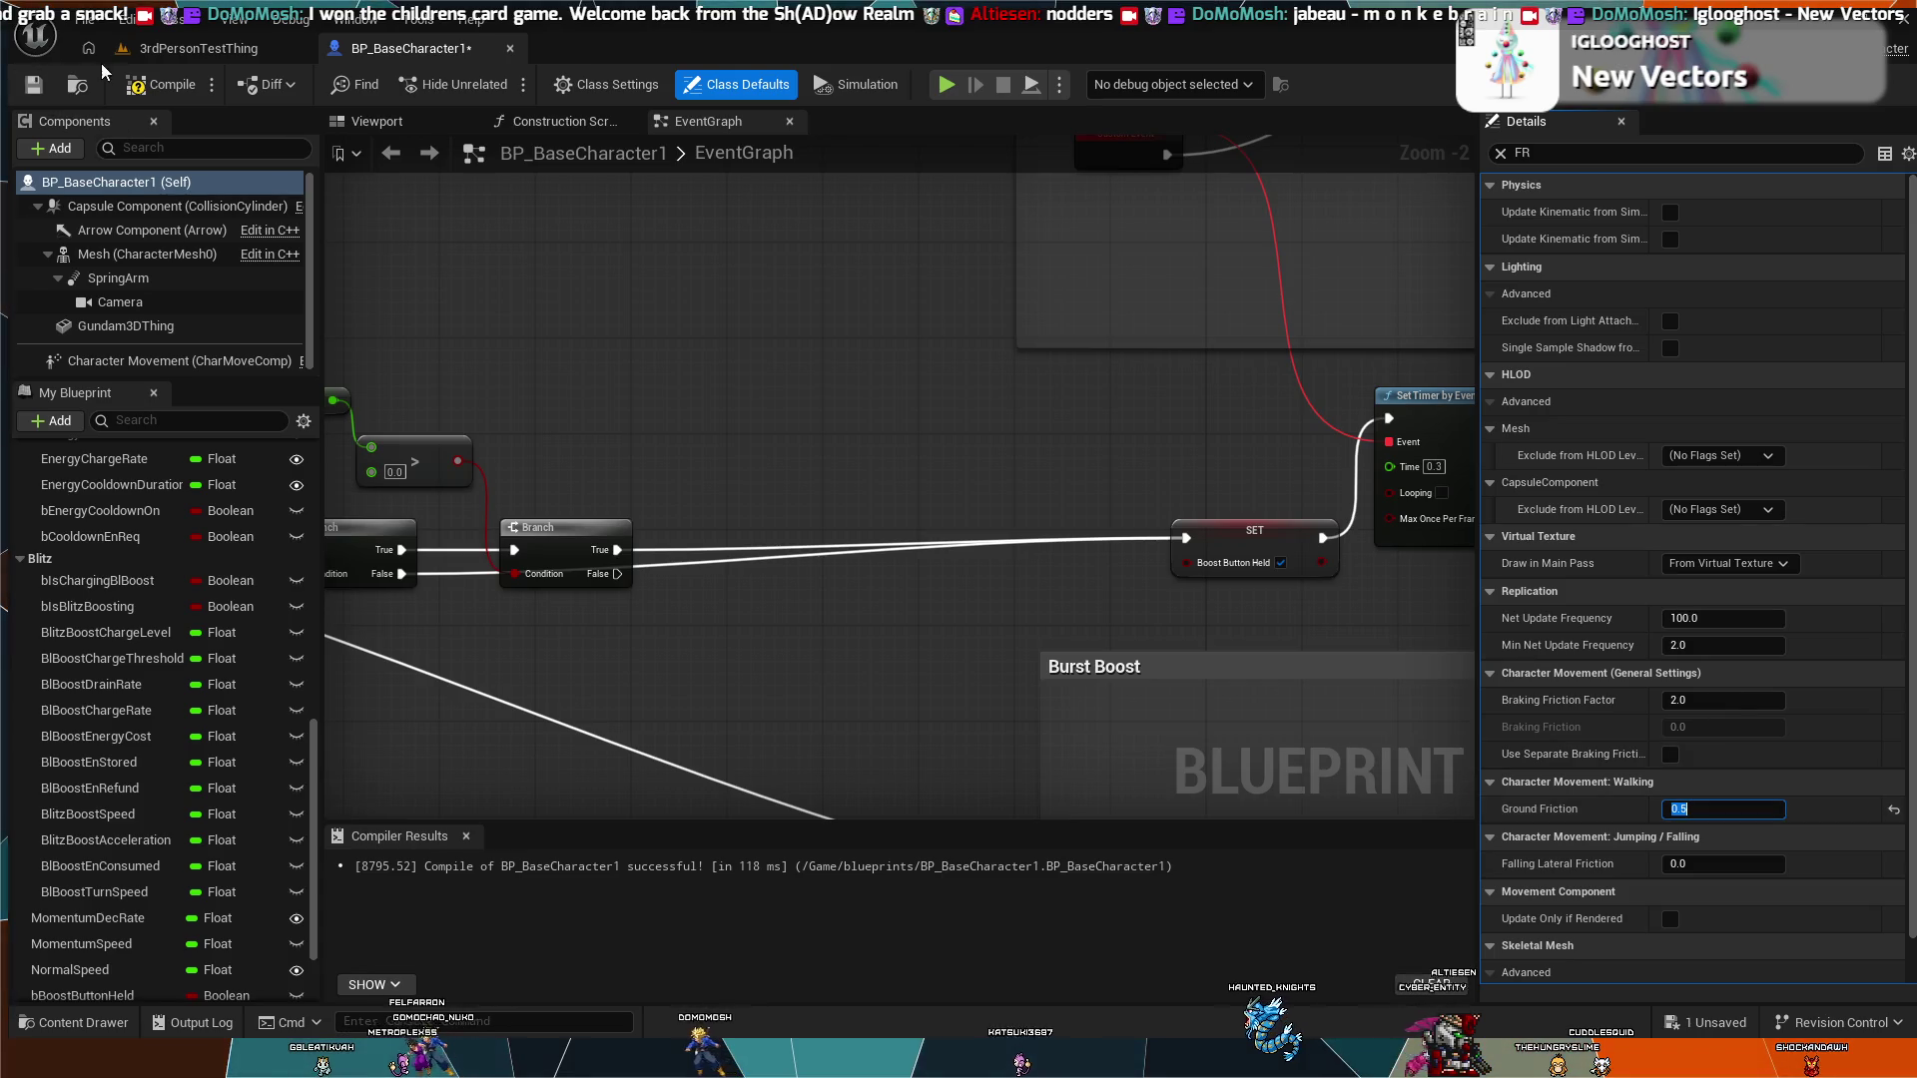
left_click(157, 73)
left_click(183, 51)
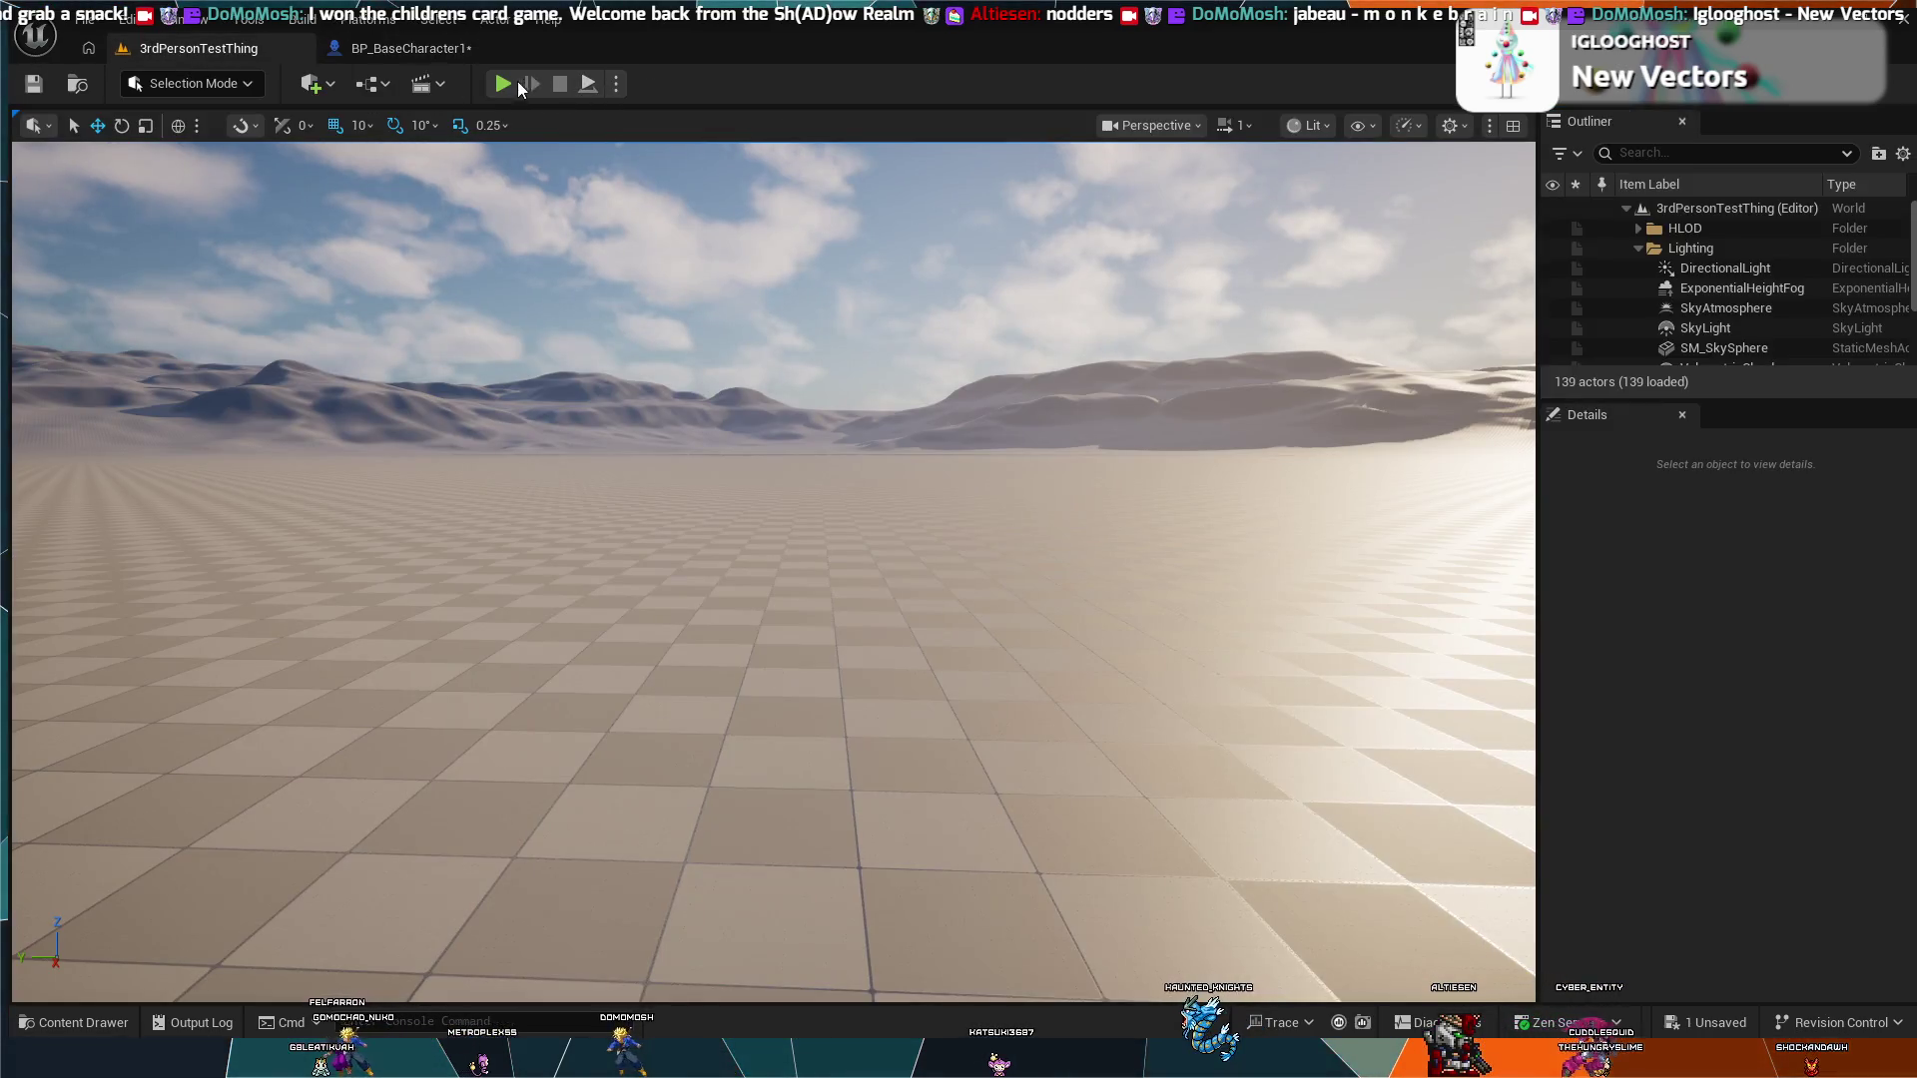
key("alt+p")
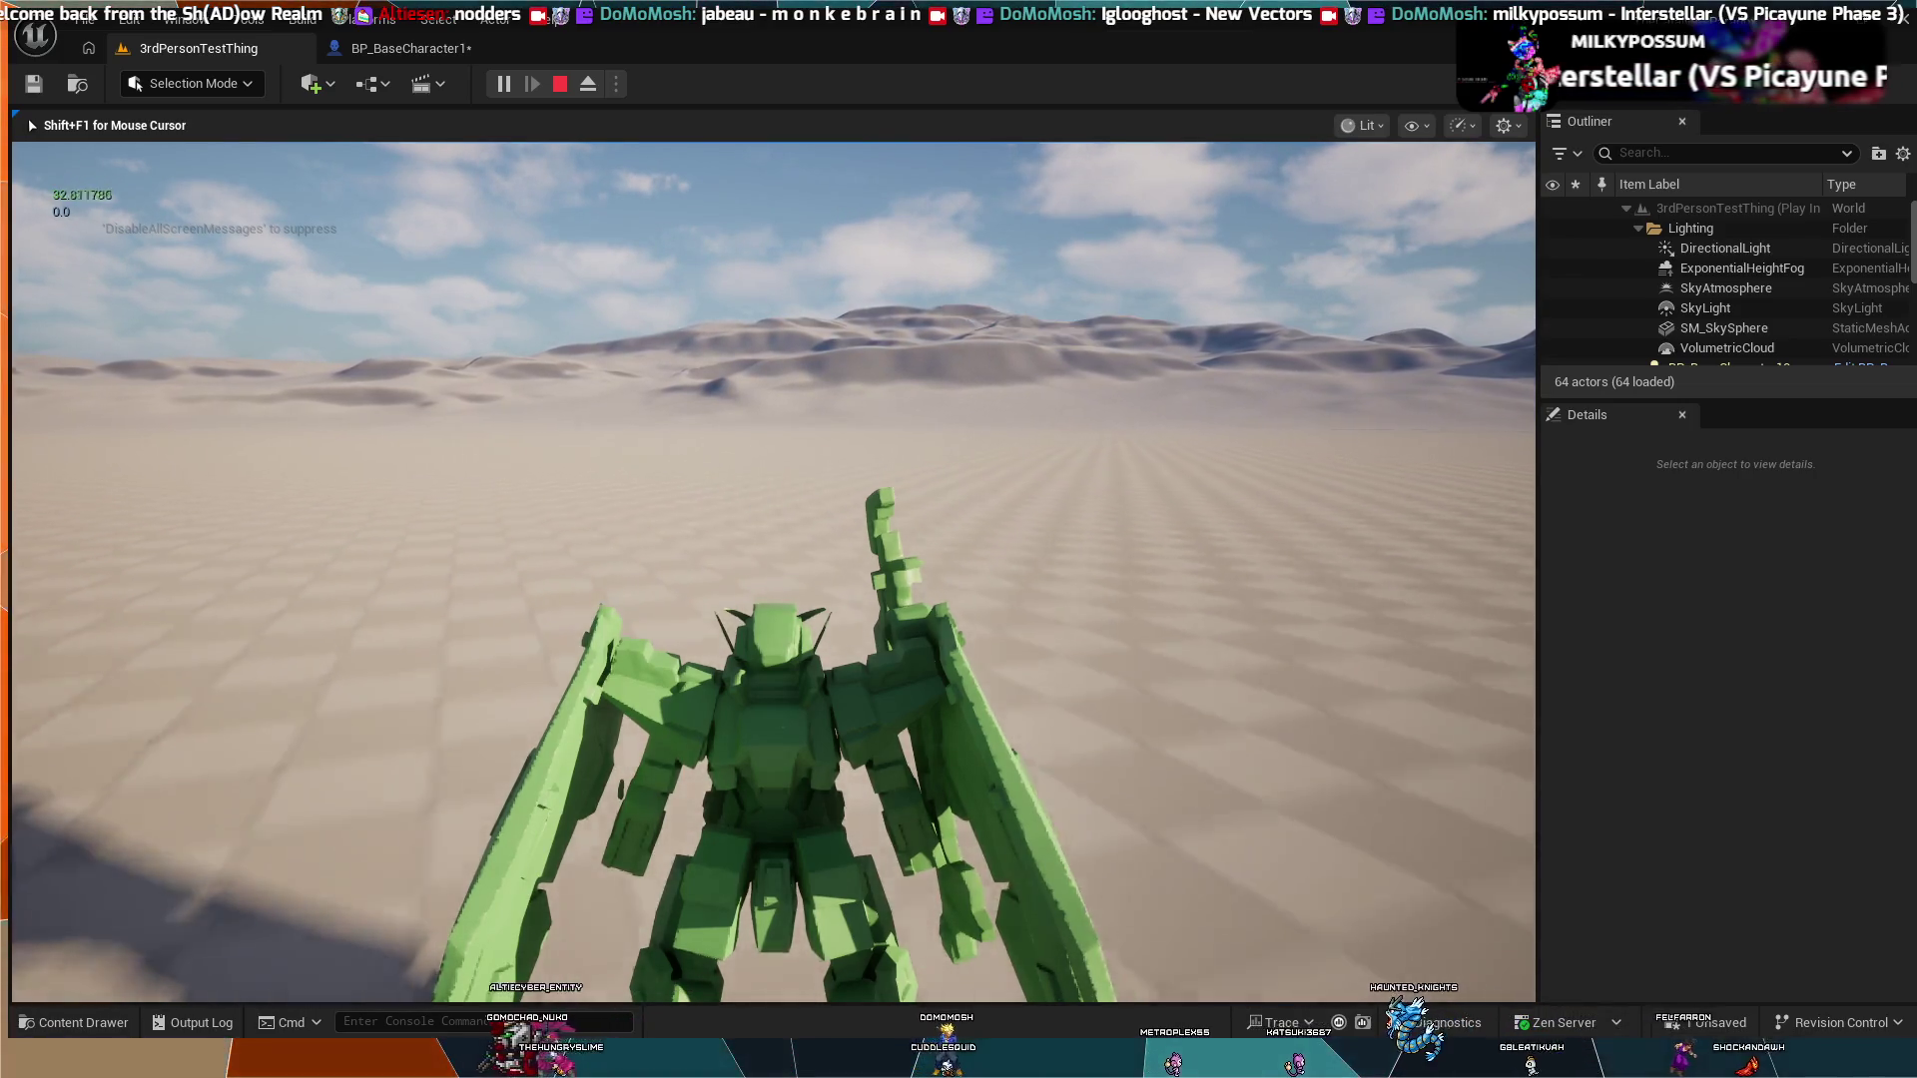
key("Escape")
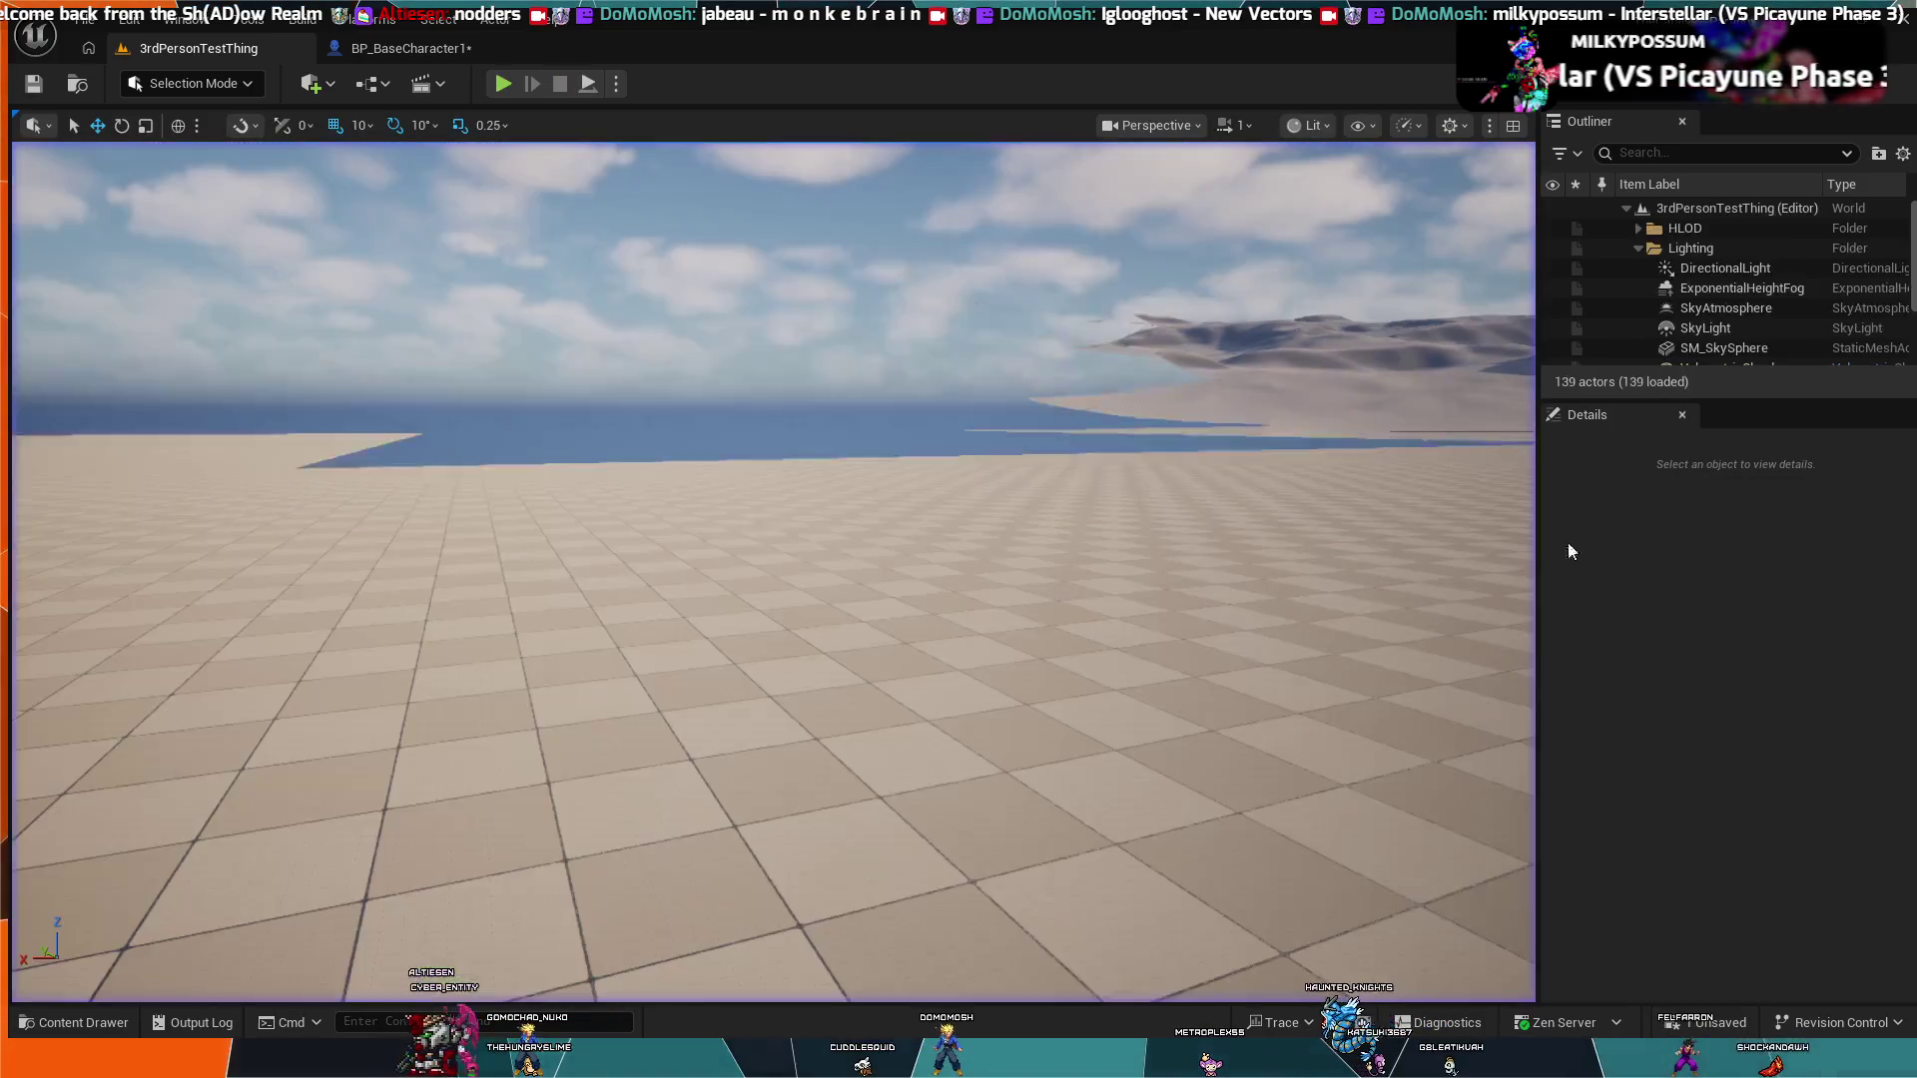
Step: Return to BP_BaseCharacter1 and pan to the IA_Boost, Branch and Burst Boost nodes
left_click(378, 49)
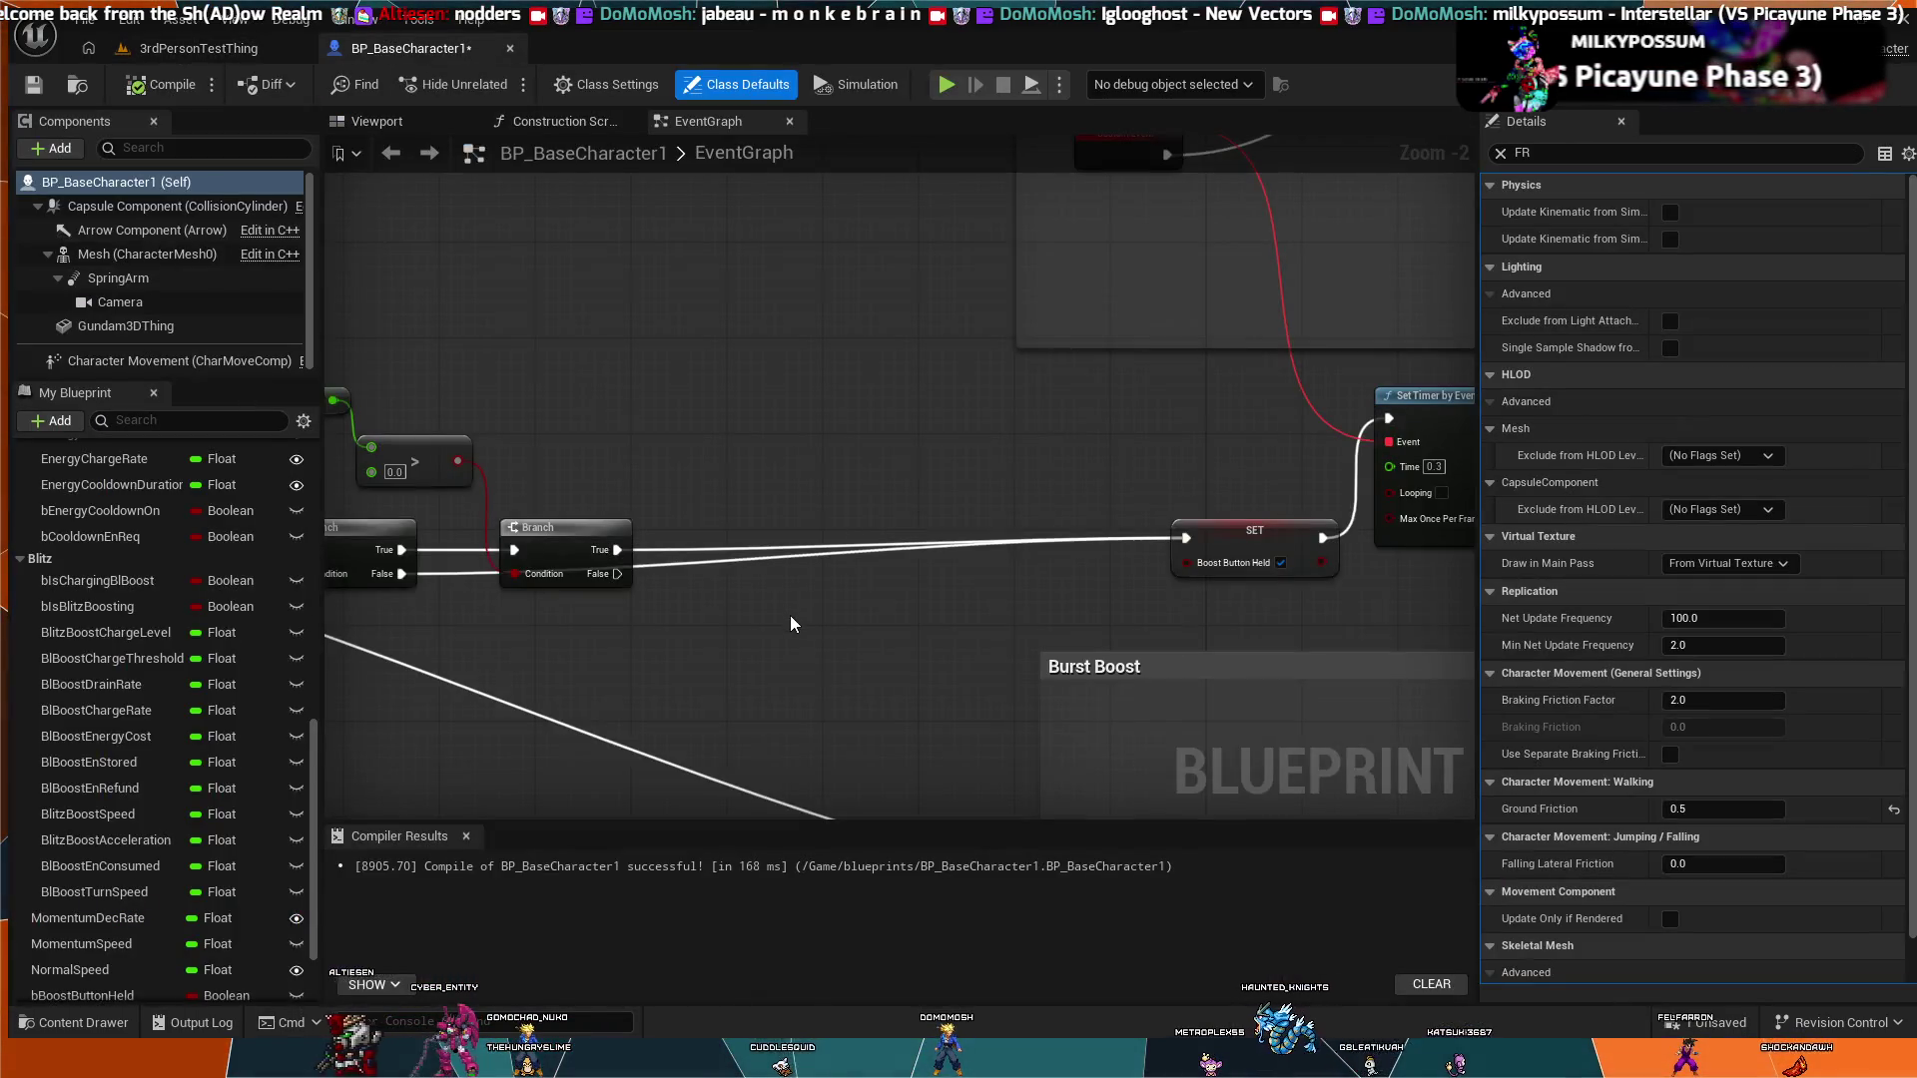
scroll(779, 640, "down", 2)
scroll(864, 610, "up", 2)
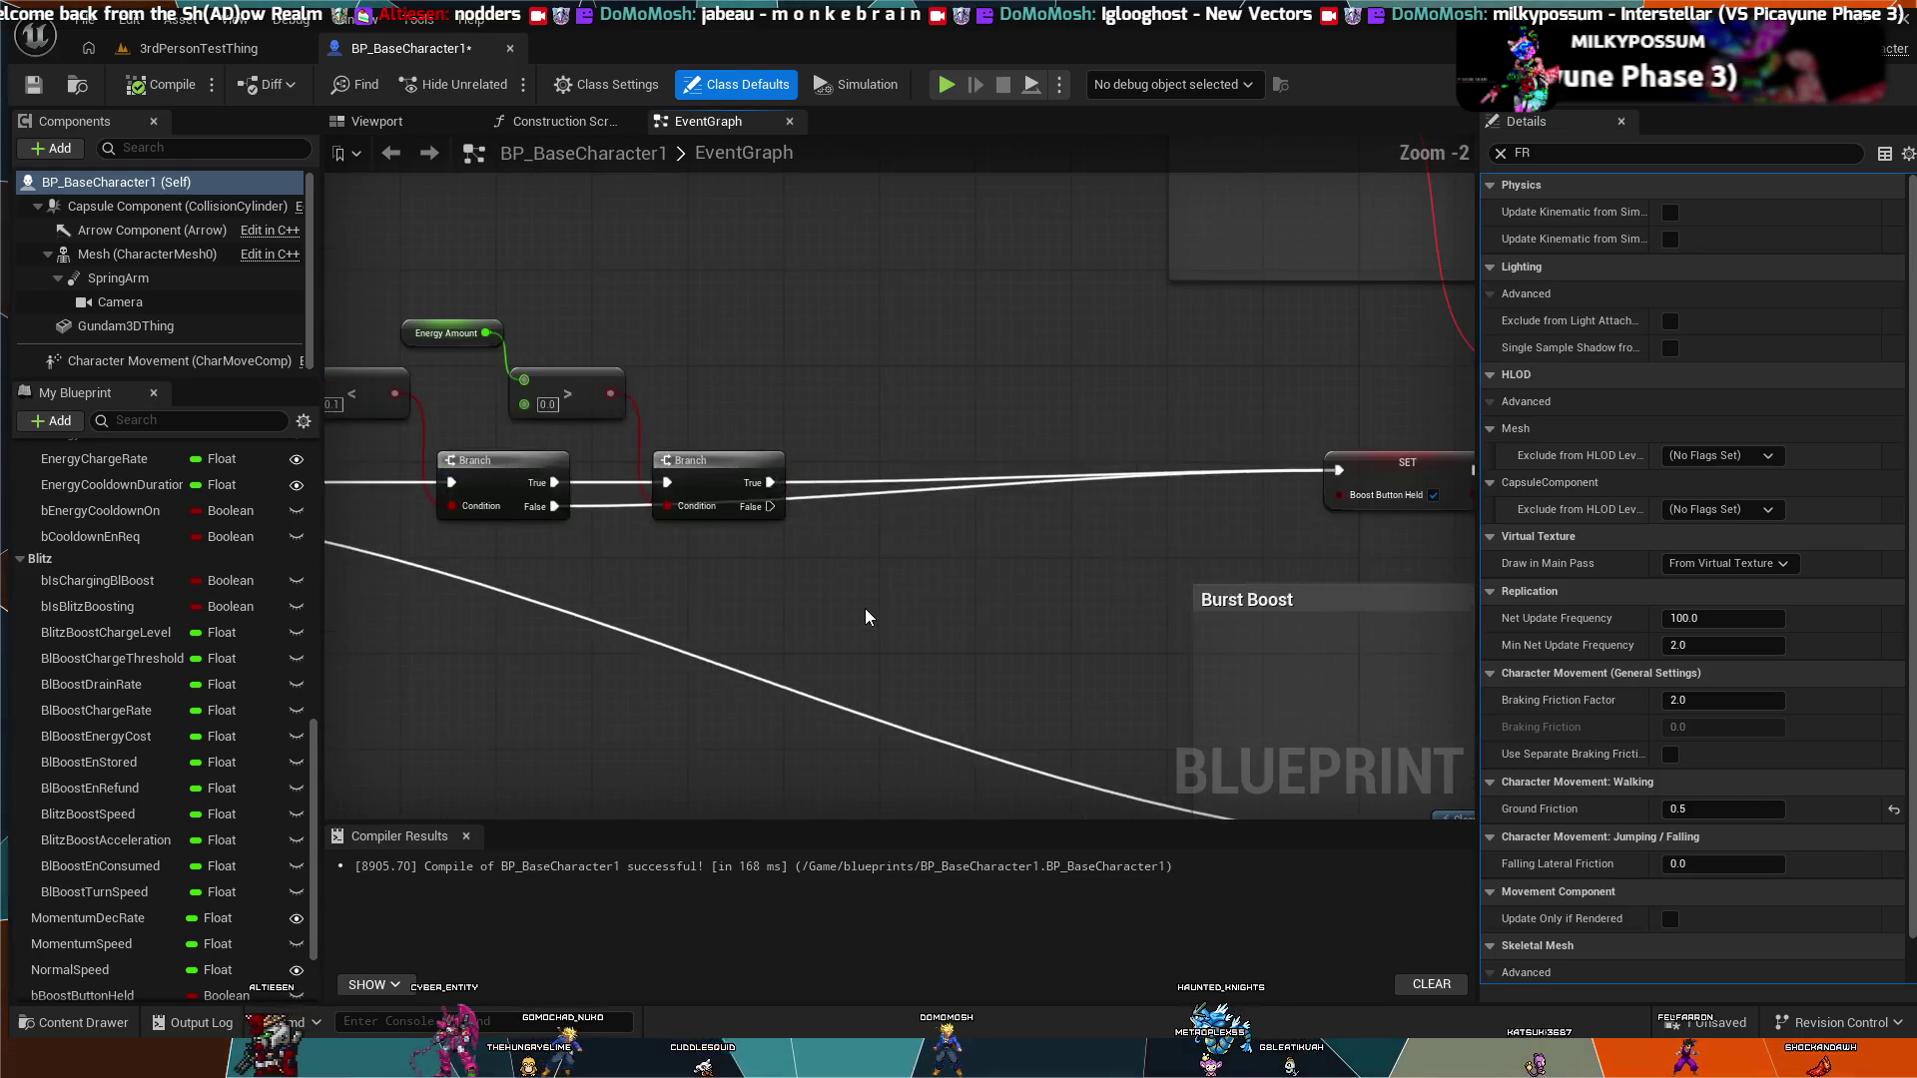
mouse_move(864, 608)
left_mouse_down()
mouse_move(1072, 633)
mouse_move(760, 640)
mouse_move(893, 599)
mouse_move(897, 567)
mouse_move(605, 476)
left_mouse_up()
scroll(741, 491, "down", 2)
left_click_drag(740, 489, 890, 490)
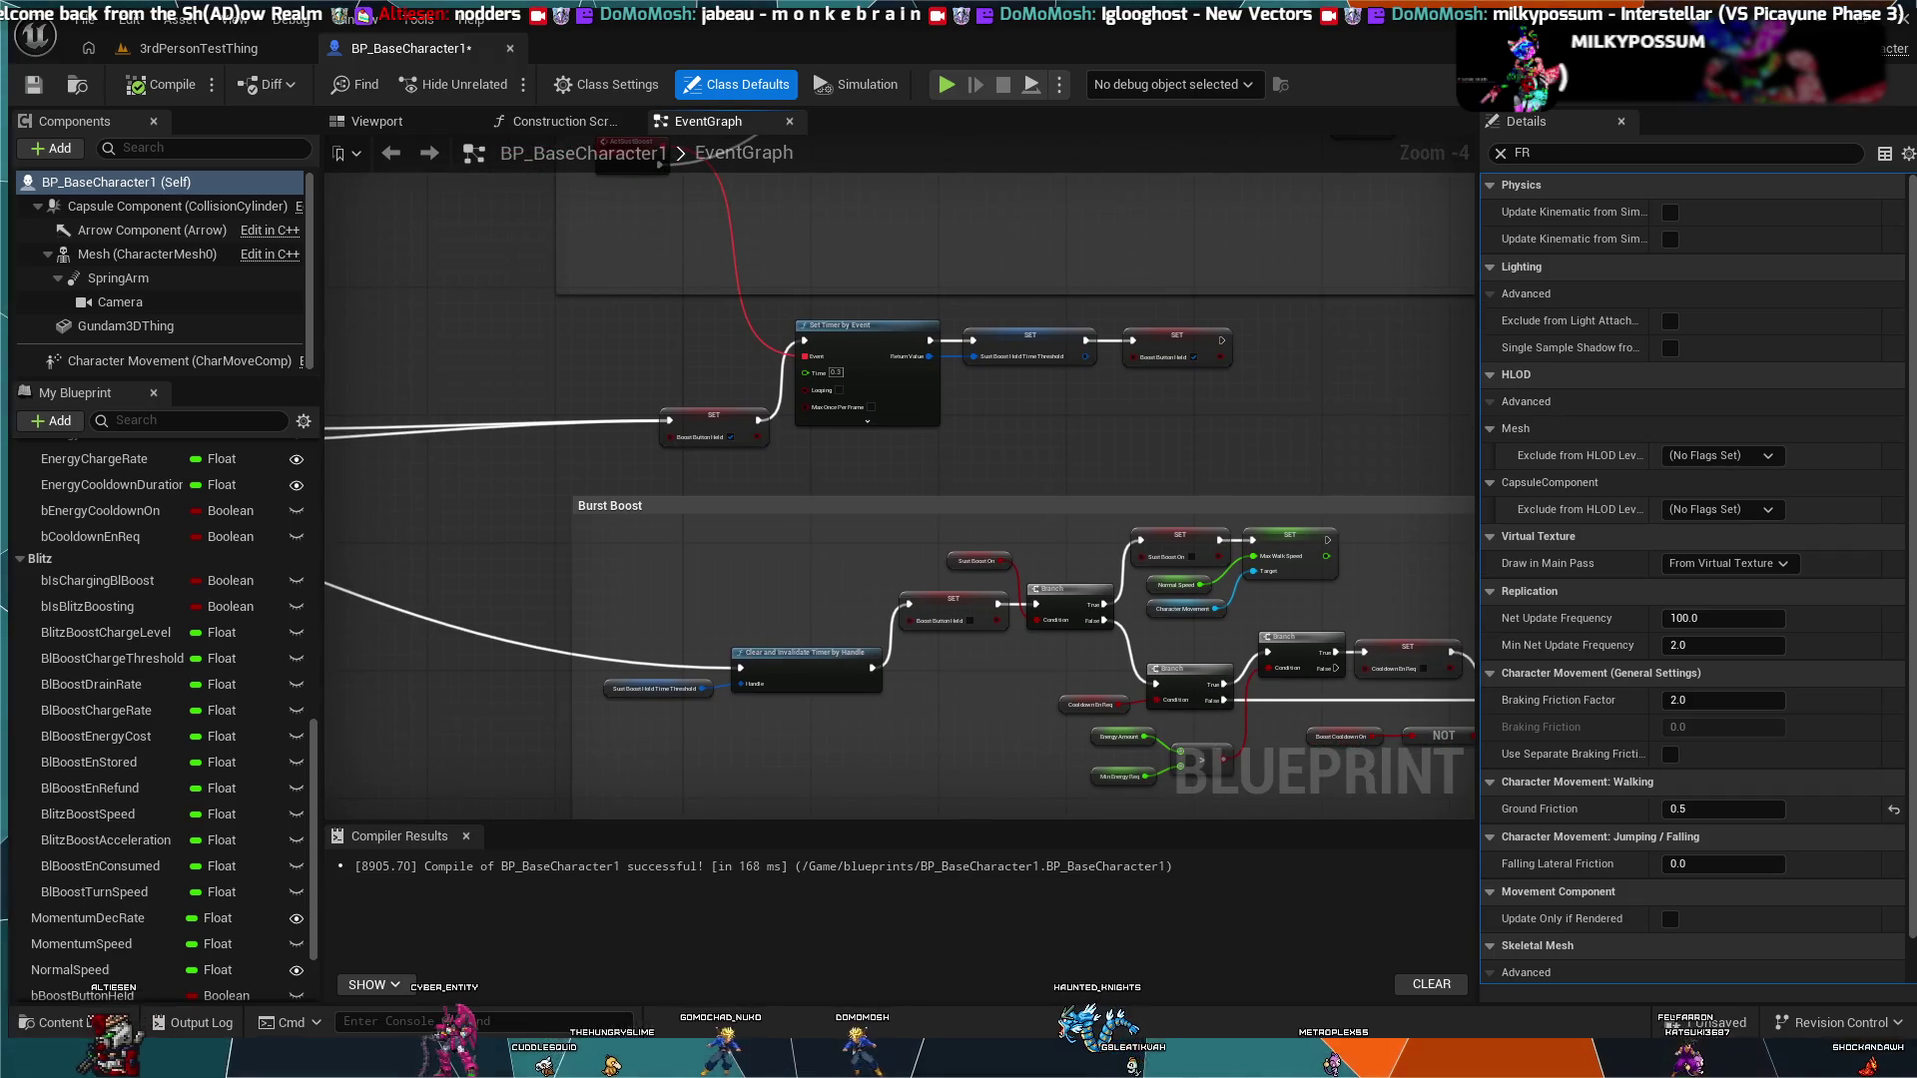
mouse_move(711, 502)
left_mouse_down()
mouse_move(1147, 502)
mouse_move(1065, 419)
left_mouse_up()
mouse_move(450, 552)
left_mouse_down()
mouse_move(819, 477)
mouse_move(1179, 670)
mouse_move(1415, 555)
left_mouse_up()
scroll(1178, 669, "up", 4)
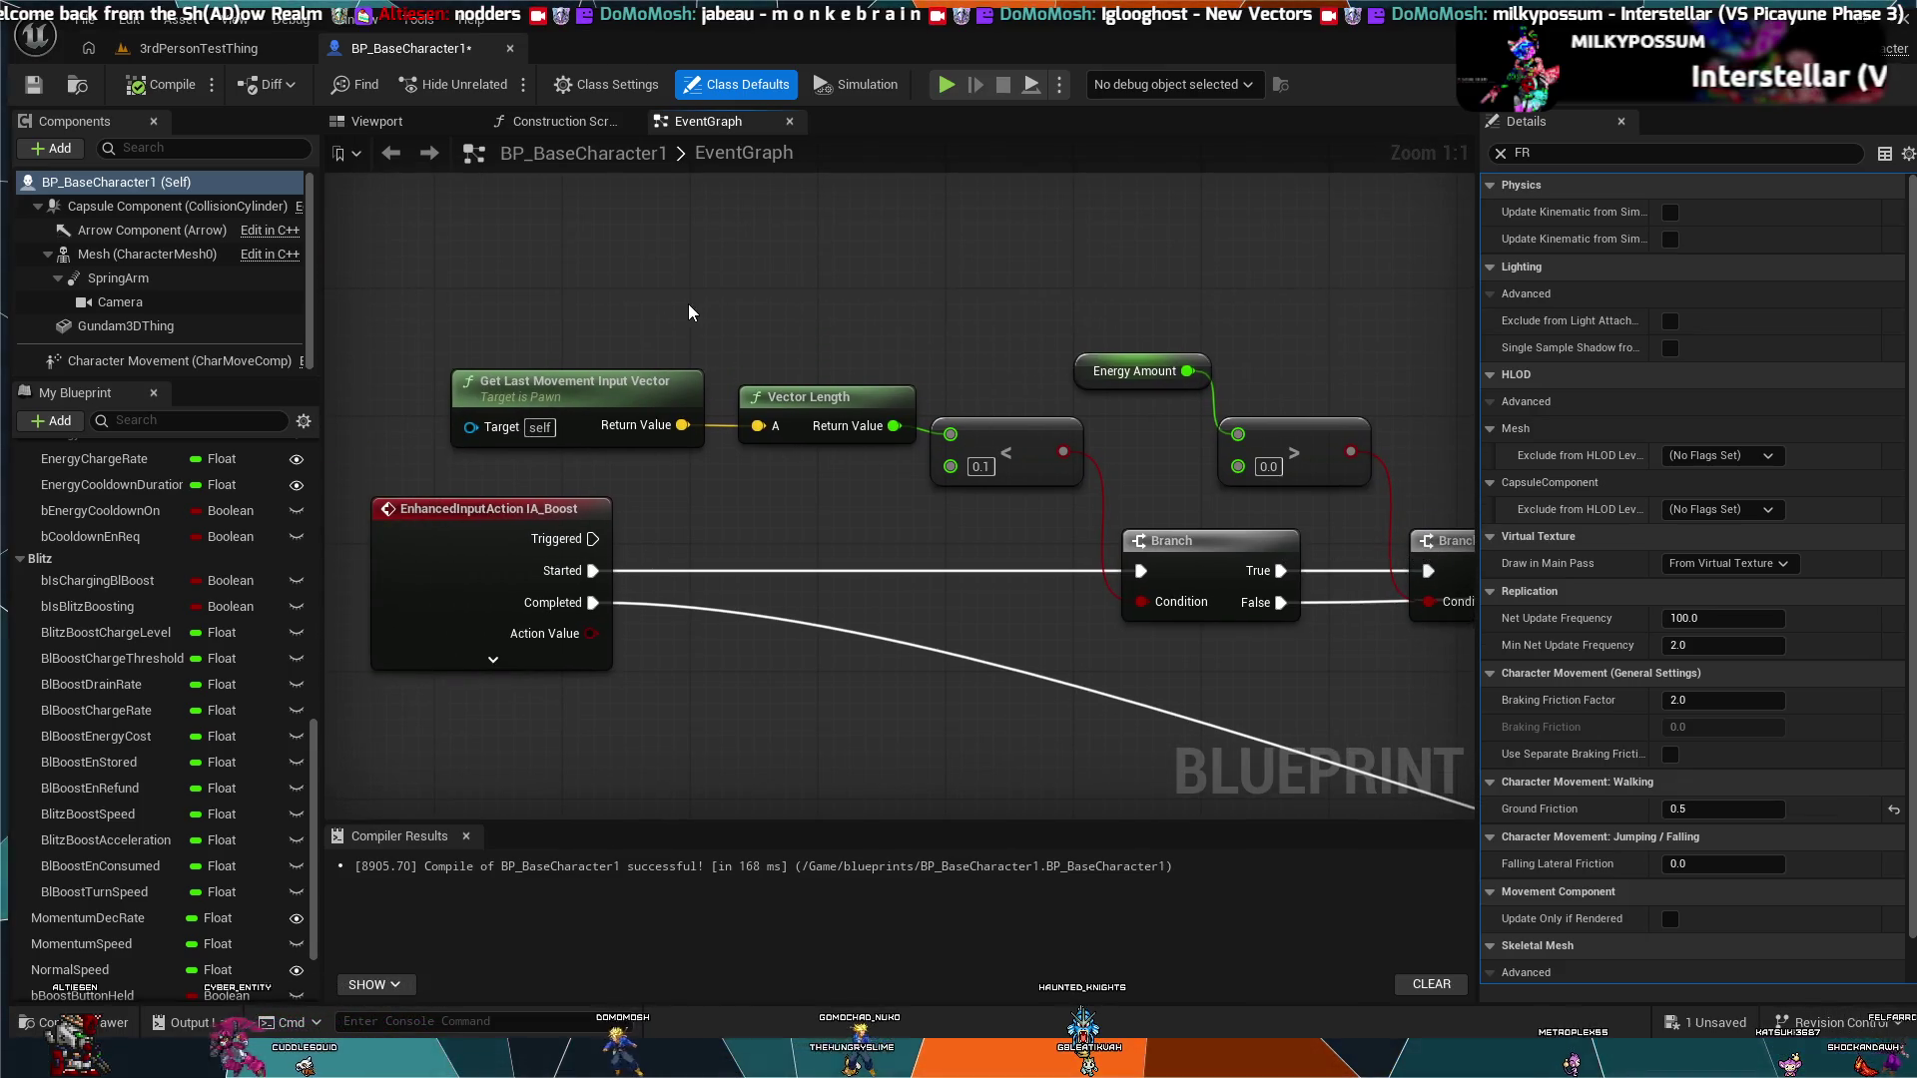
mouse_move(684, 311)
left_mouse_down()
mouse_move(557, 312)
mouse_move(388, 278)
mouse_move(390, 253)
left_mouse_up()
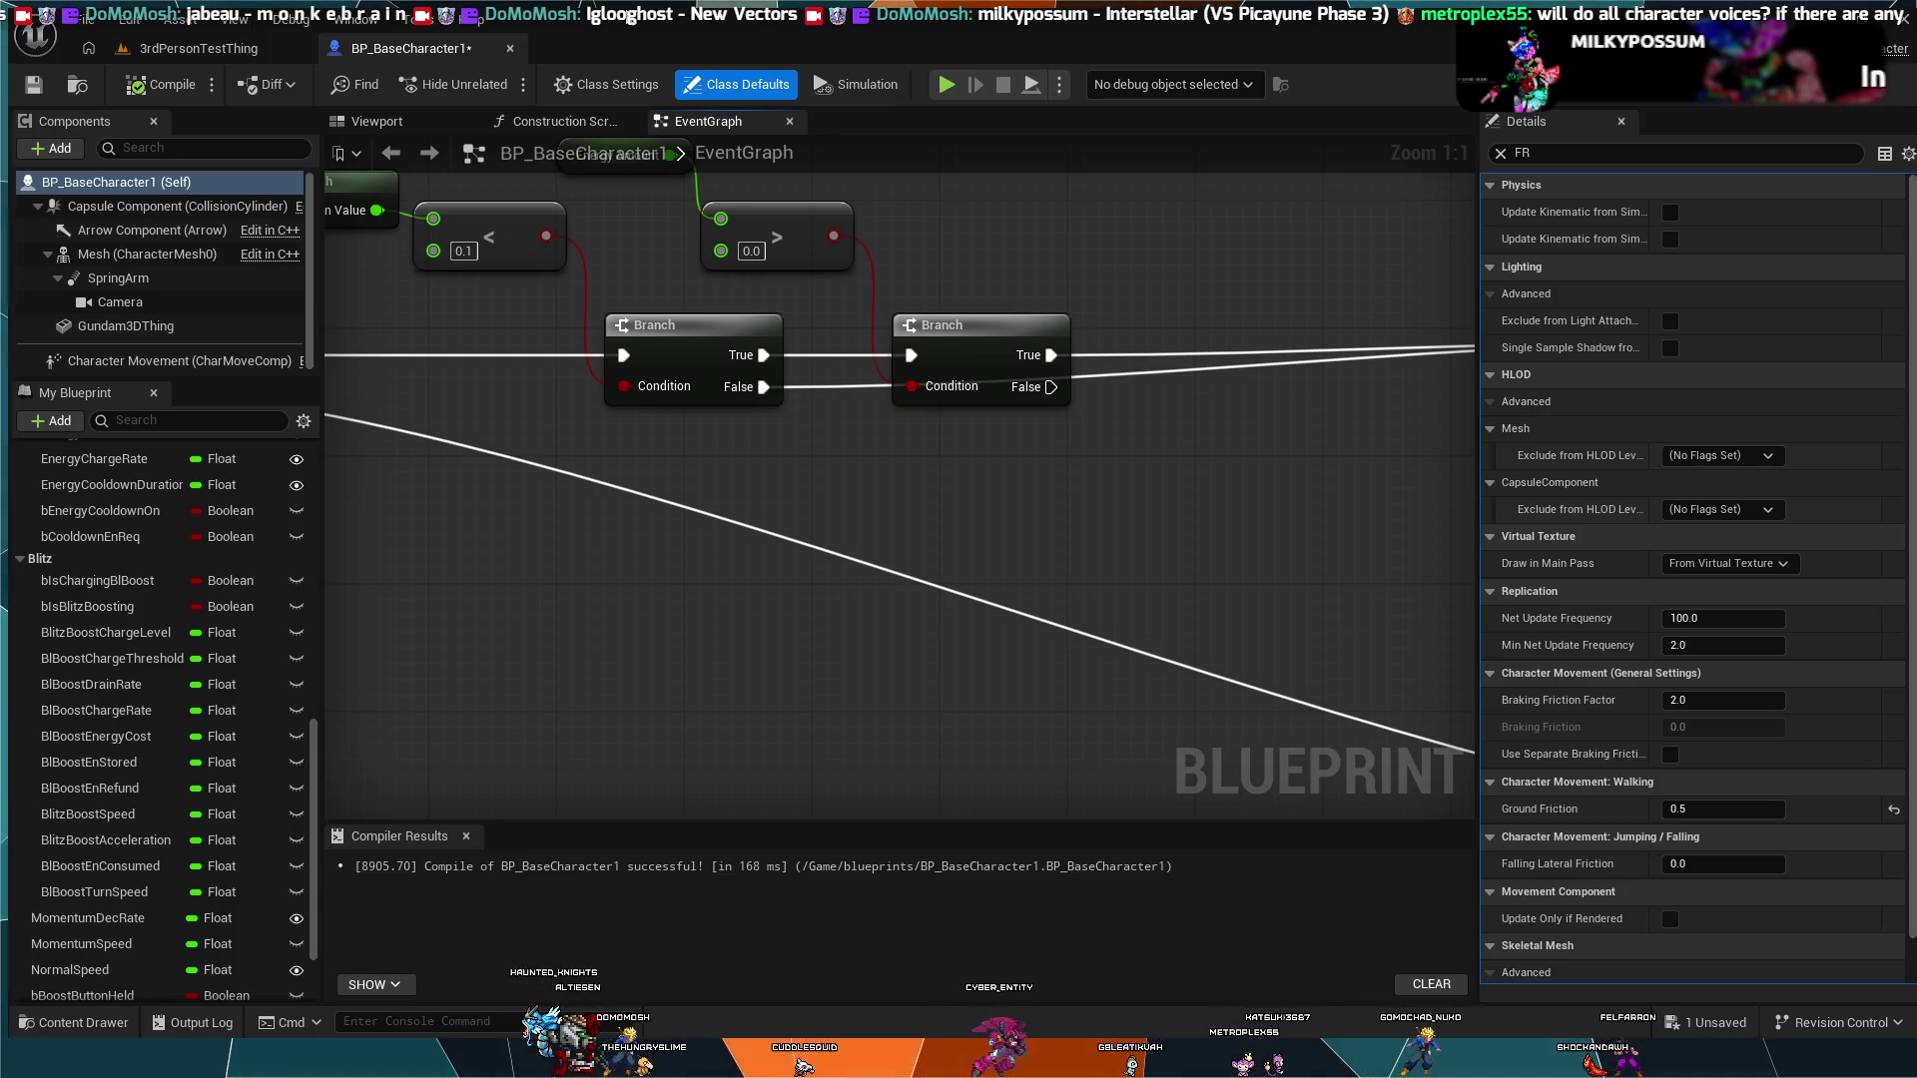
scroll(1092, 530, "down", 1)
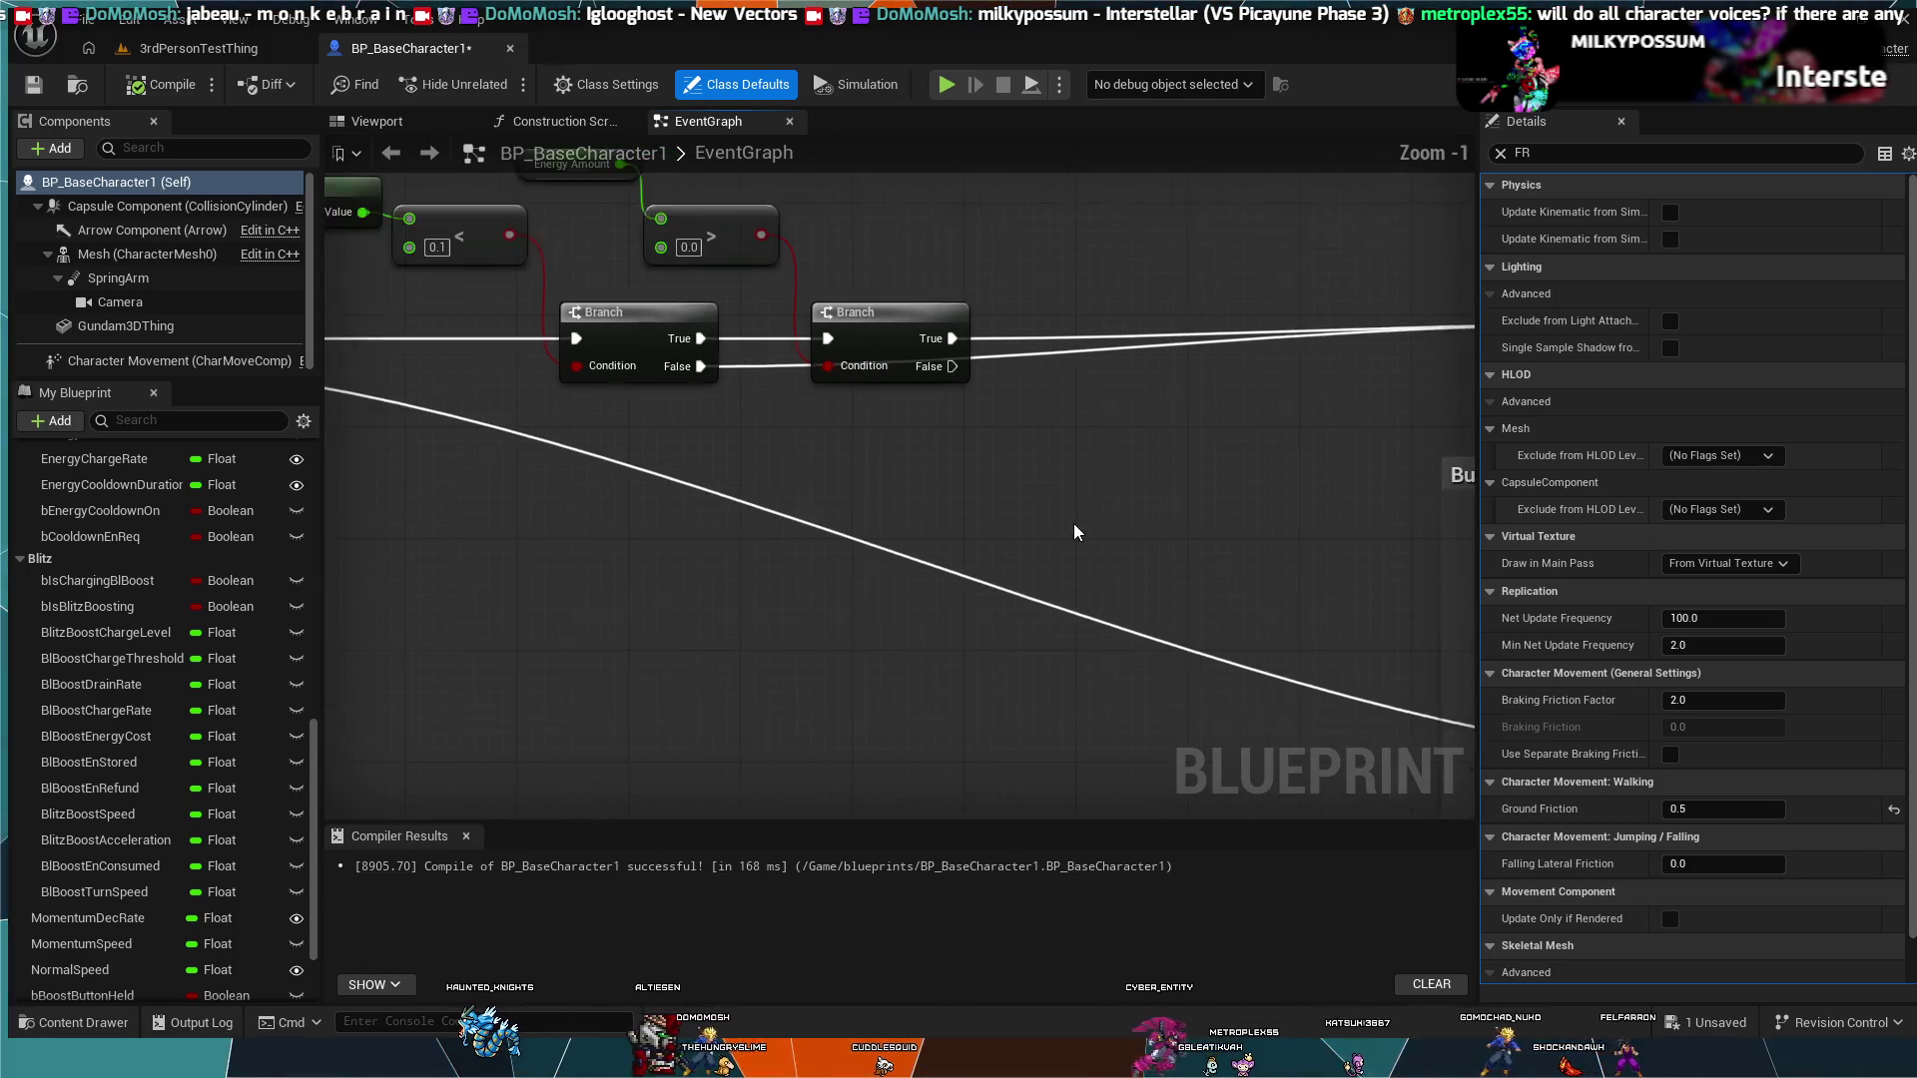
Step: Zoom out in the BP_BaseCharacter1 event graph
scroll(1074, 524, "down", 3)
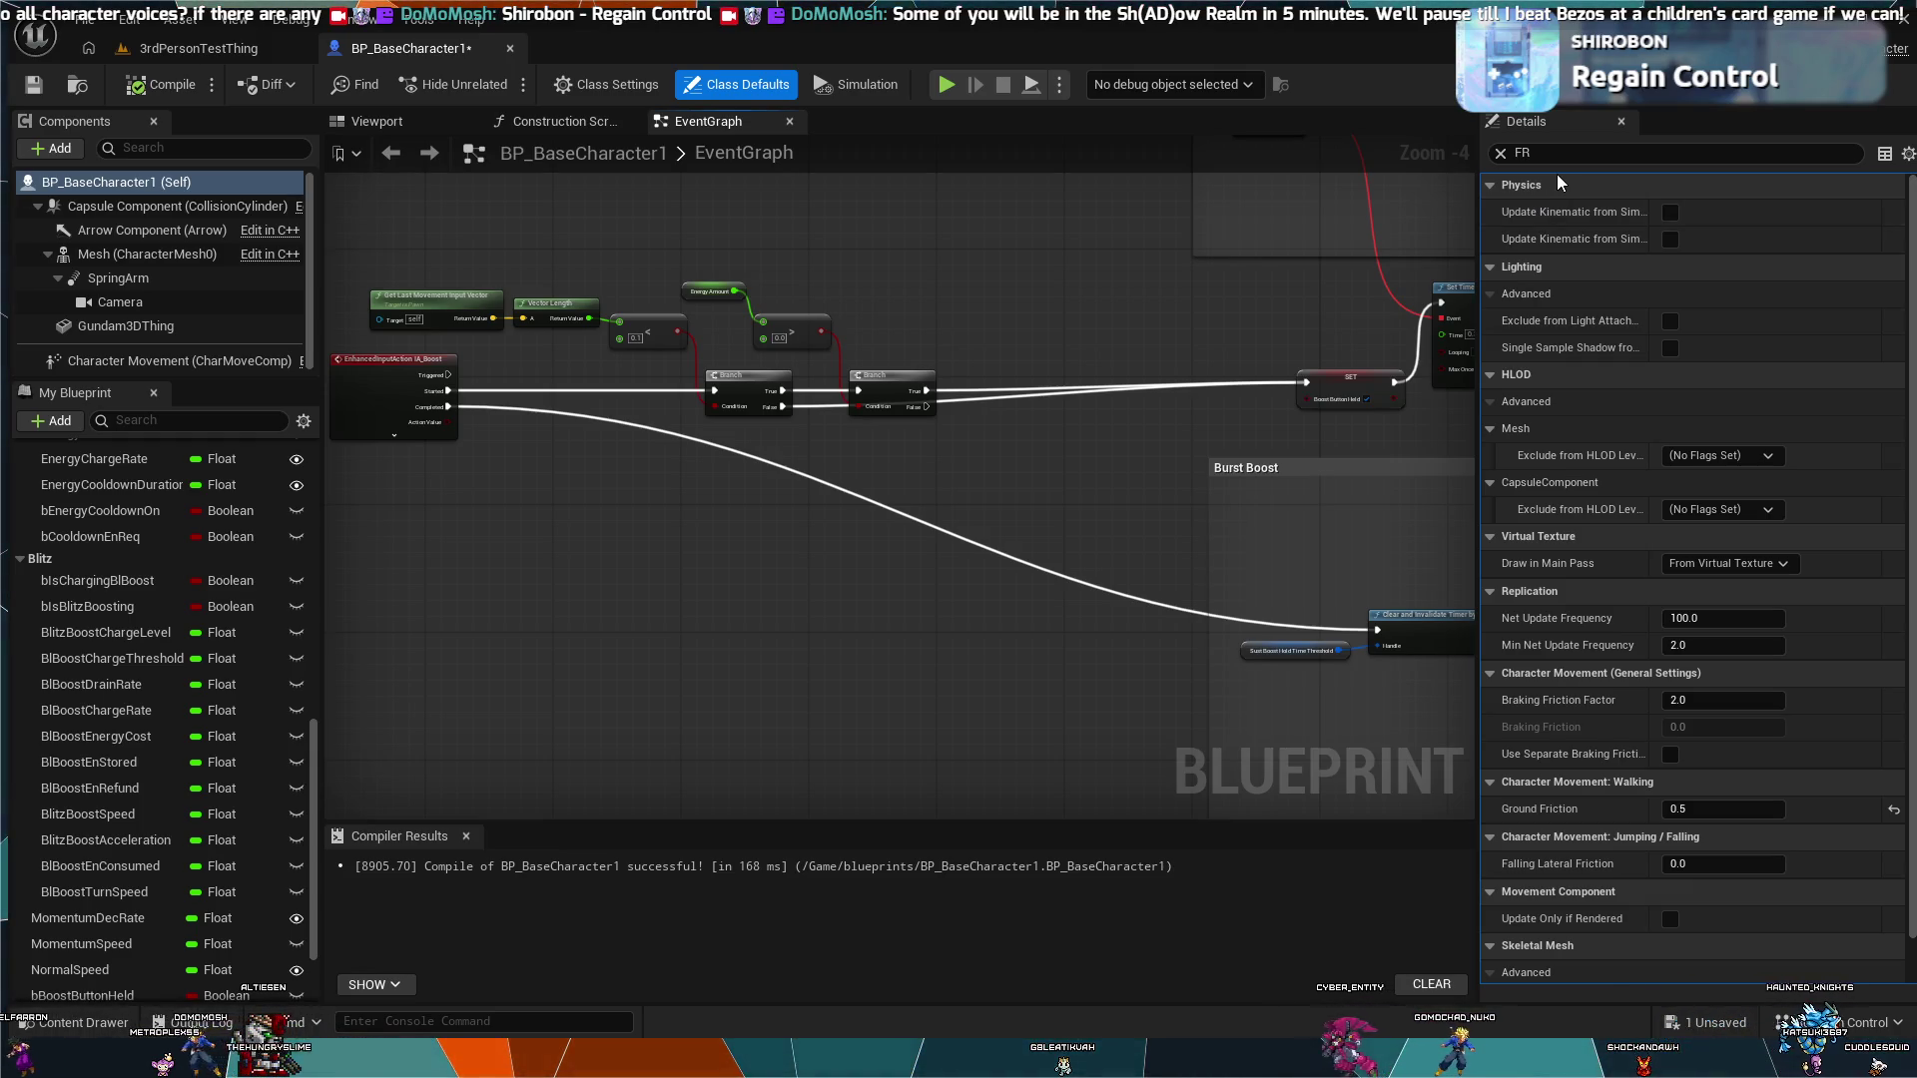
left_click_drag(1018, 265, 1243, 419)
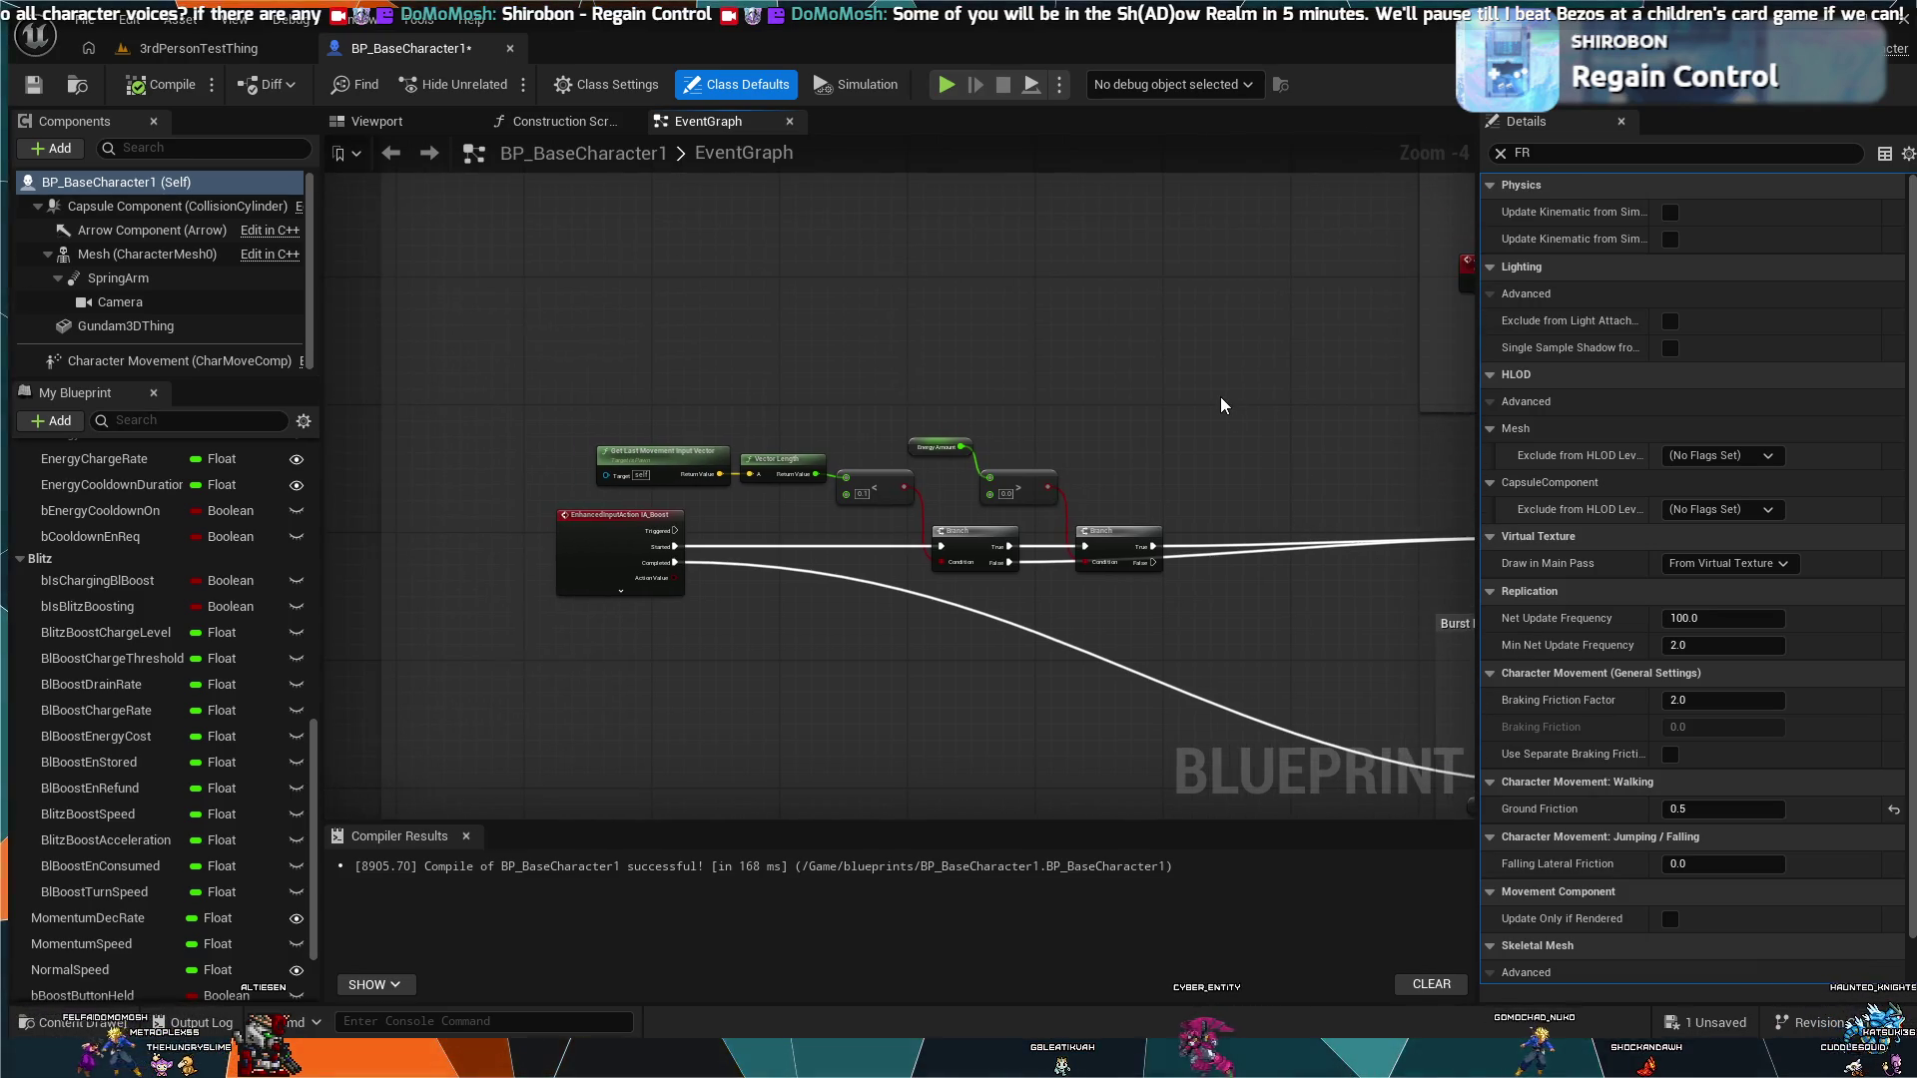
left_click_drag(1059, 392, 1041, 474)
left_click(209, 55)
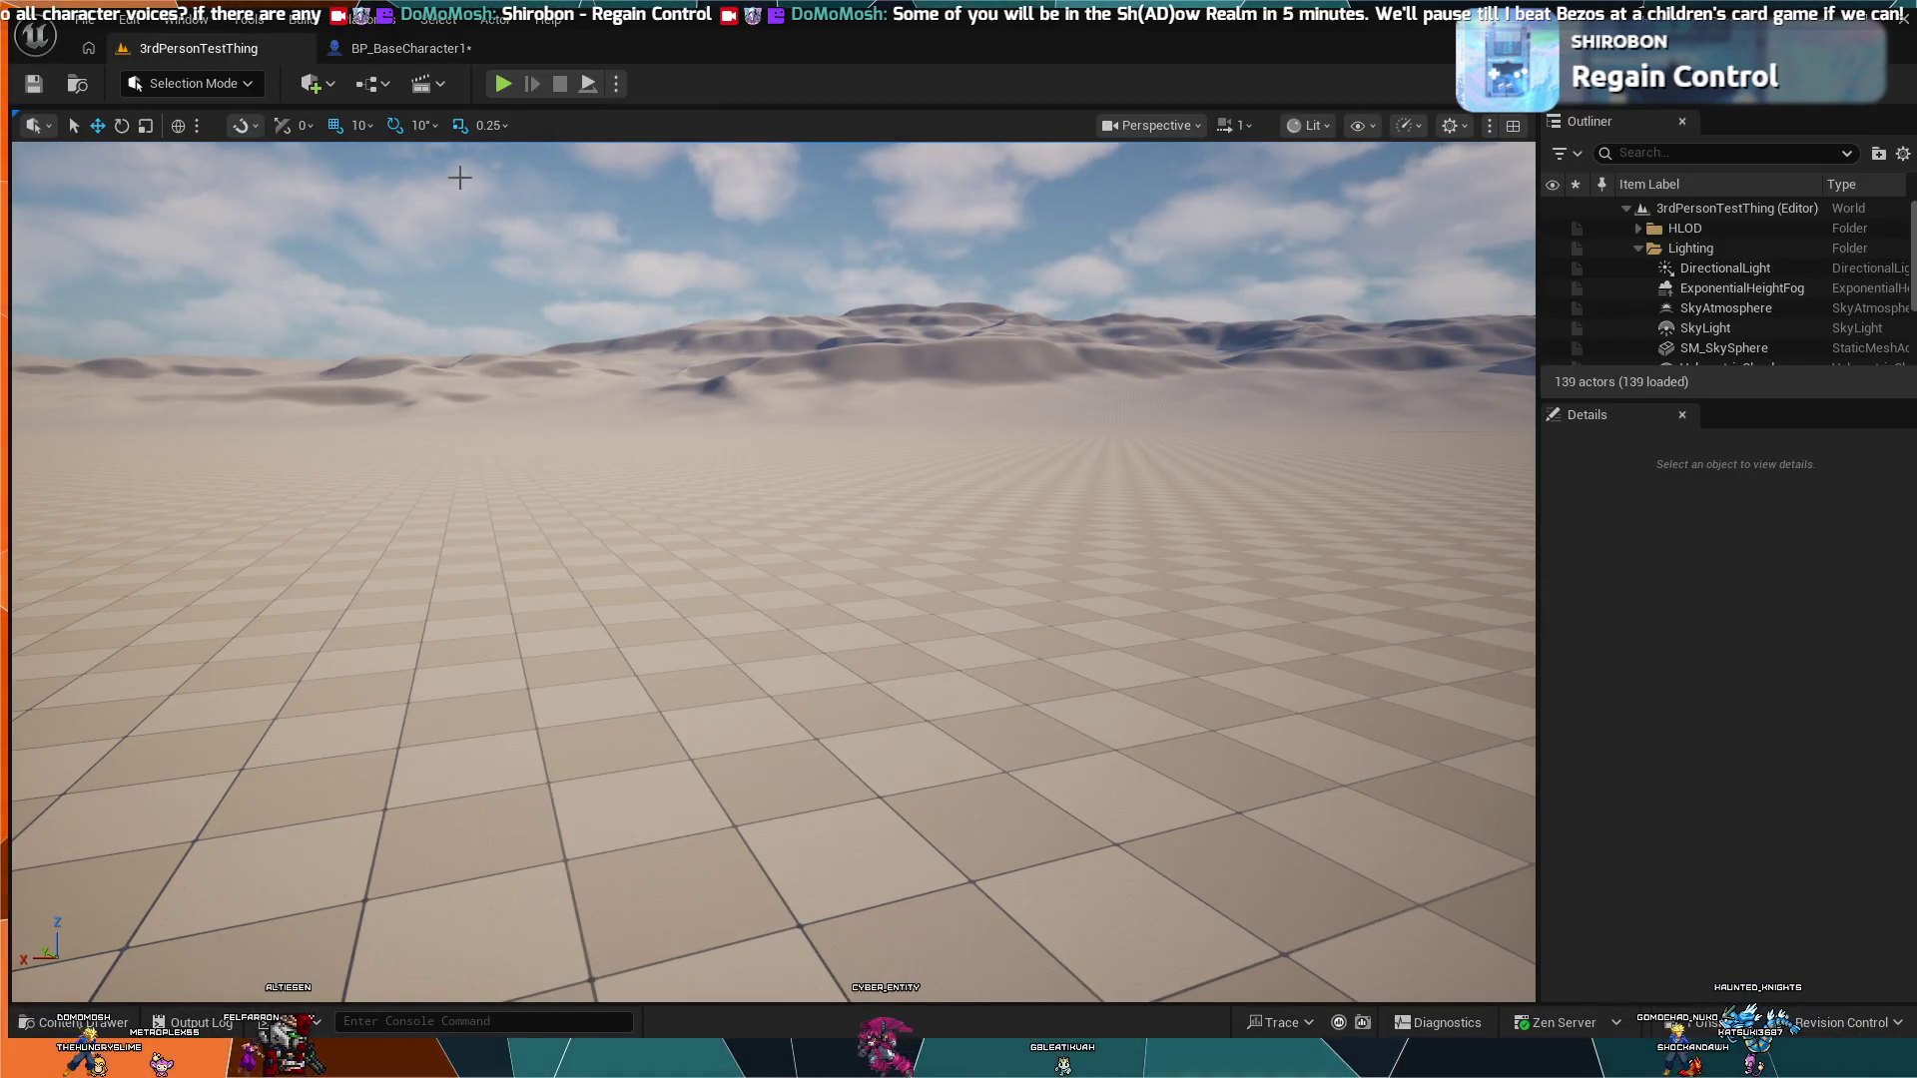
left_click(376, 55)
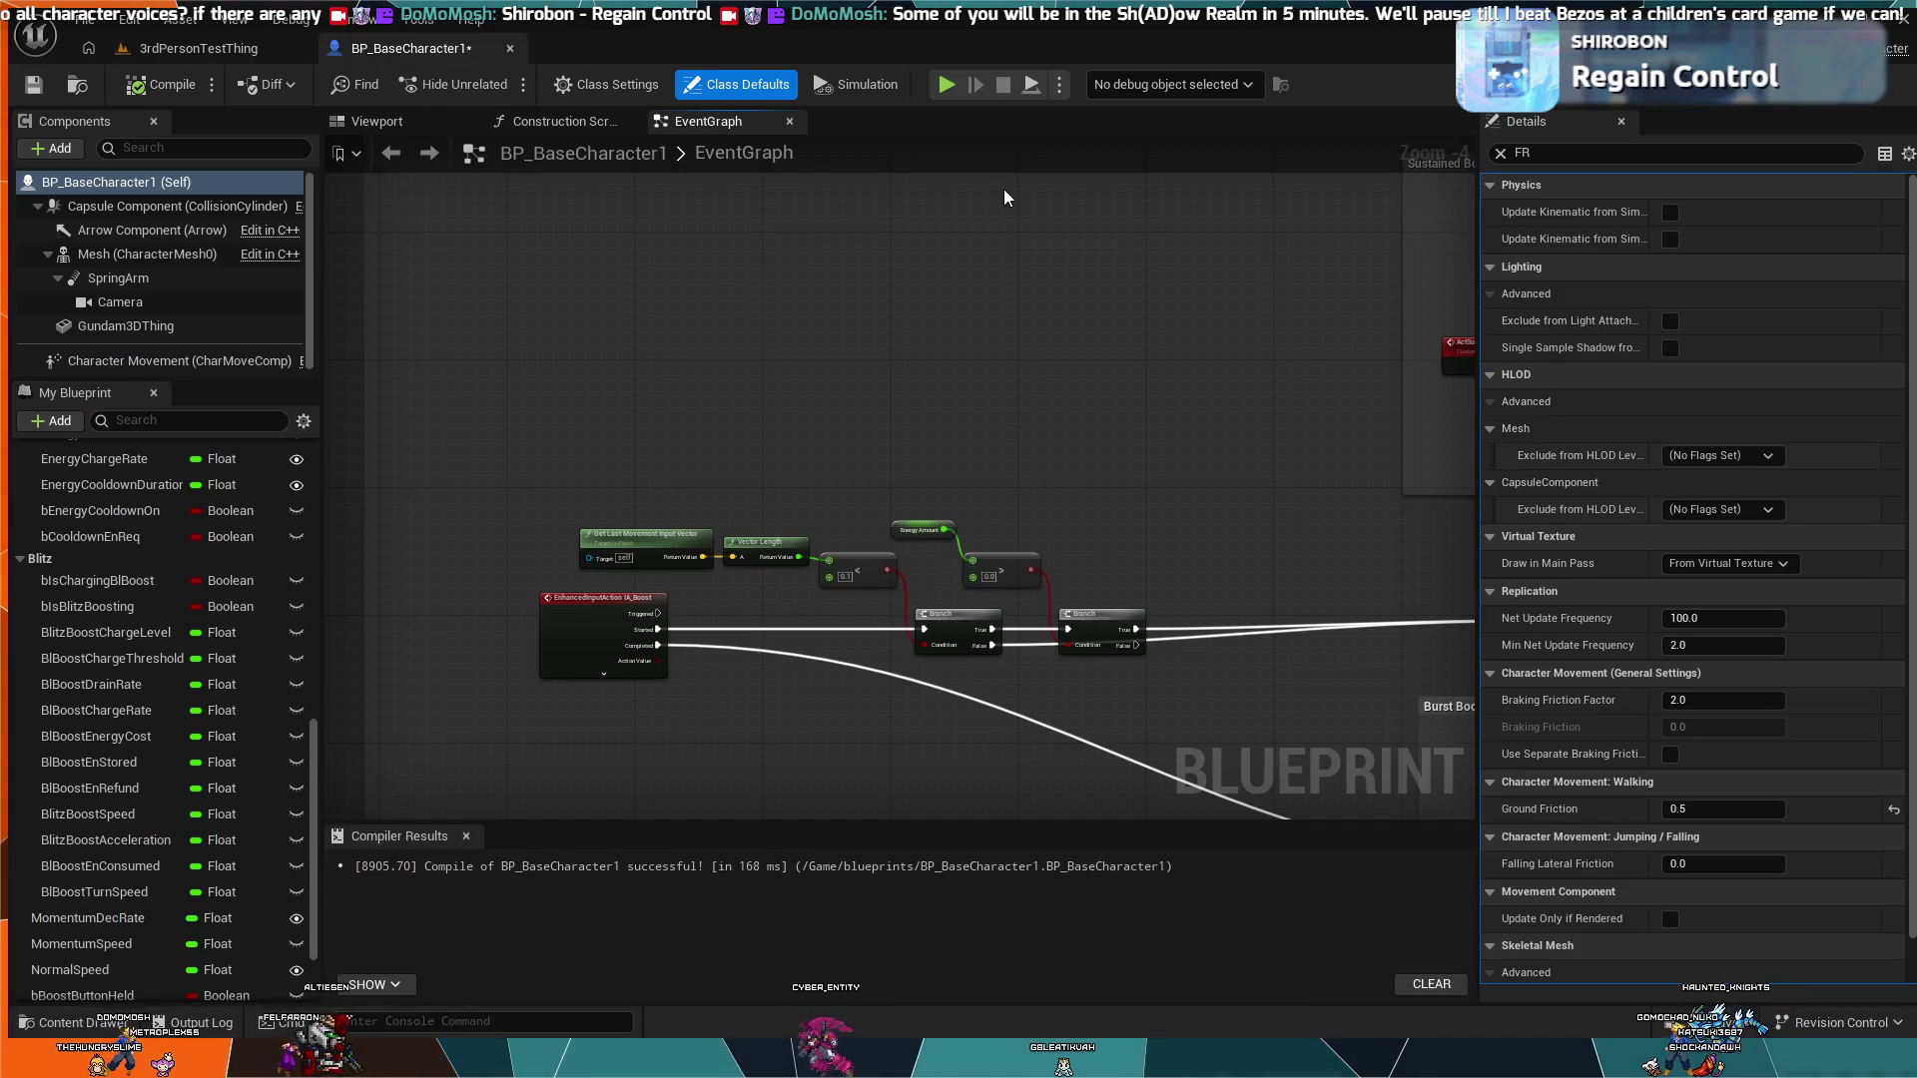
left_click(942, 89)
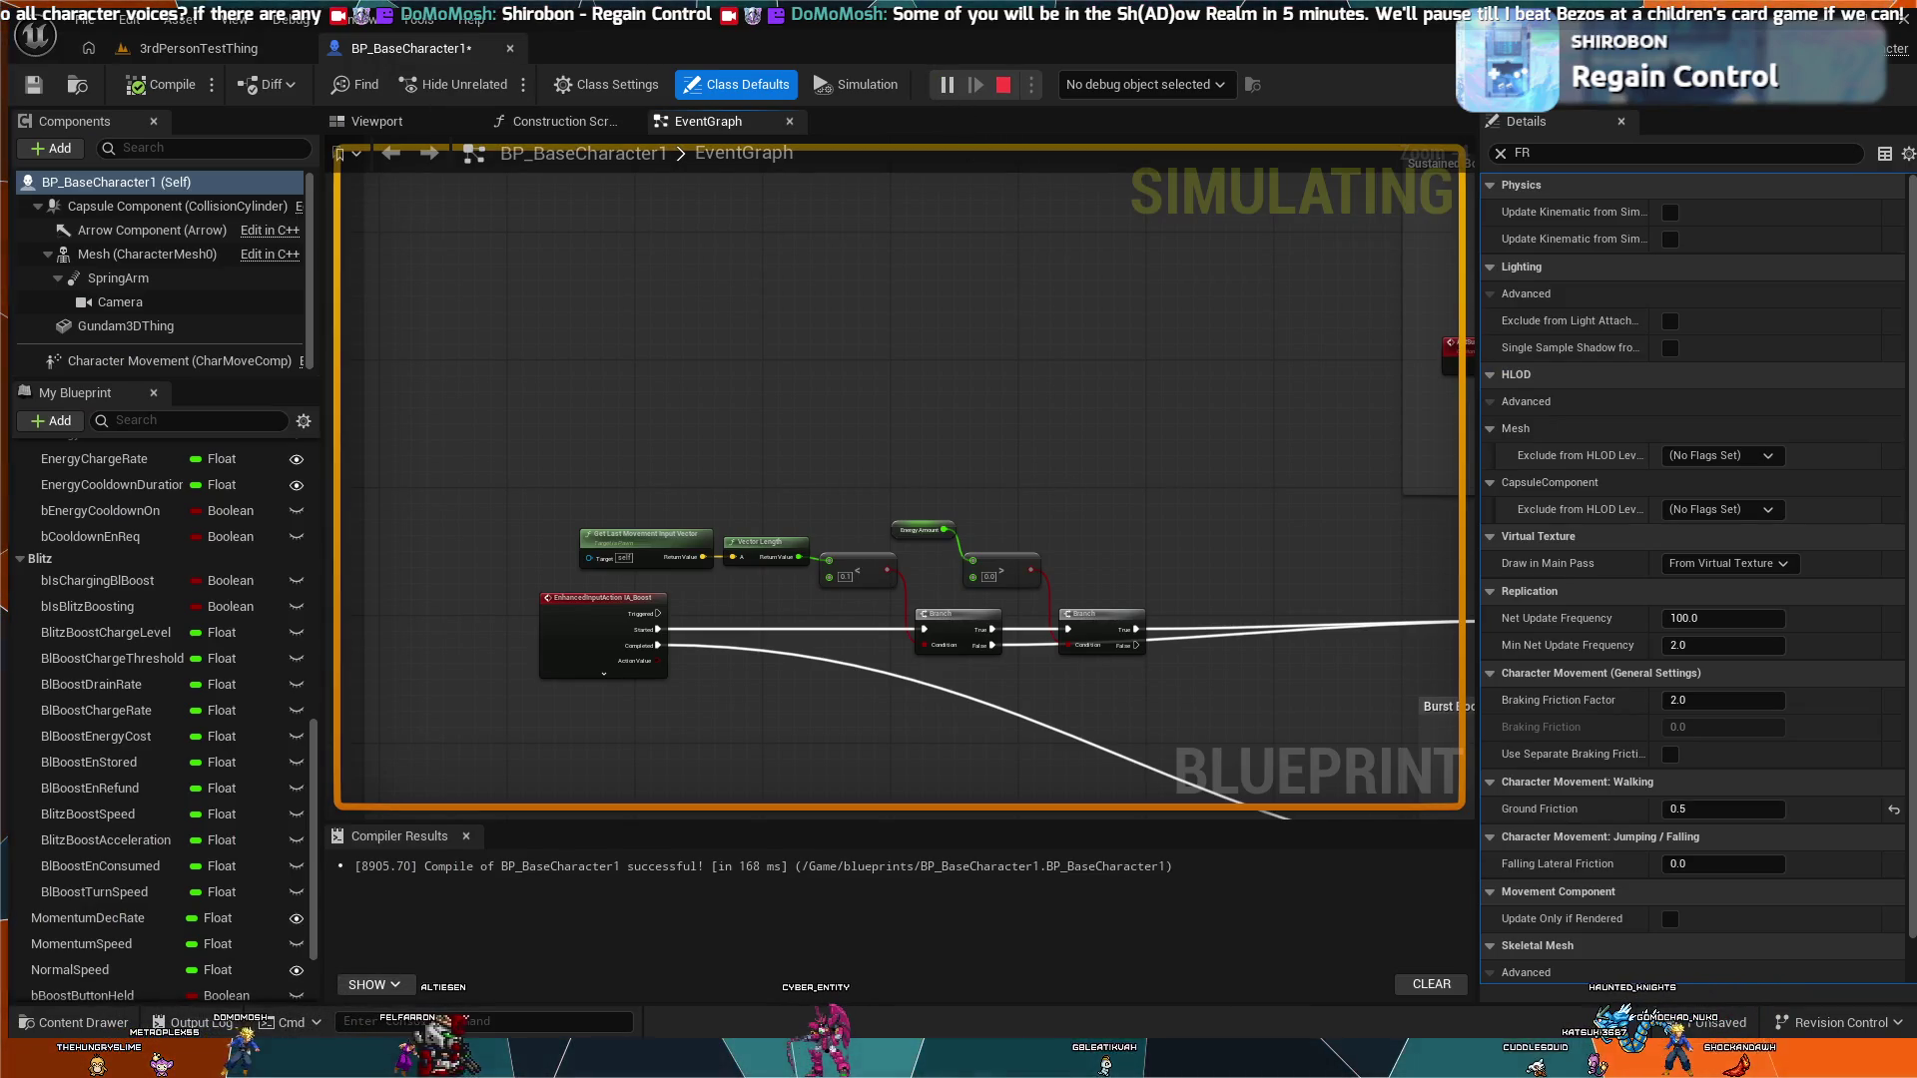
key("Escape")
left_click(301, 50)
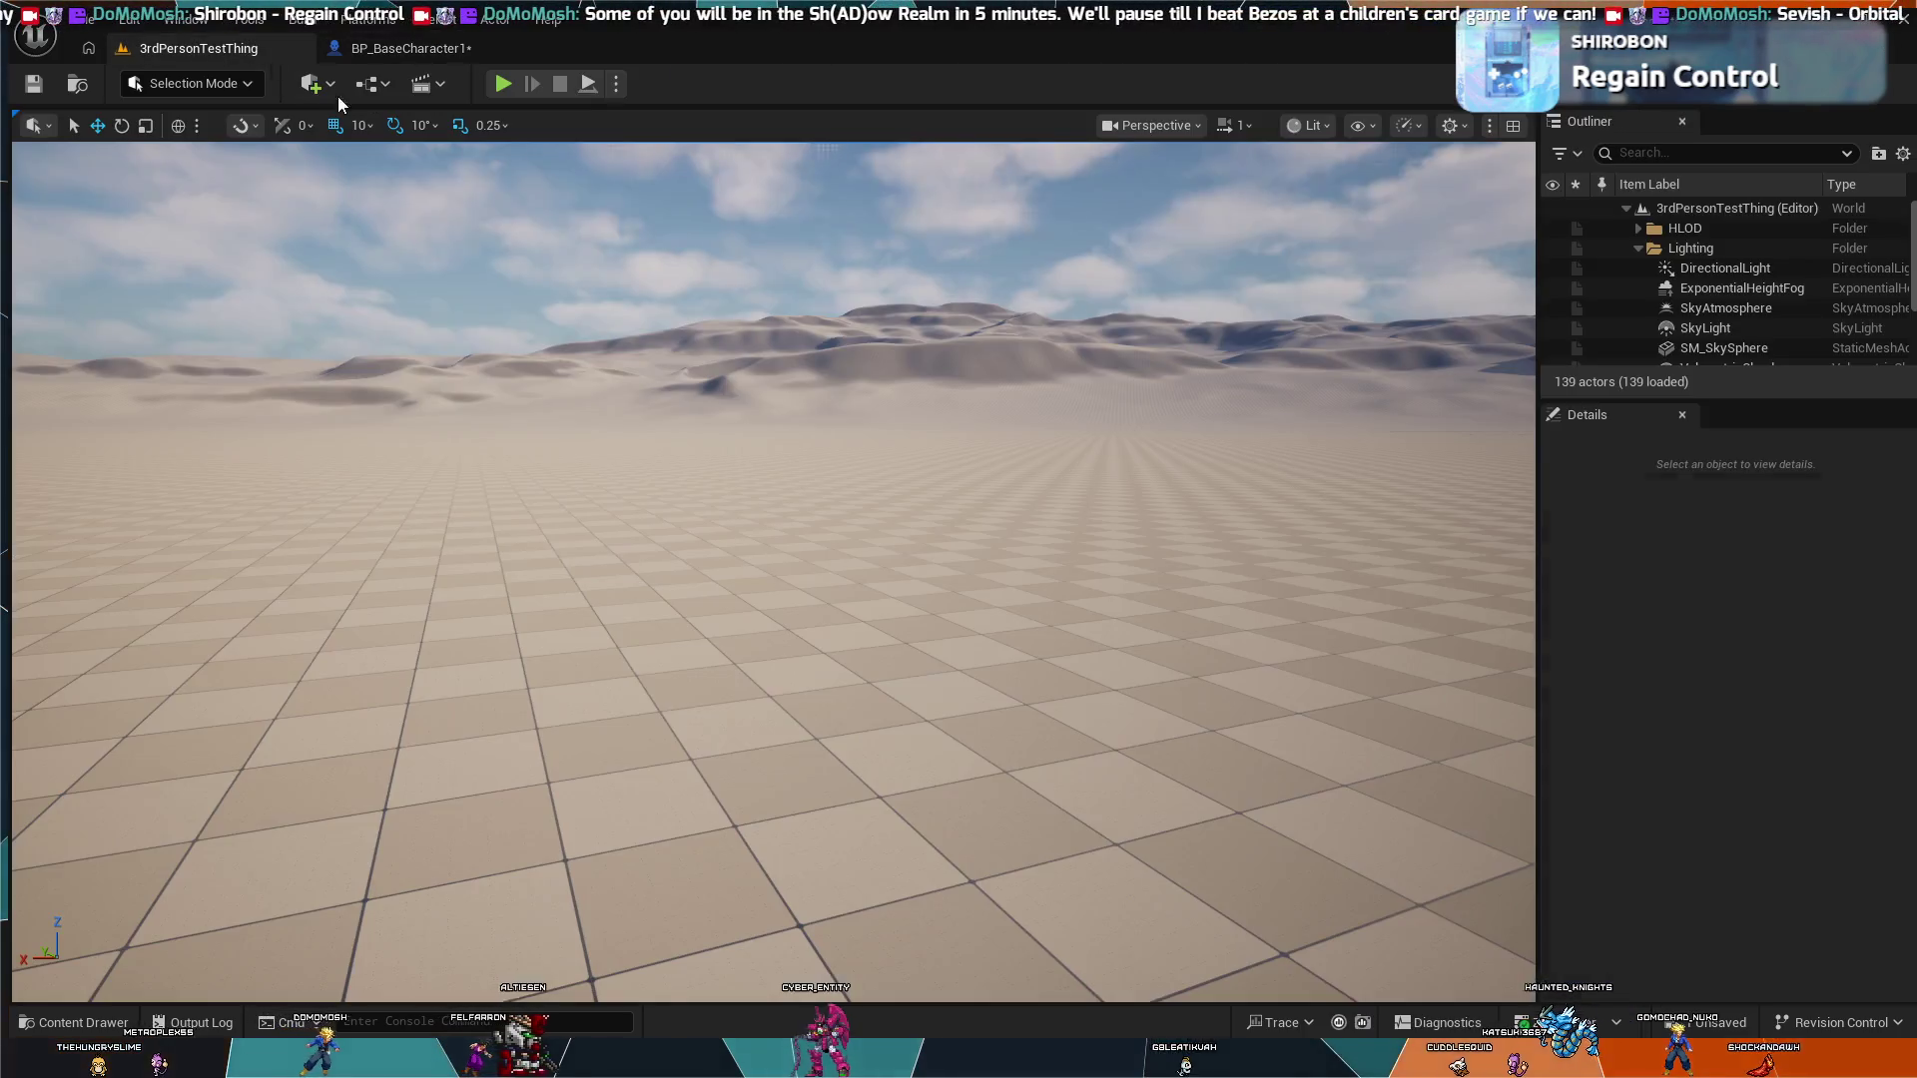
left_click(1003, 385)
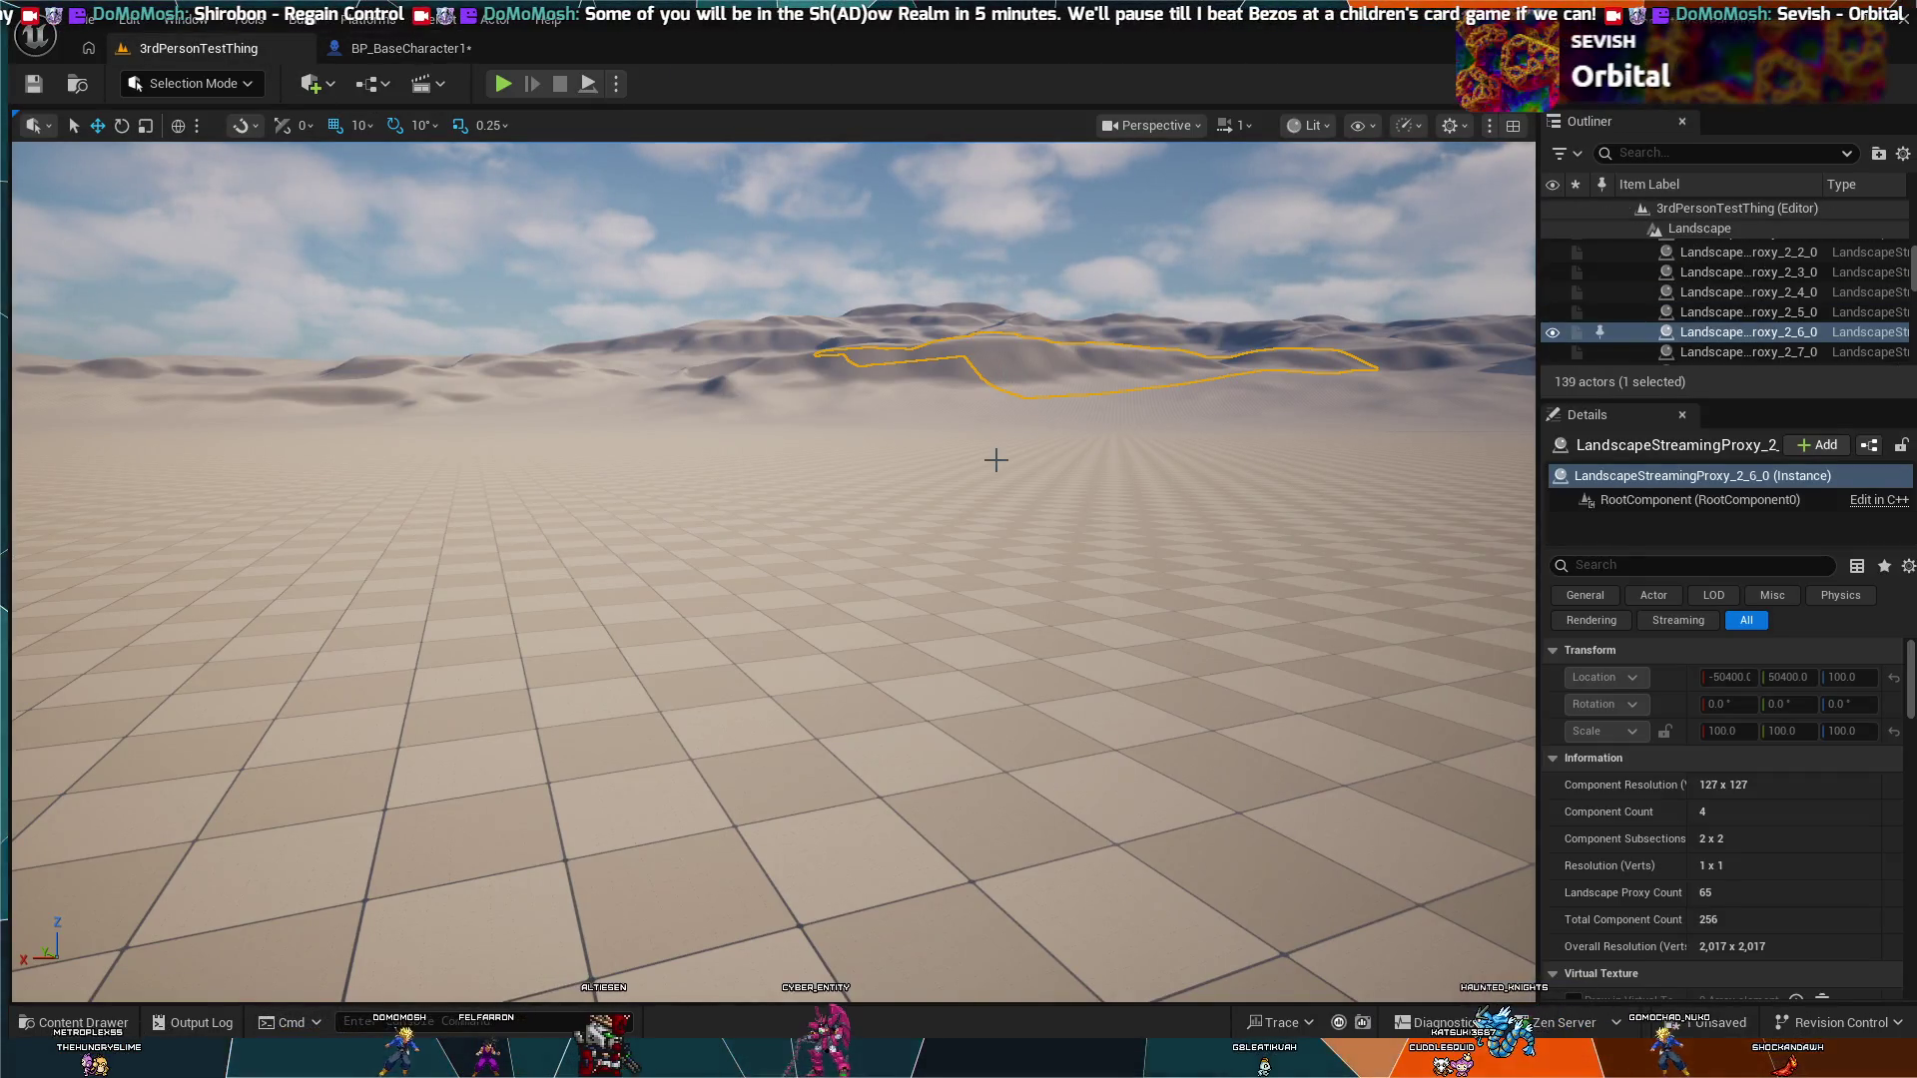
left_click(658, 219)
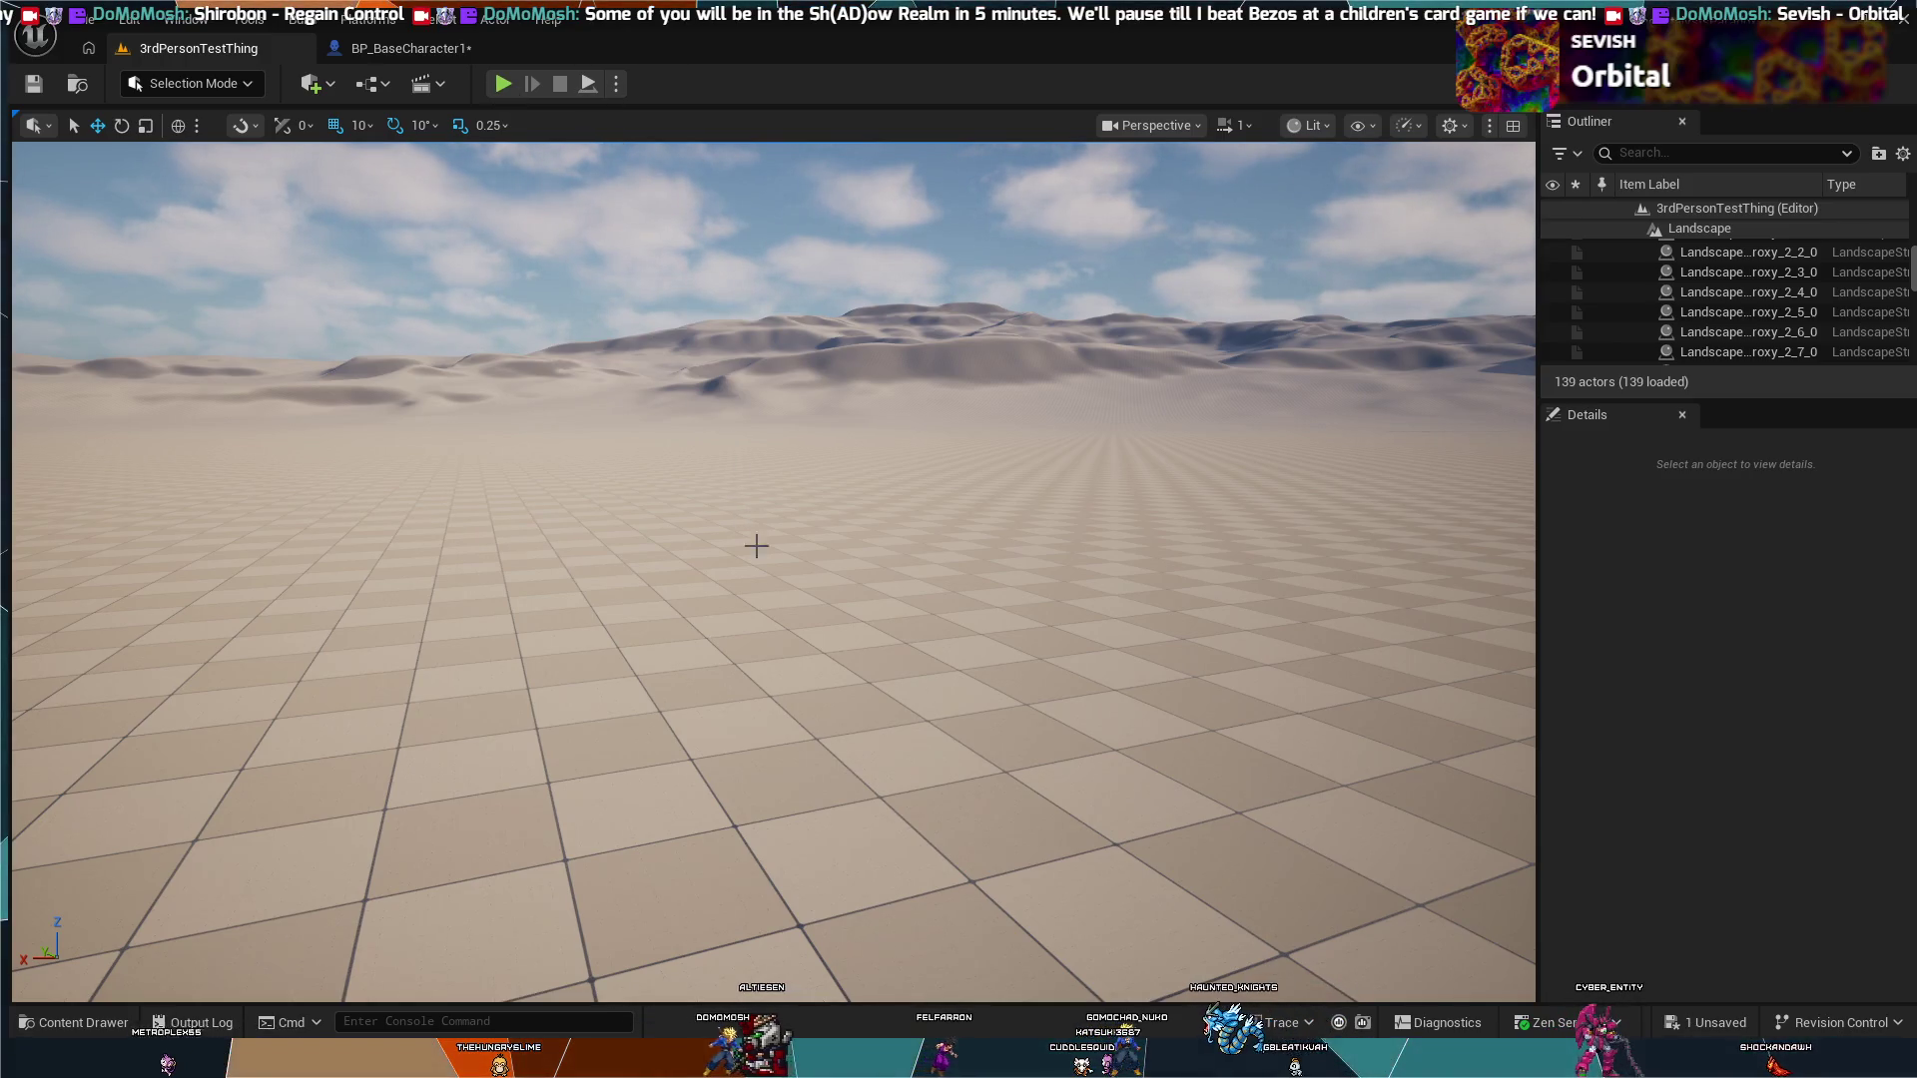
left_click(391, 55)
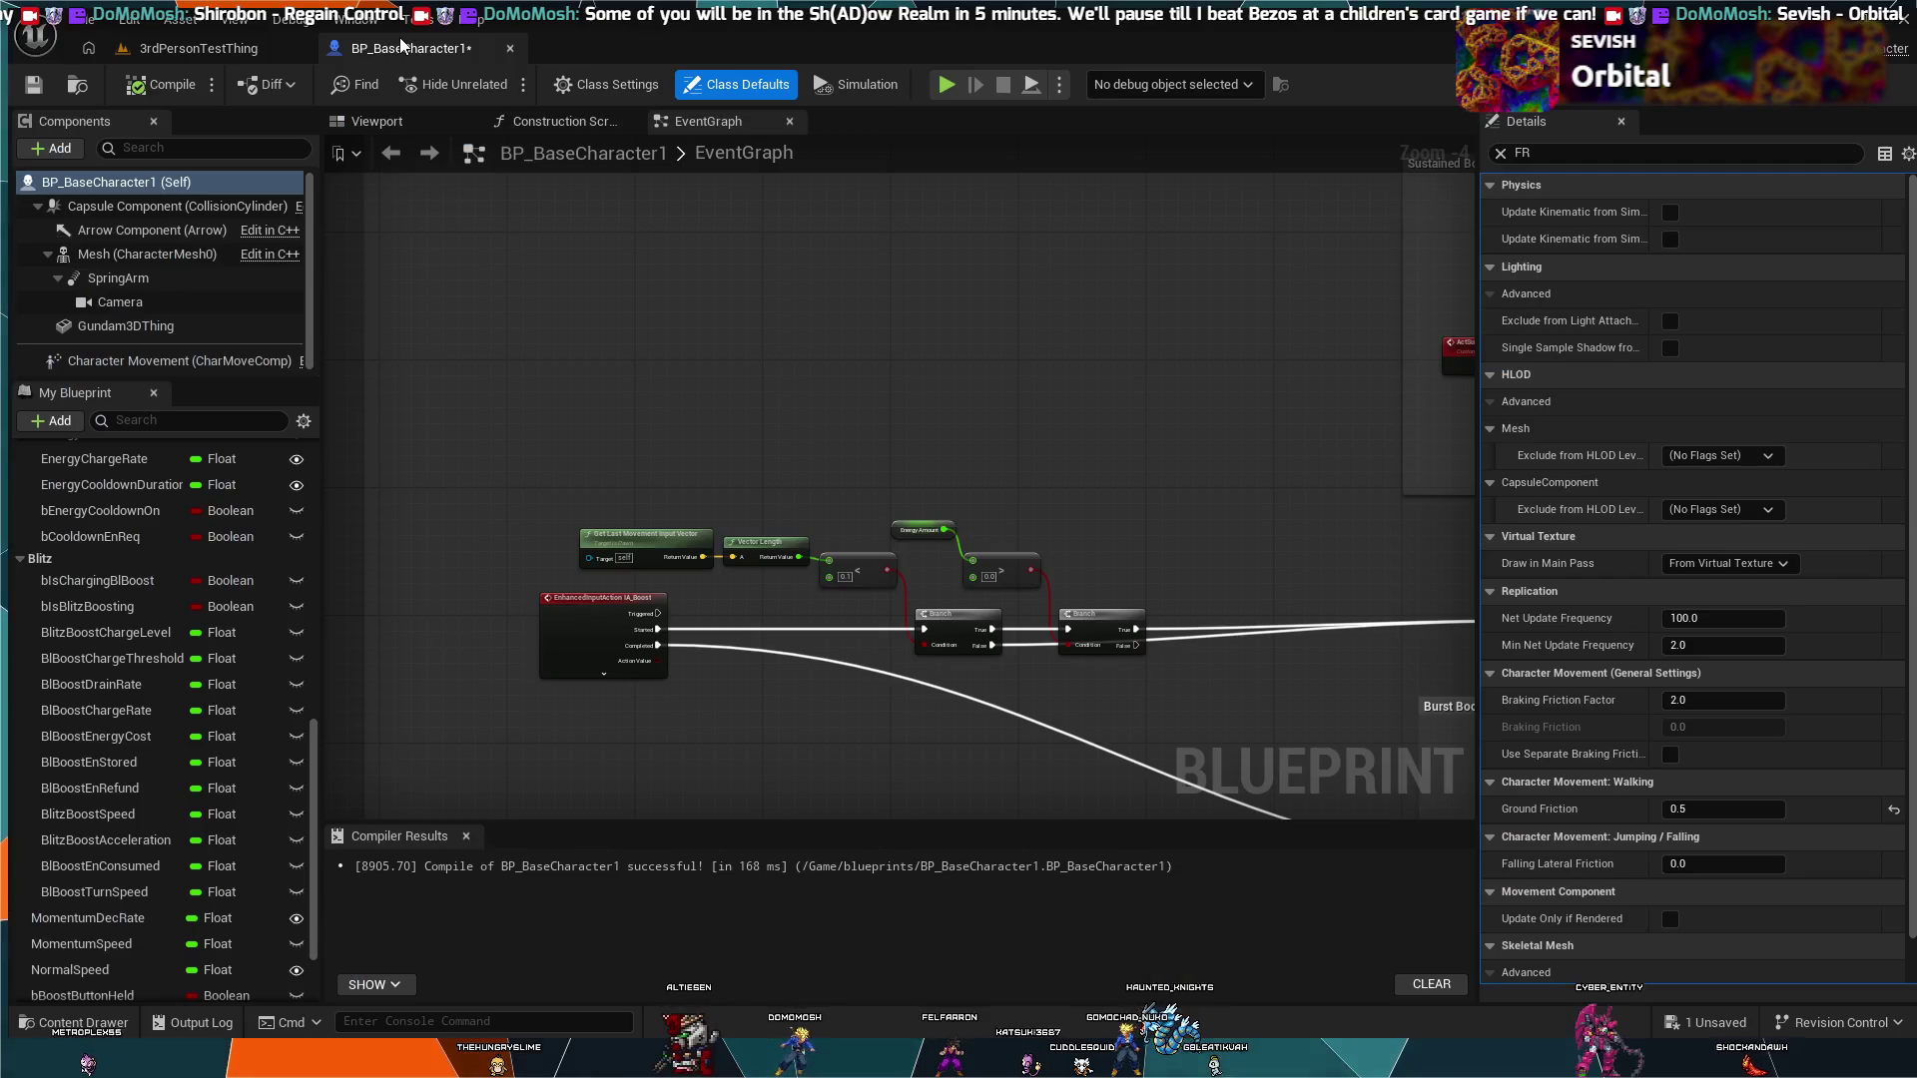
Step: Show the 3rdPersonTestThing desert level viewport again
left_click(256, 56)
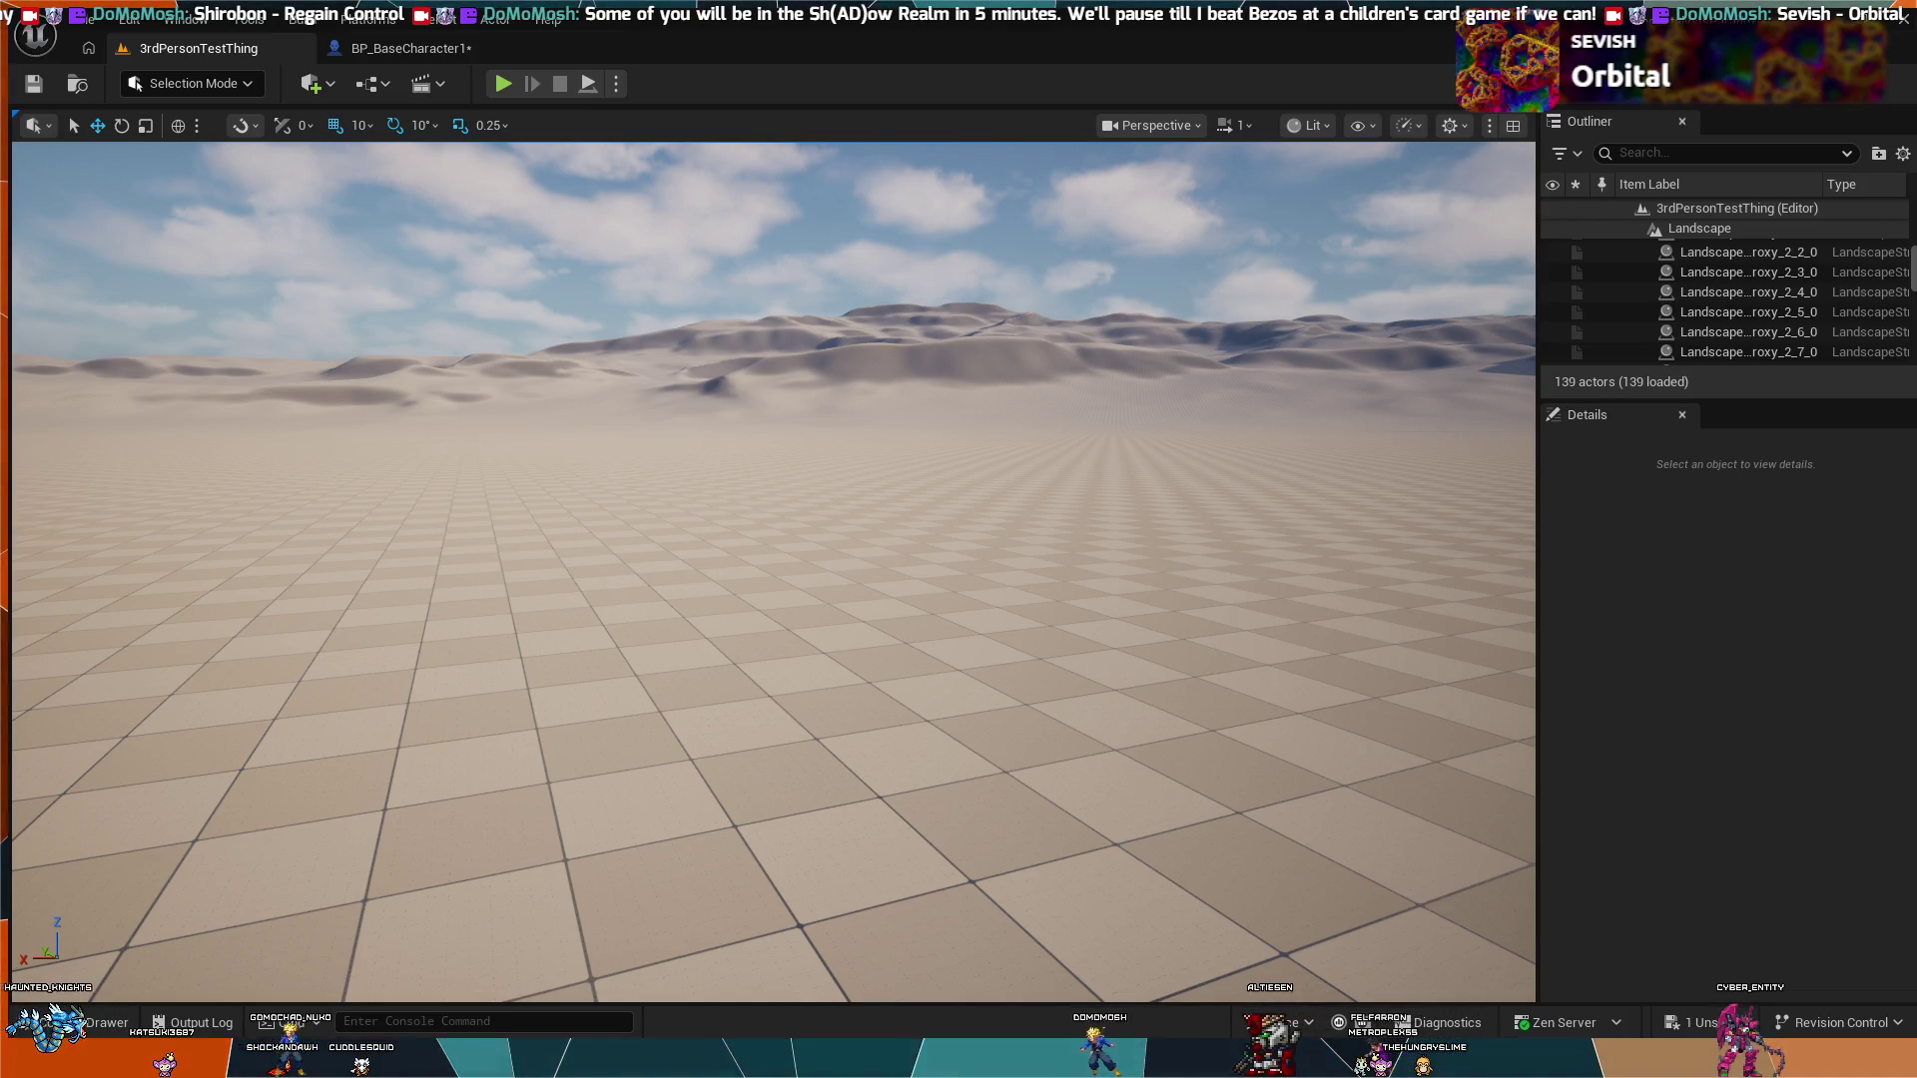
Step: In BP_BaseCharacter1's event graph, select the movement-input and energy comparison nodes
left_click(408, 48)
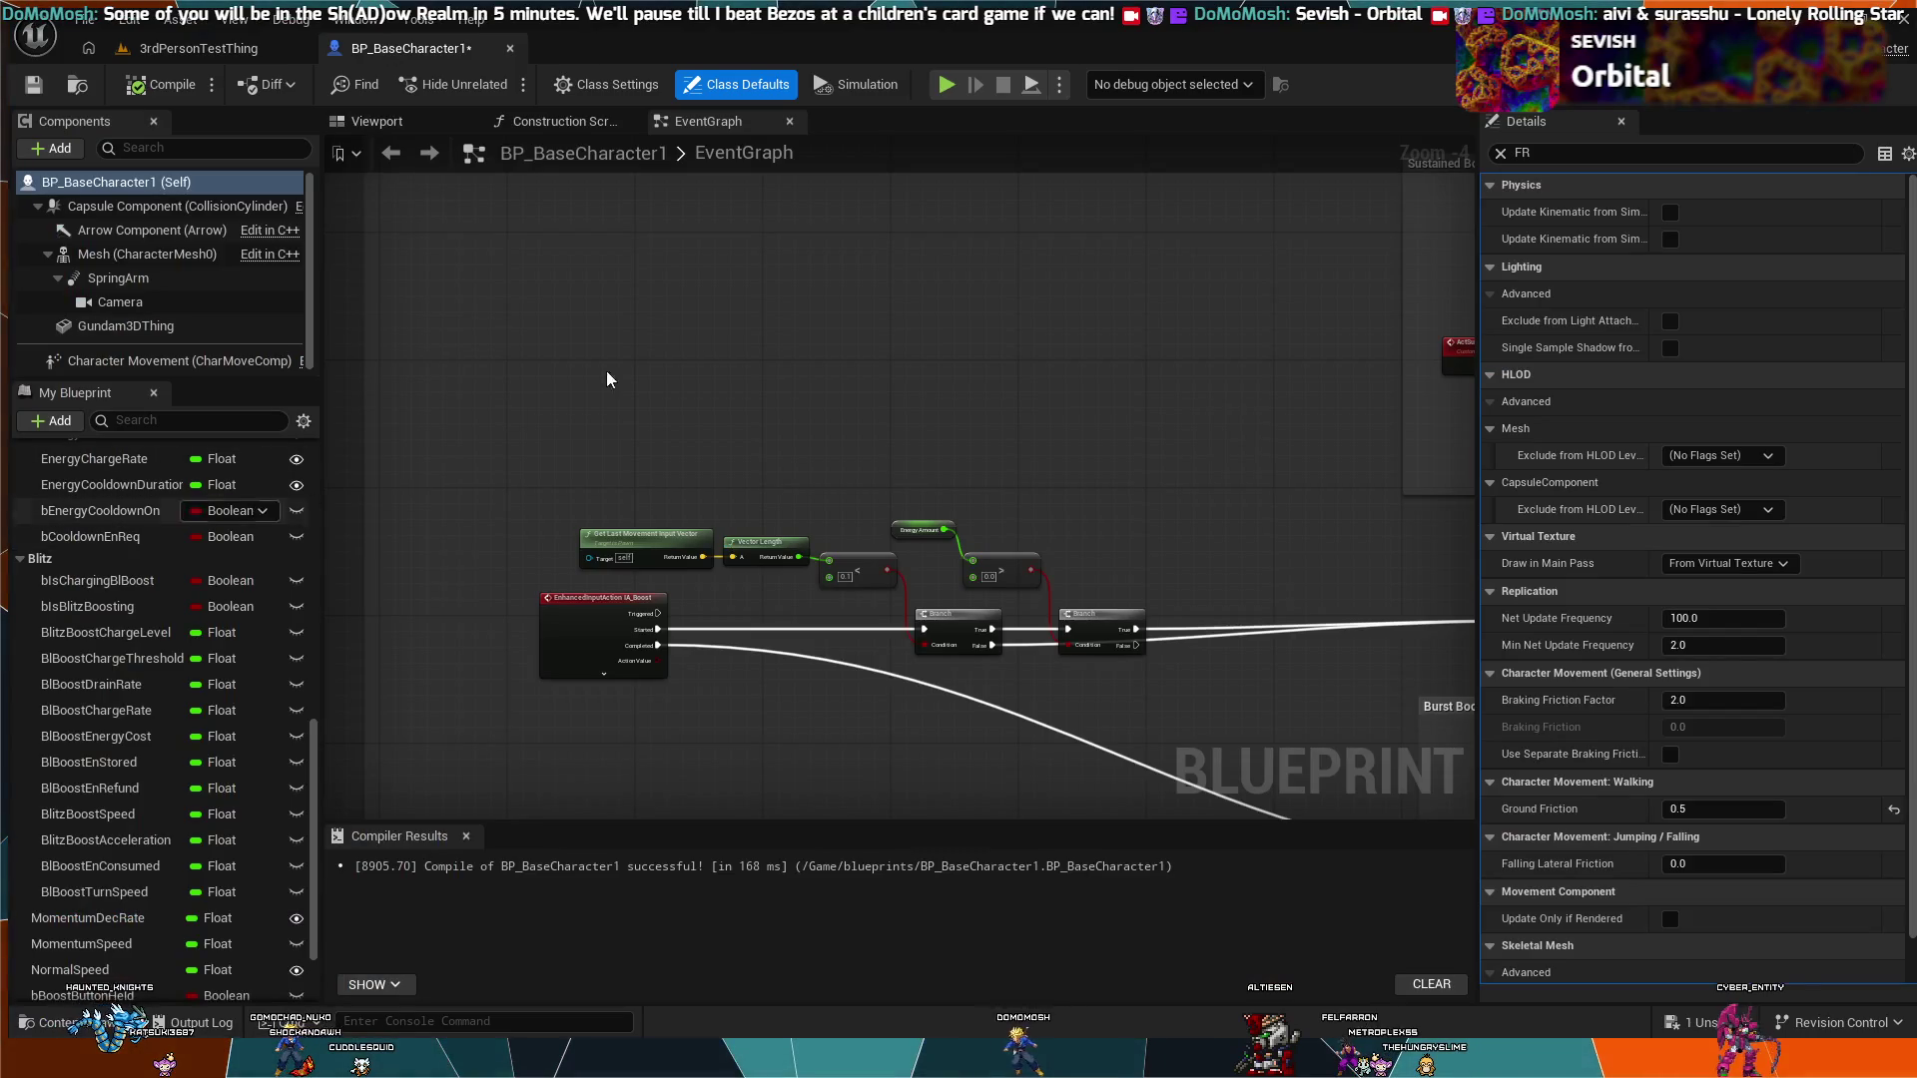
scroll(1224, 449, "up", 2)
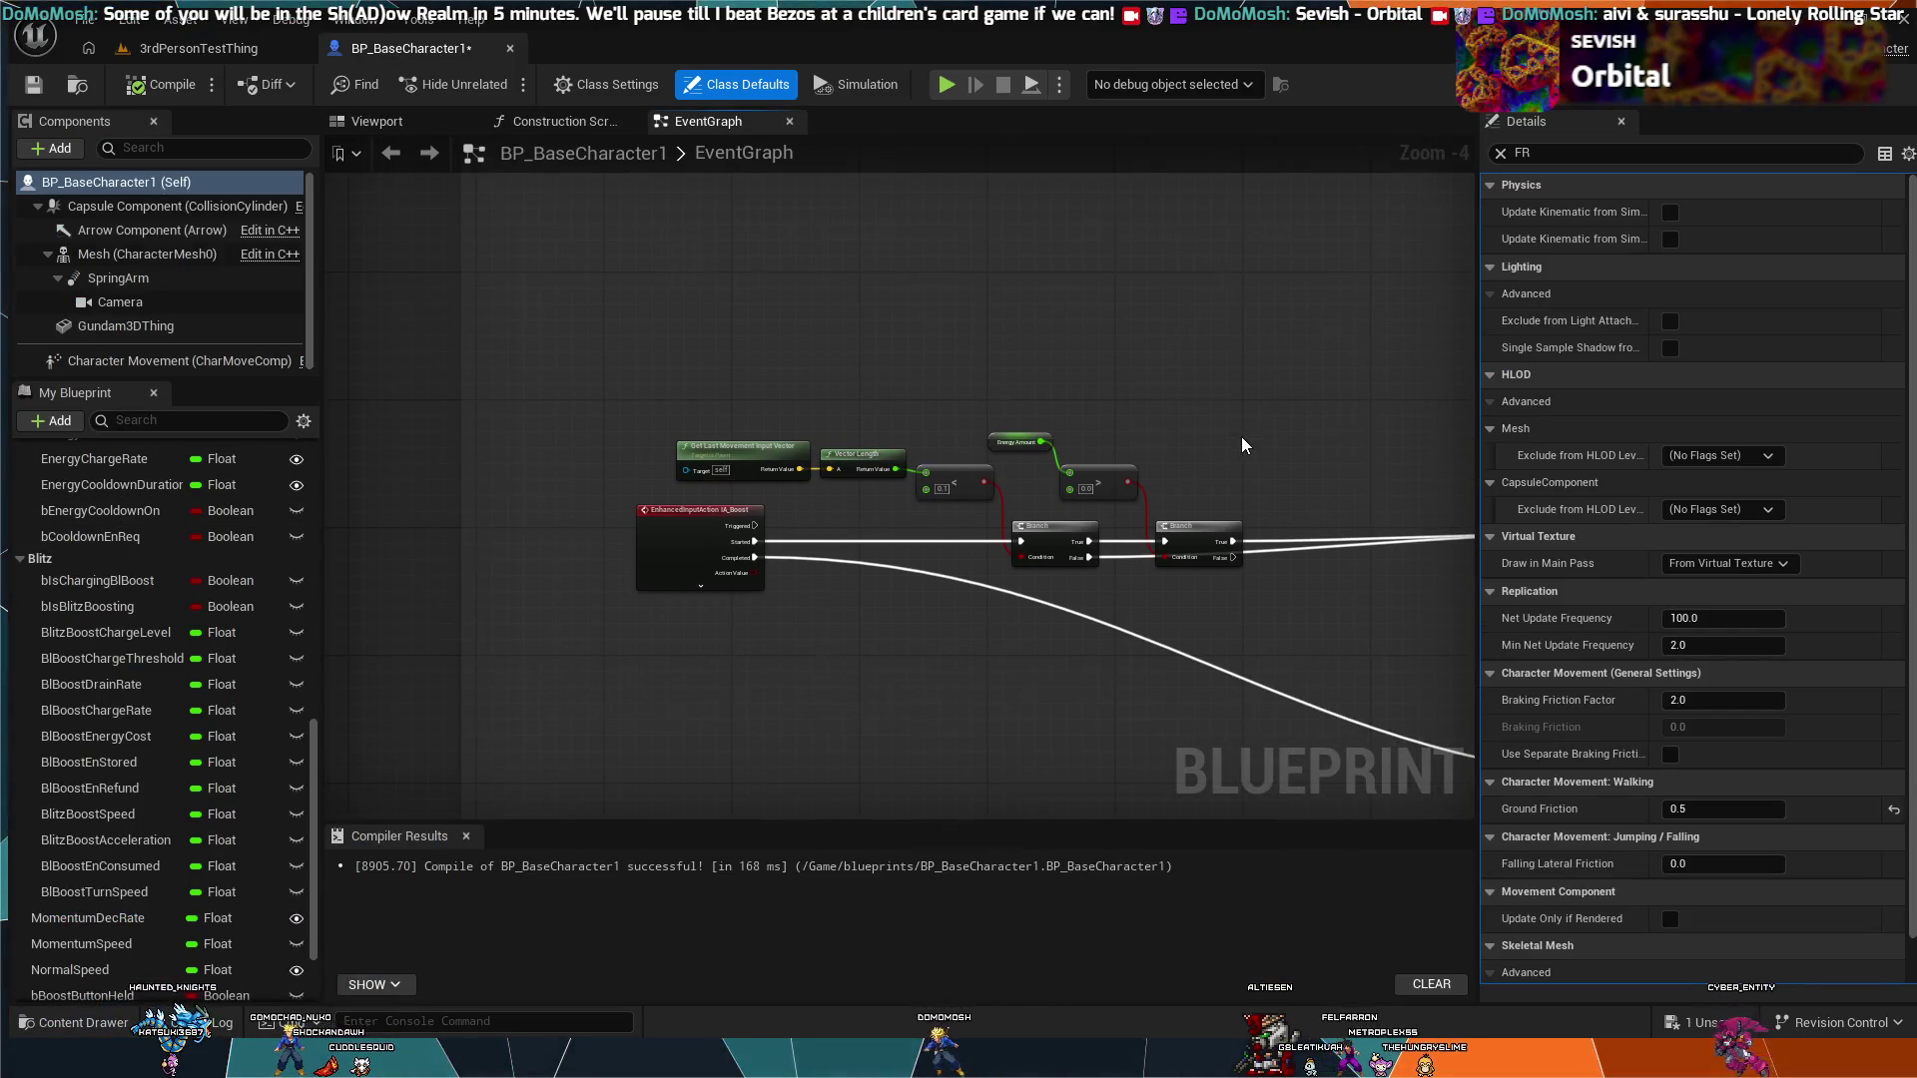
left_click_drag(1173, 465, 1282, 393)
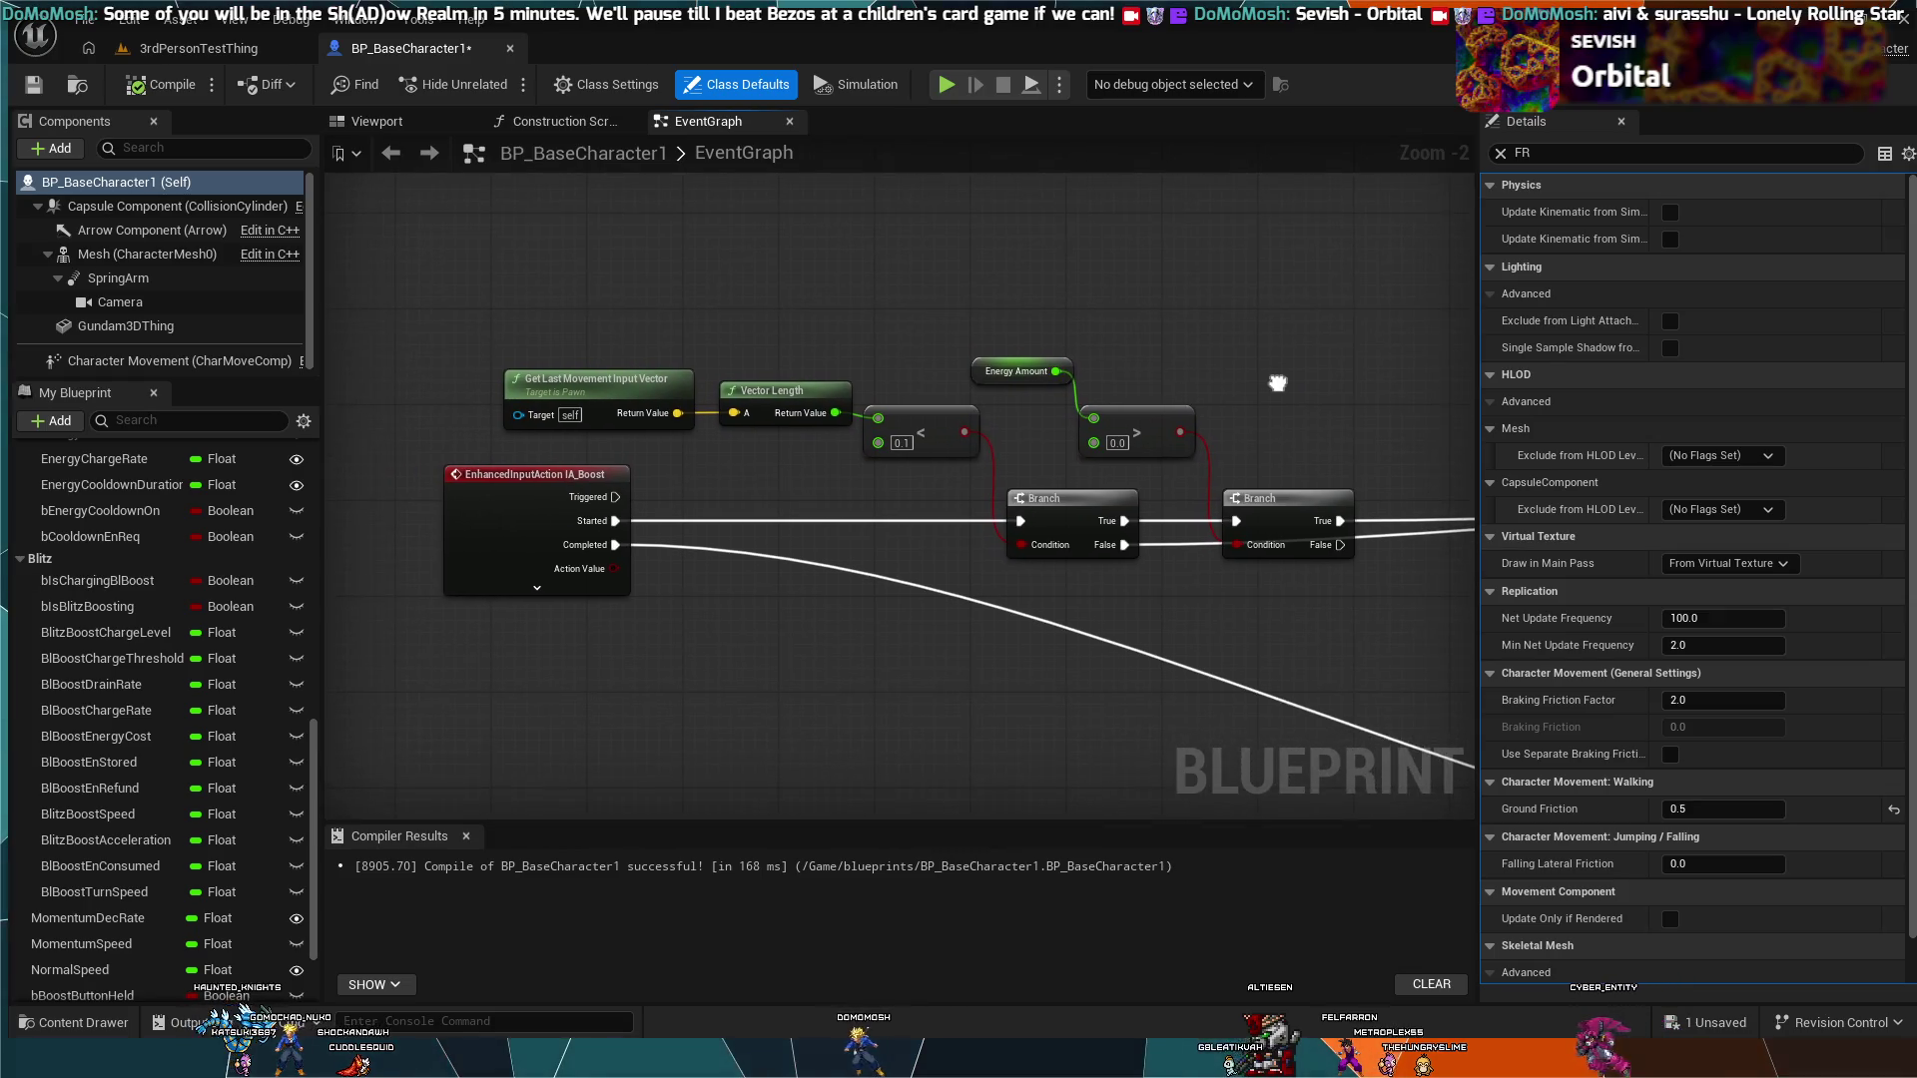
mouse_move(573, 318)
left_mouse_down()
mouse_move(820, 405)
mouse_move(1187, 433)
mouse_move(1189, 381)
mouse_move(679, 259)
mouse_move(372, 239)
mouse_move(583, 440)
mouse_move(893, 365)
mouse_move(959, 420)
left_mouse_up()
scroll(373, 240, "down", 1)
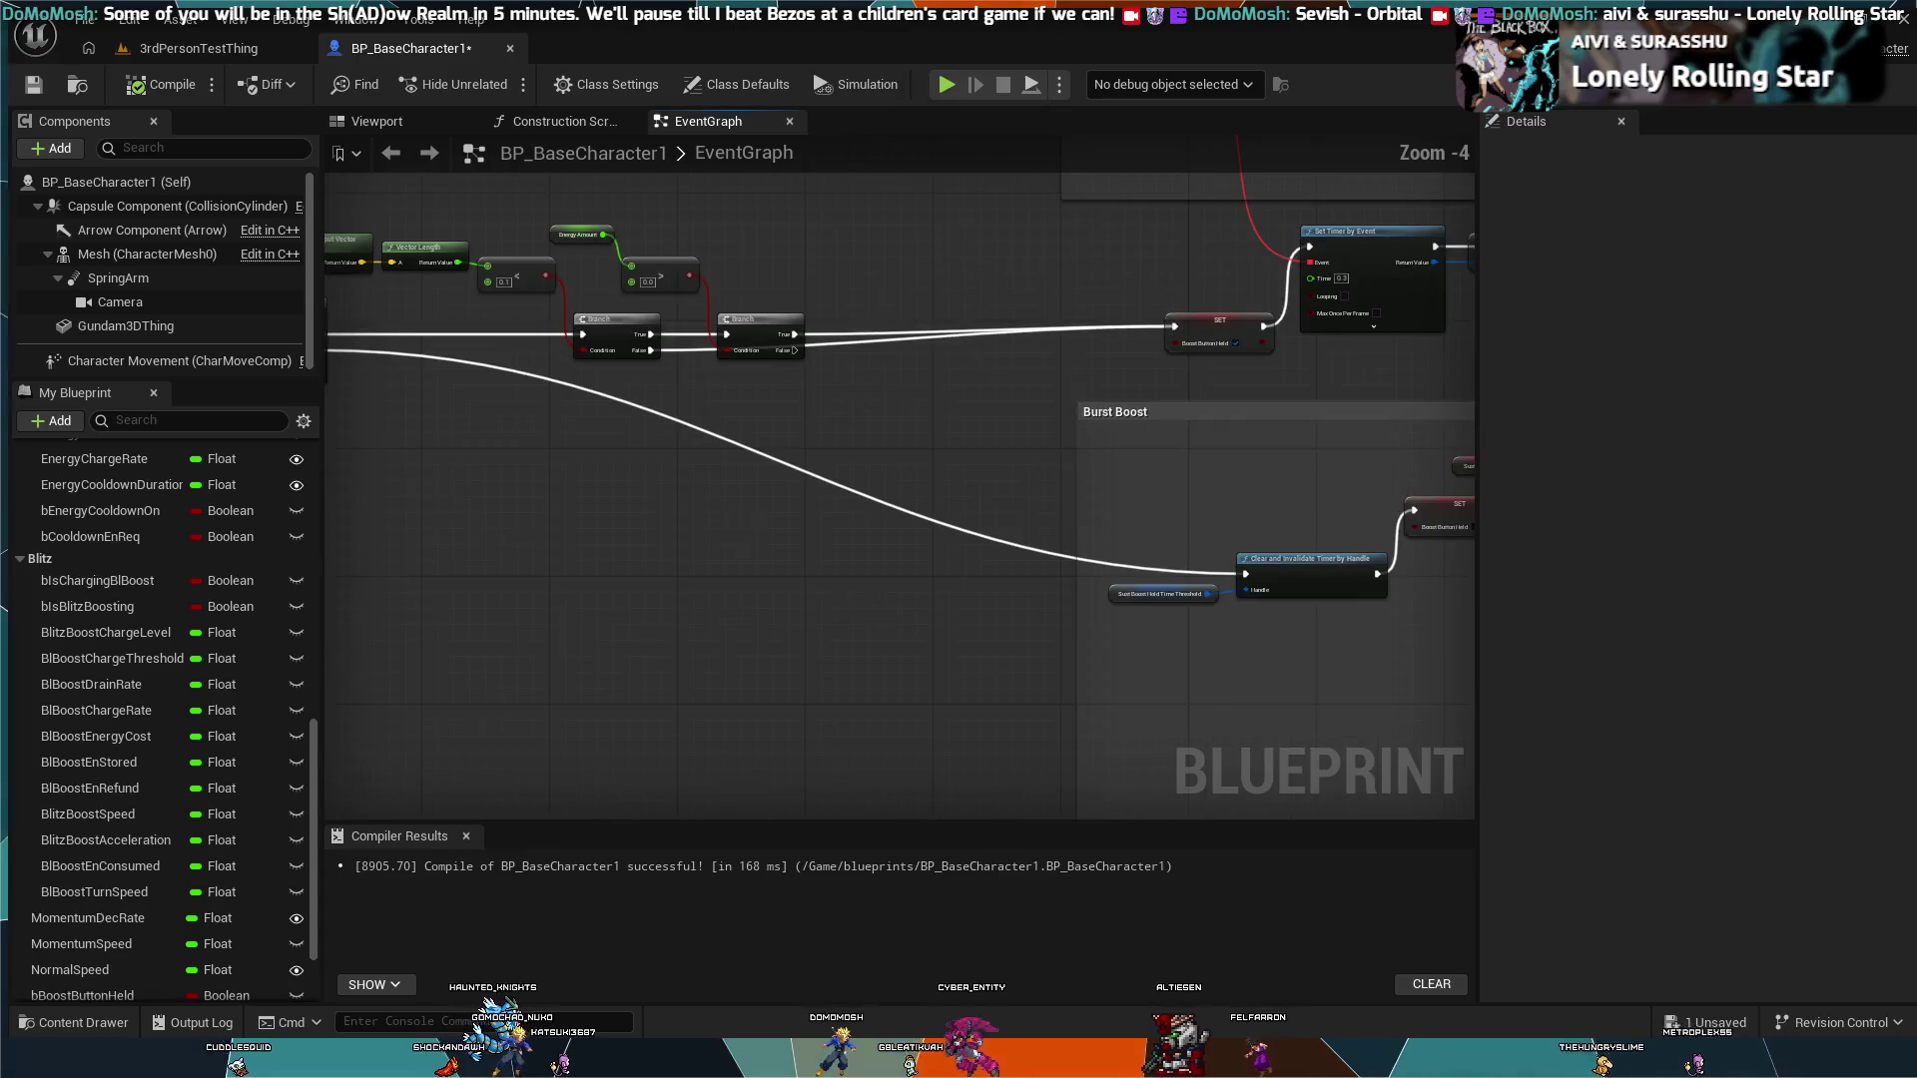
scroll(762, 581, "down", 1)
scroll(125, 576, "down", 2)
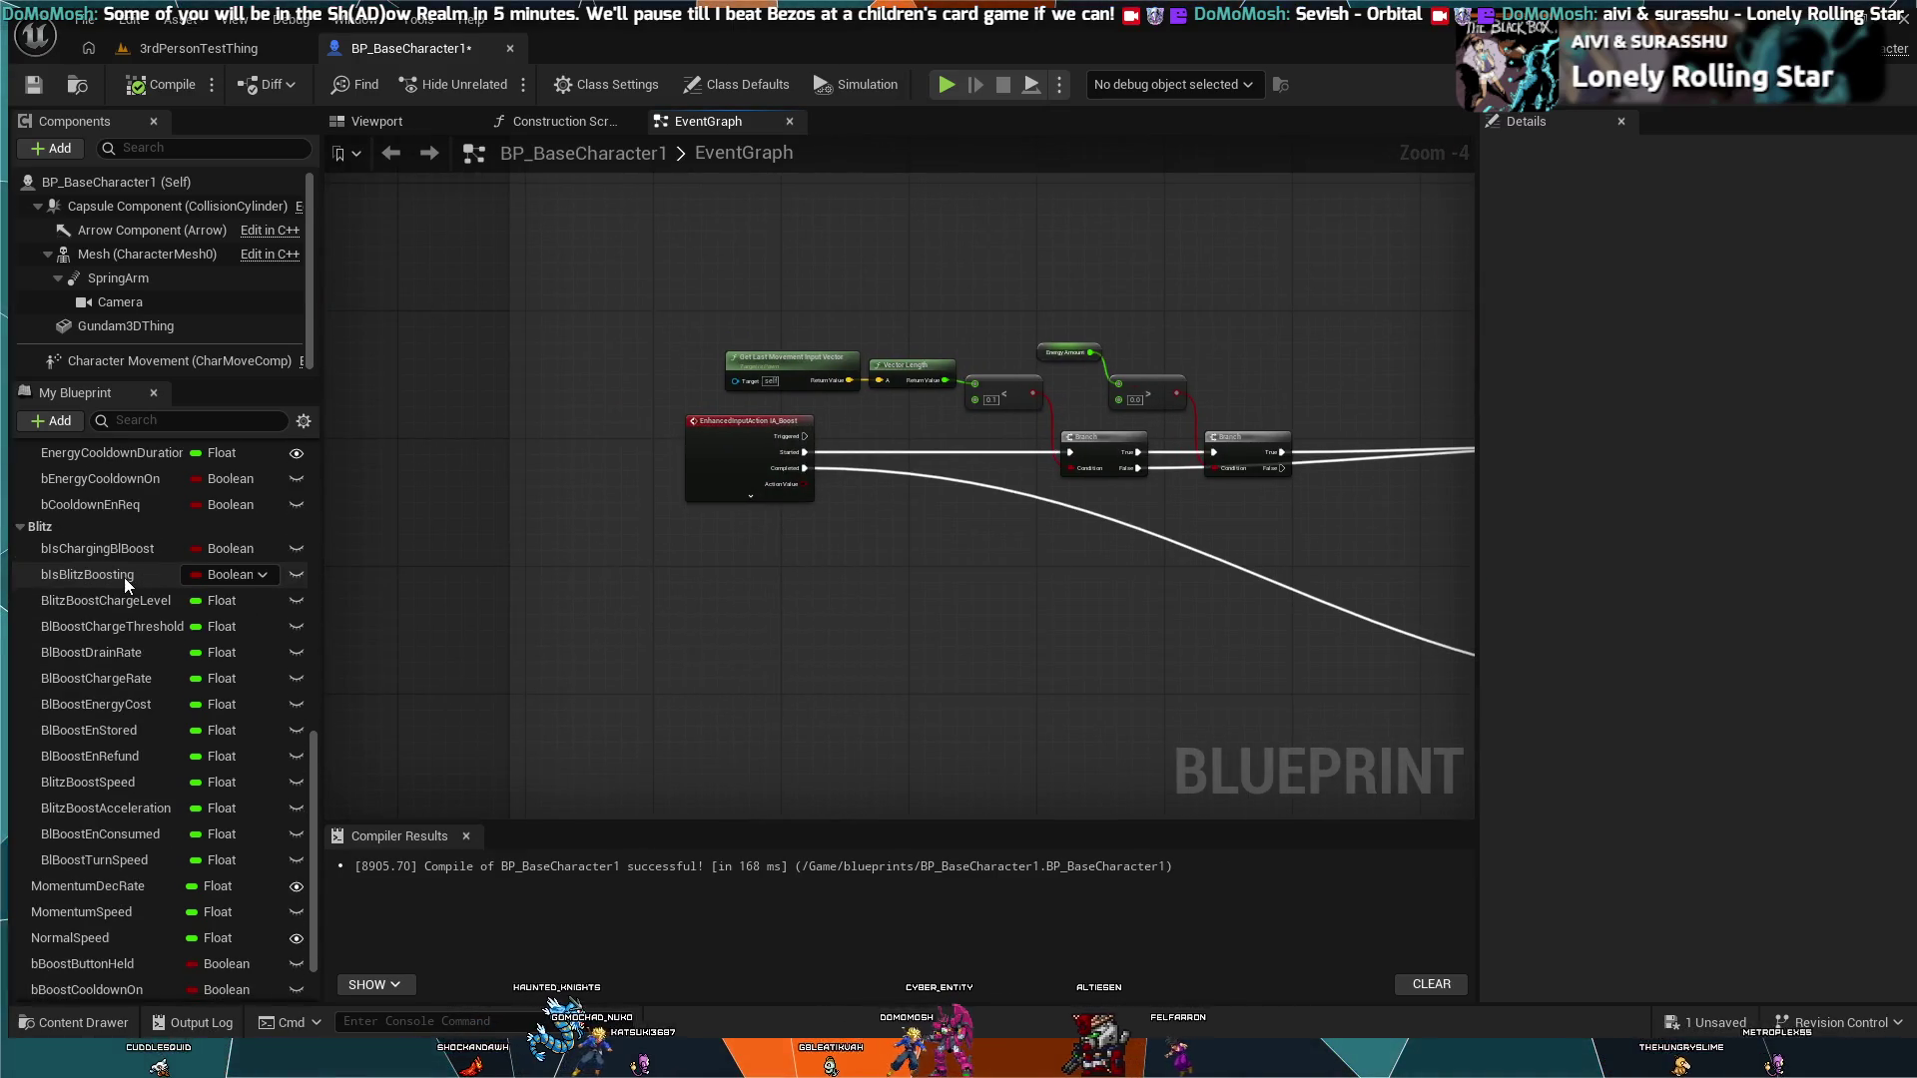
scroll(138, 583, "down", 1)
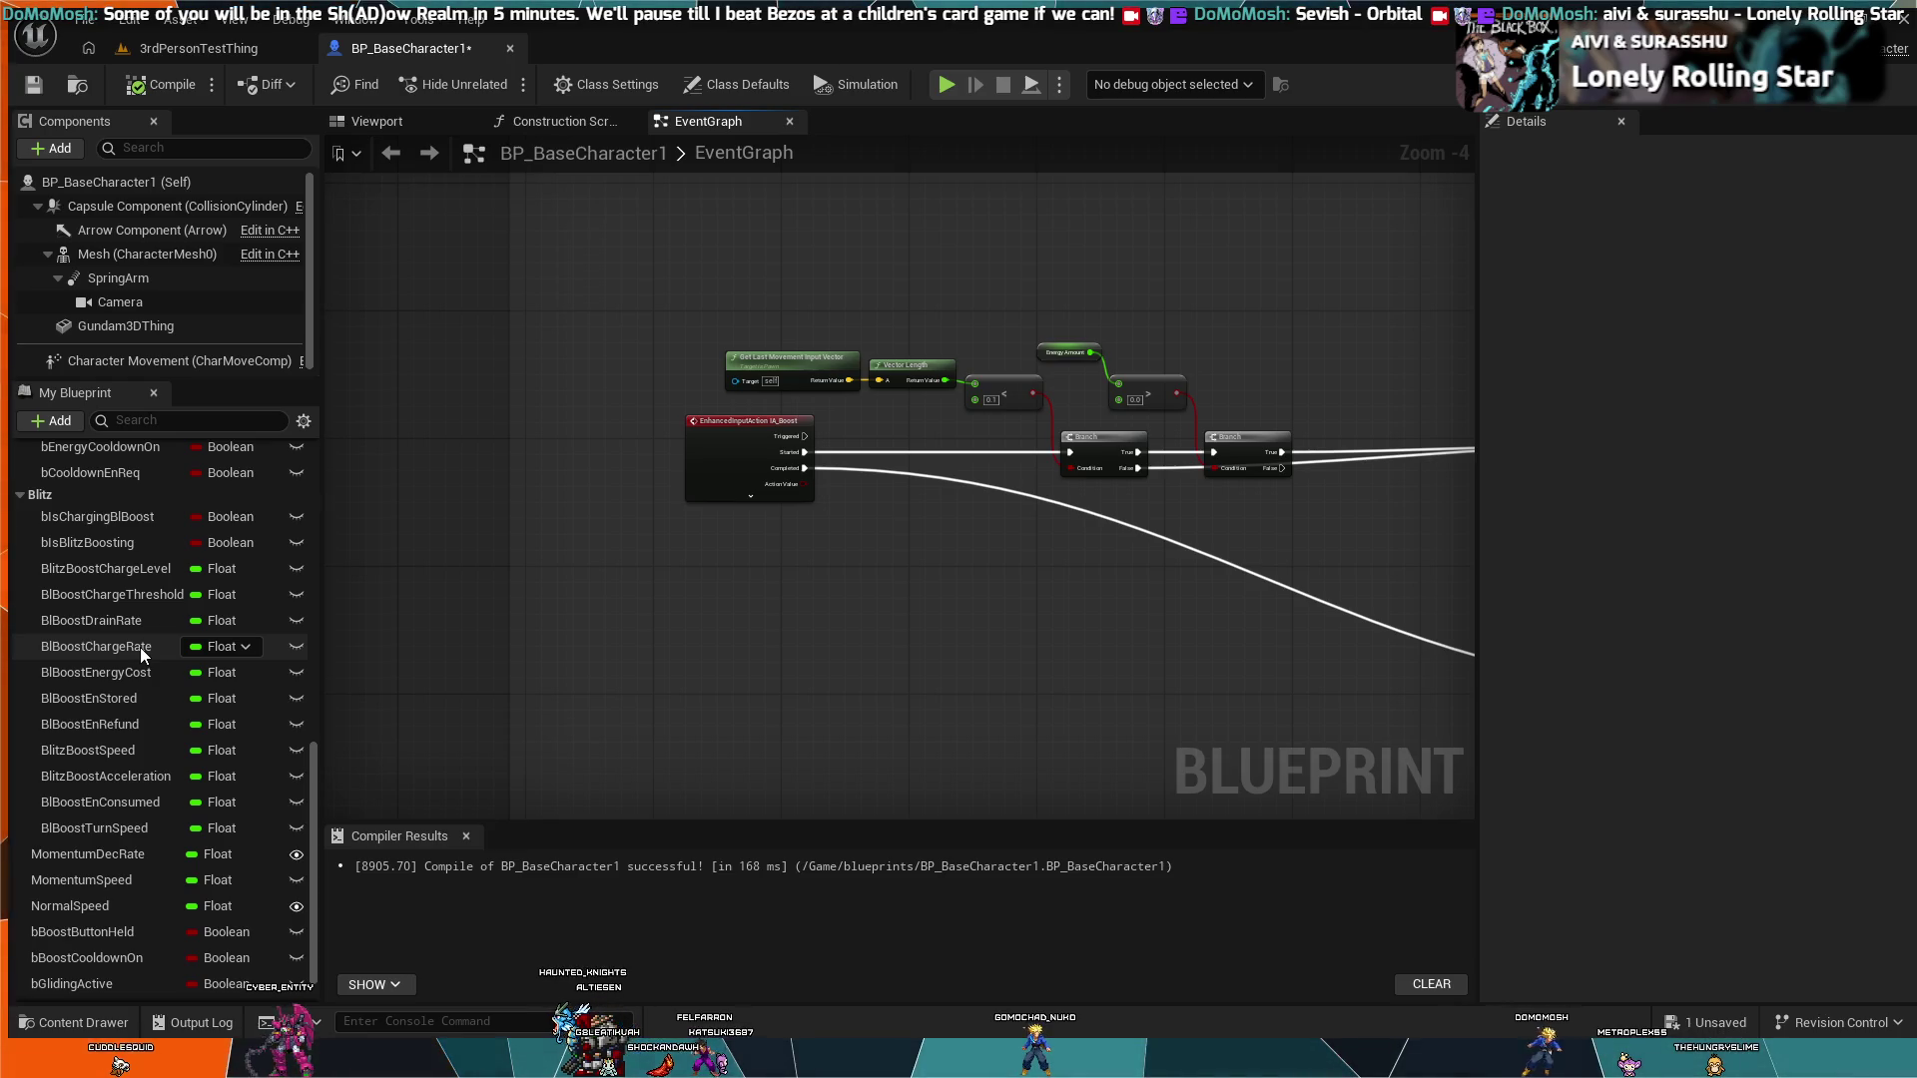
scroll(131, 677, "up", 3)
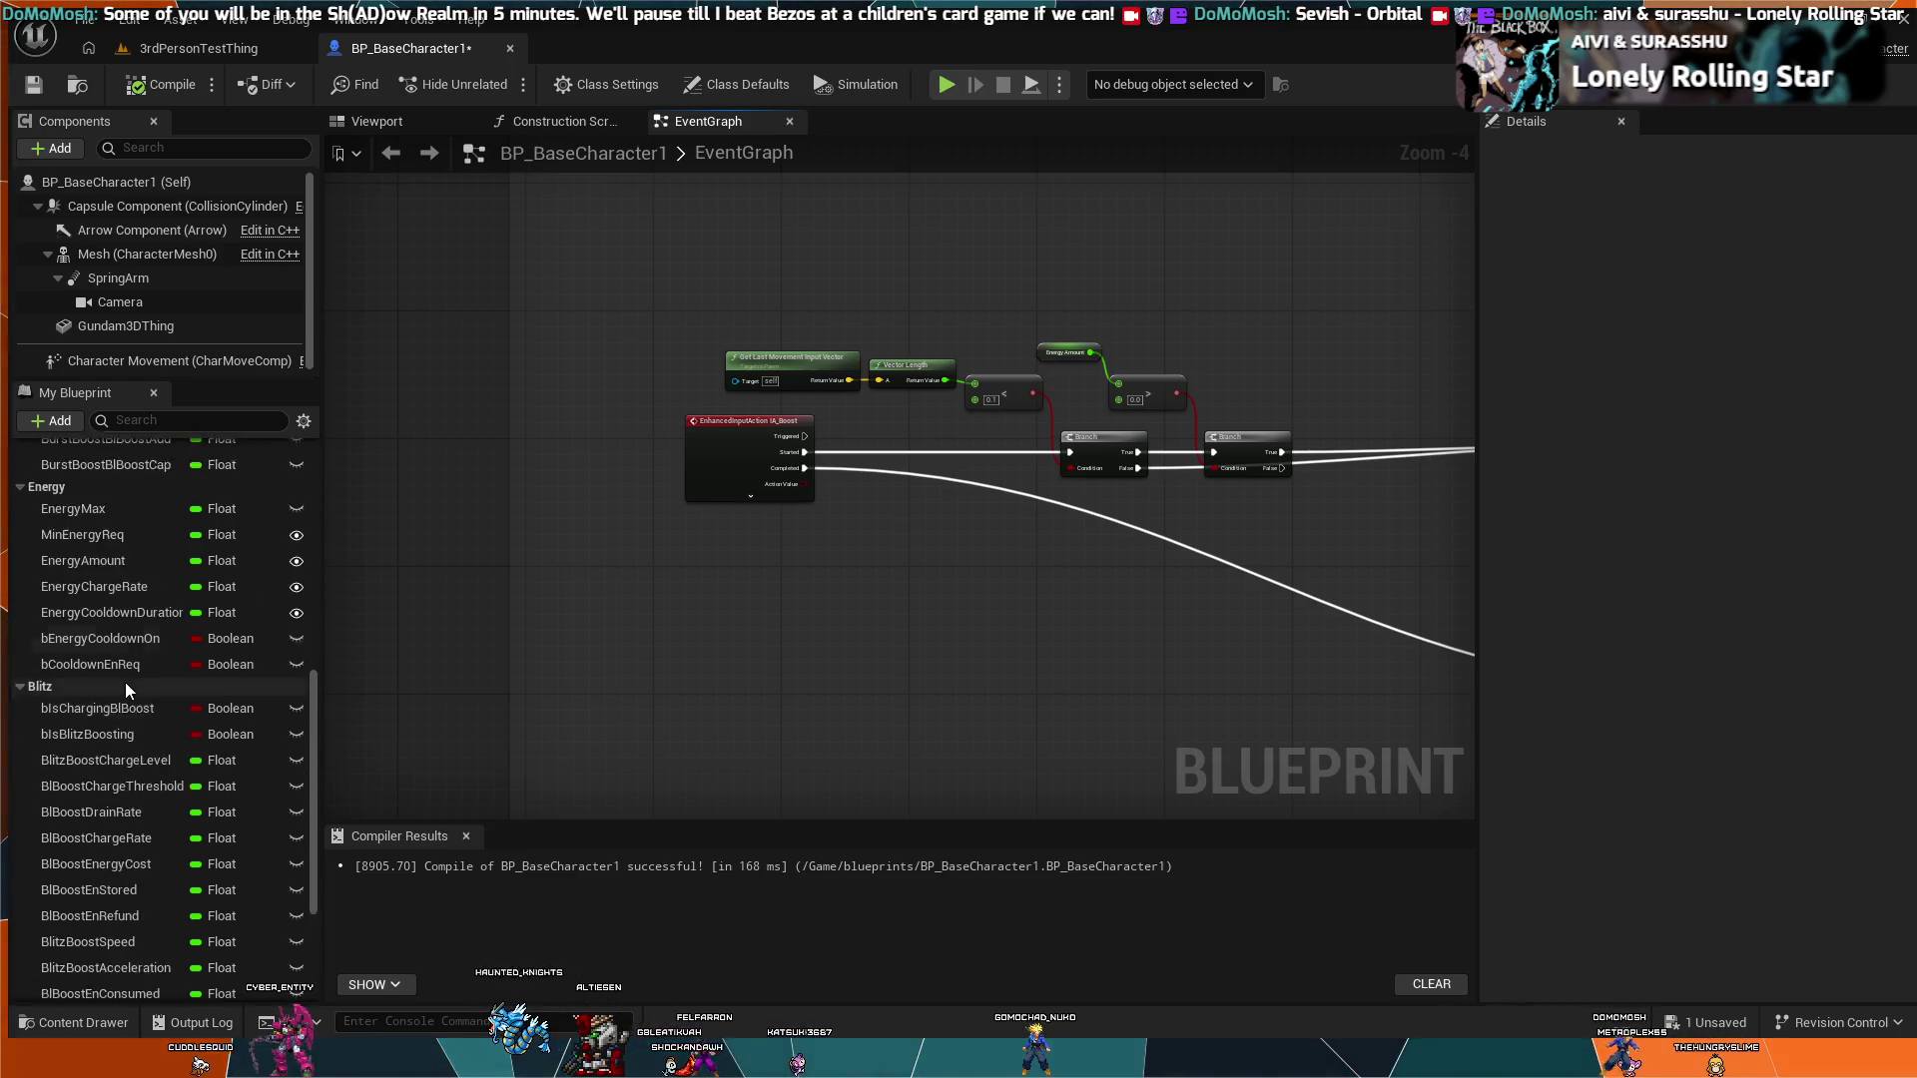
scroll(102, 626, "up", 5)
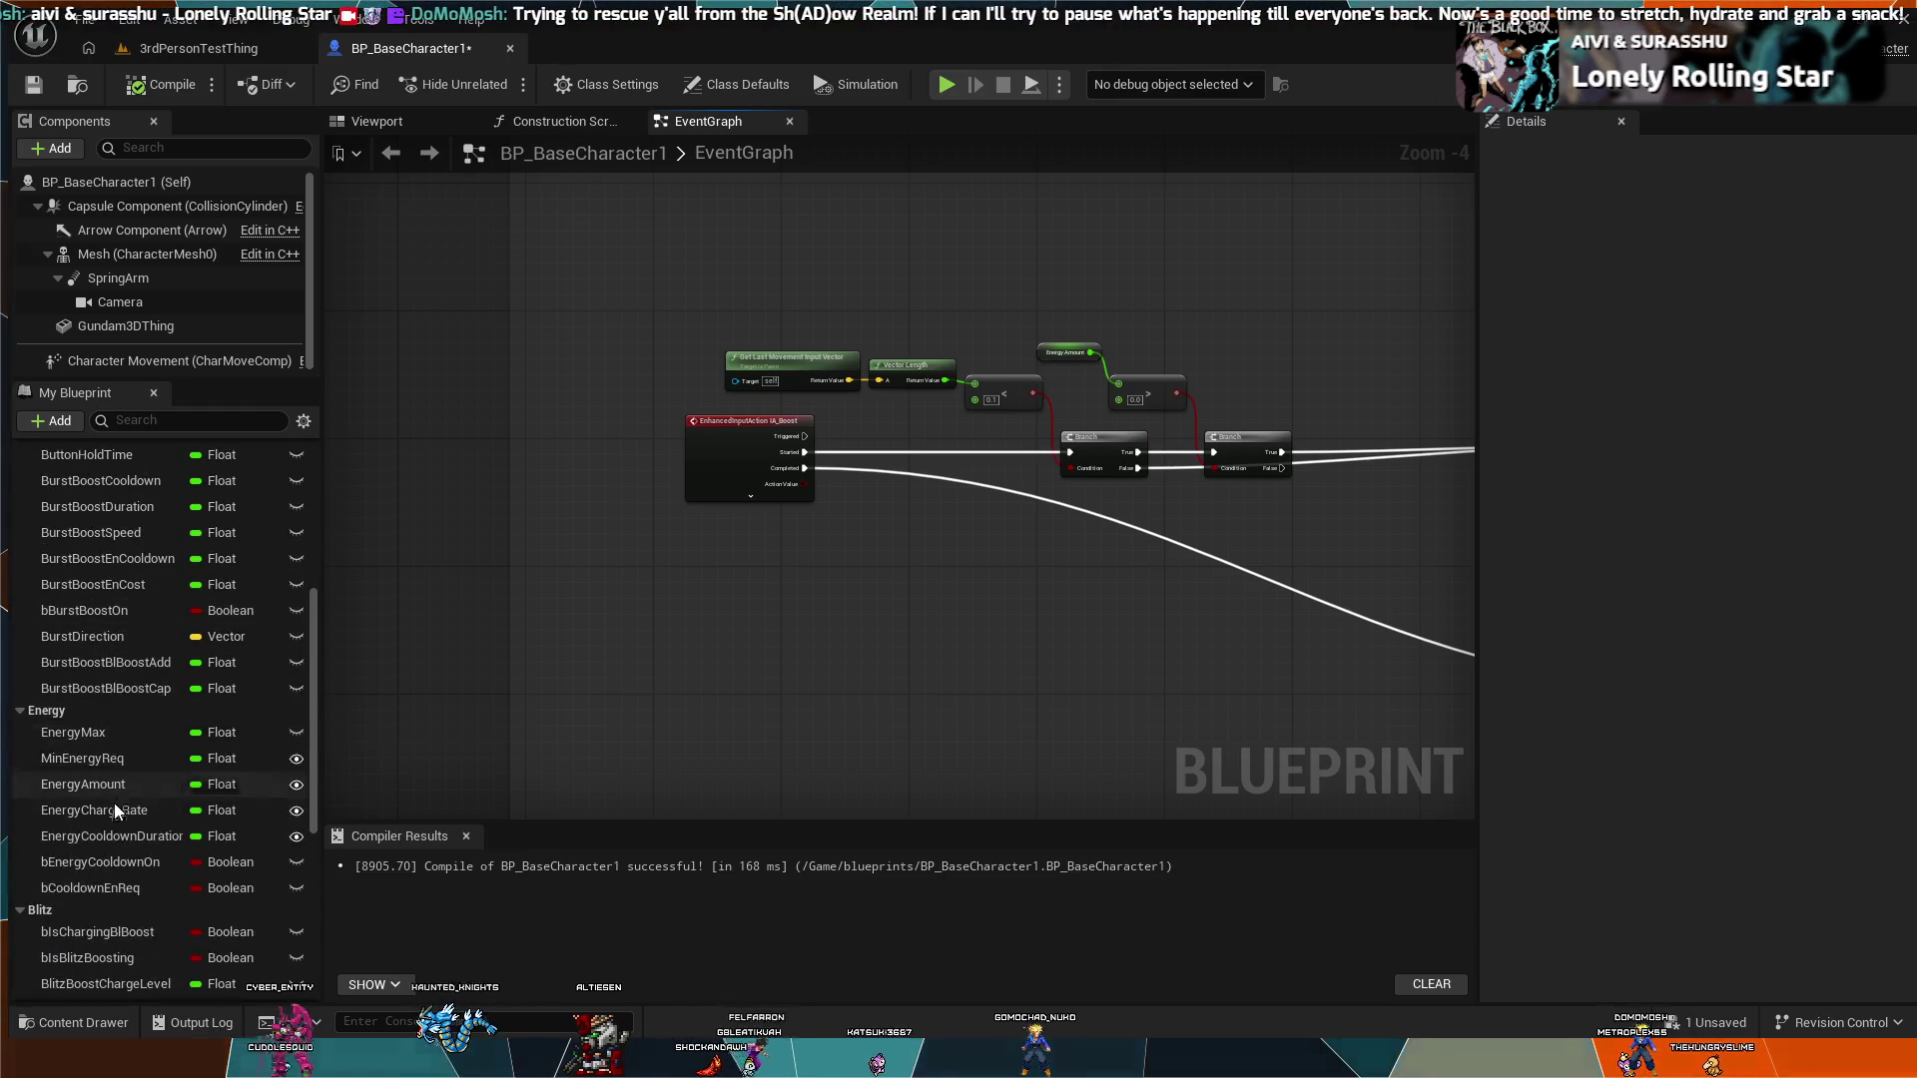
scroll(98, 699, "down", 7)
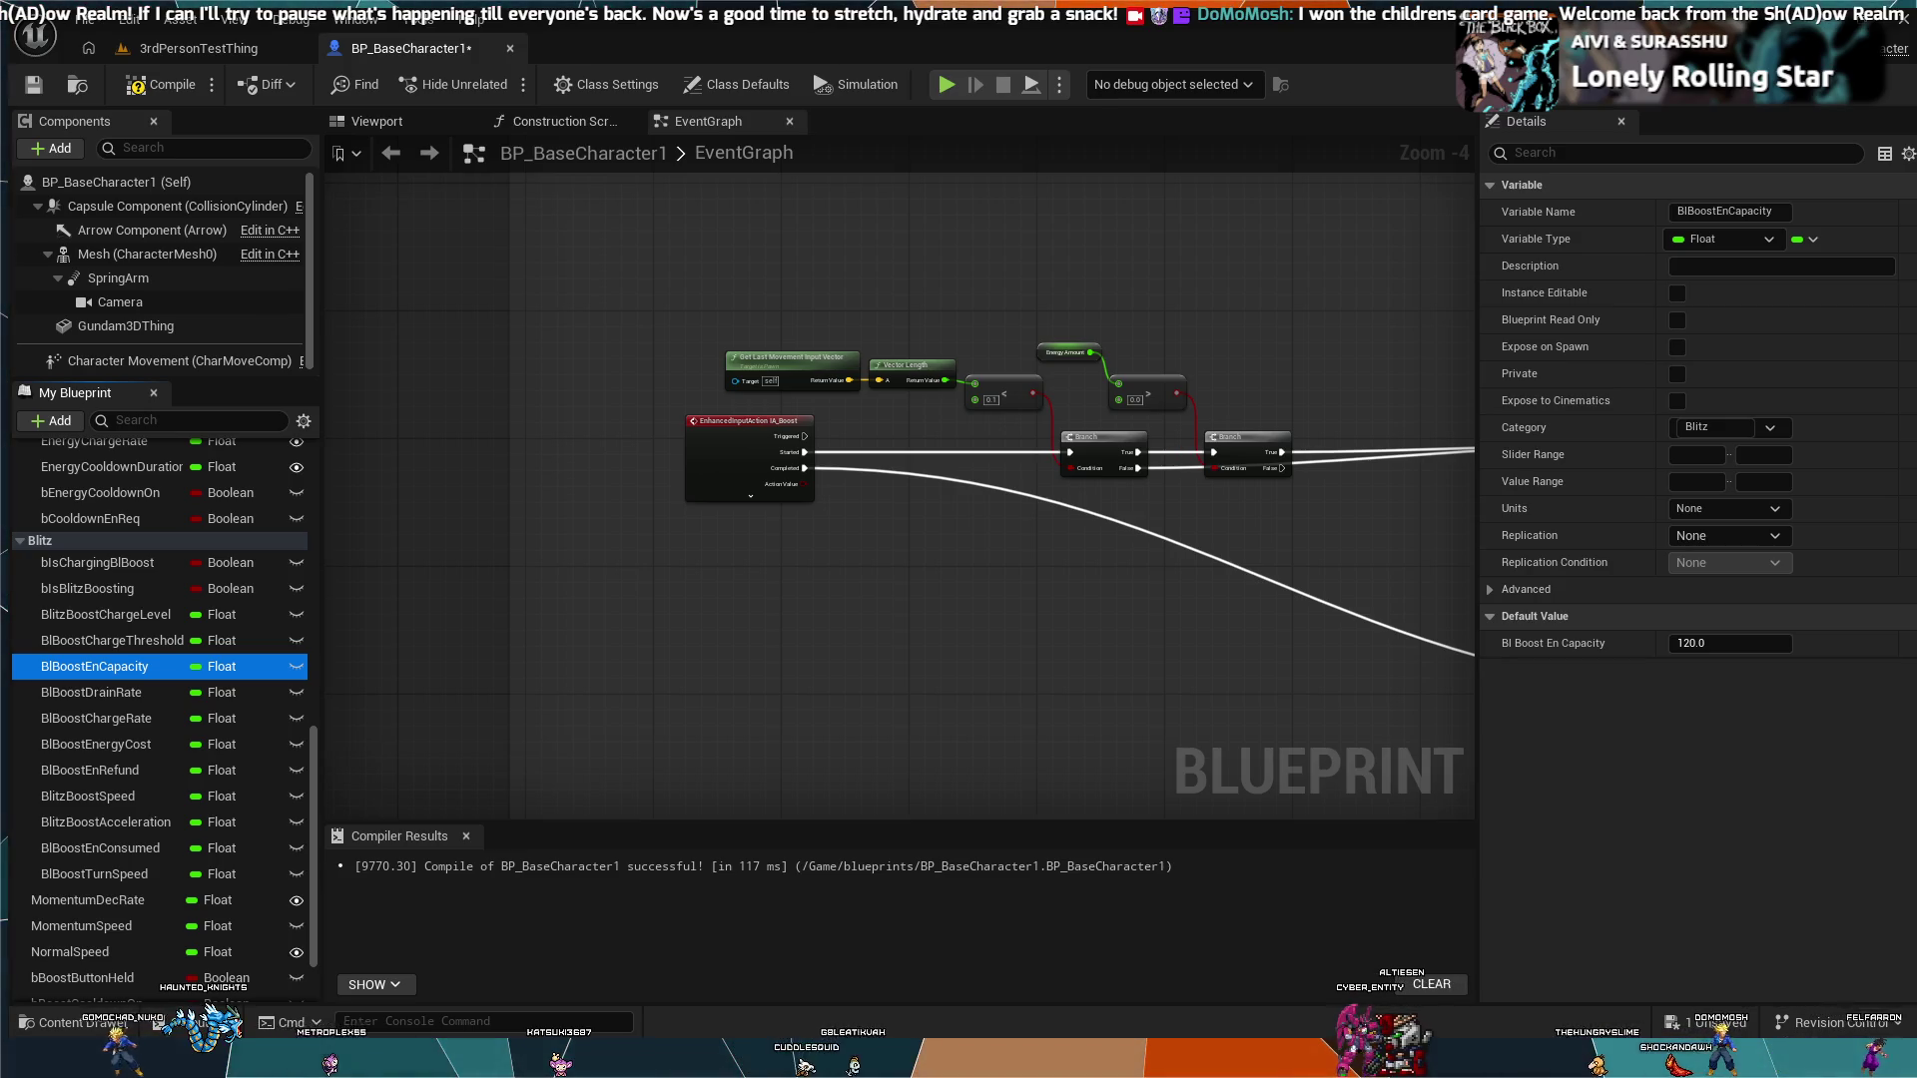
Step: Inspect the BlBoostChargeRate and BurstBoostBlBoostAdd variable settings
left_click(1392, 775)
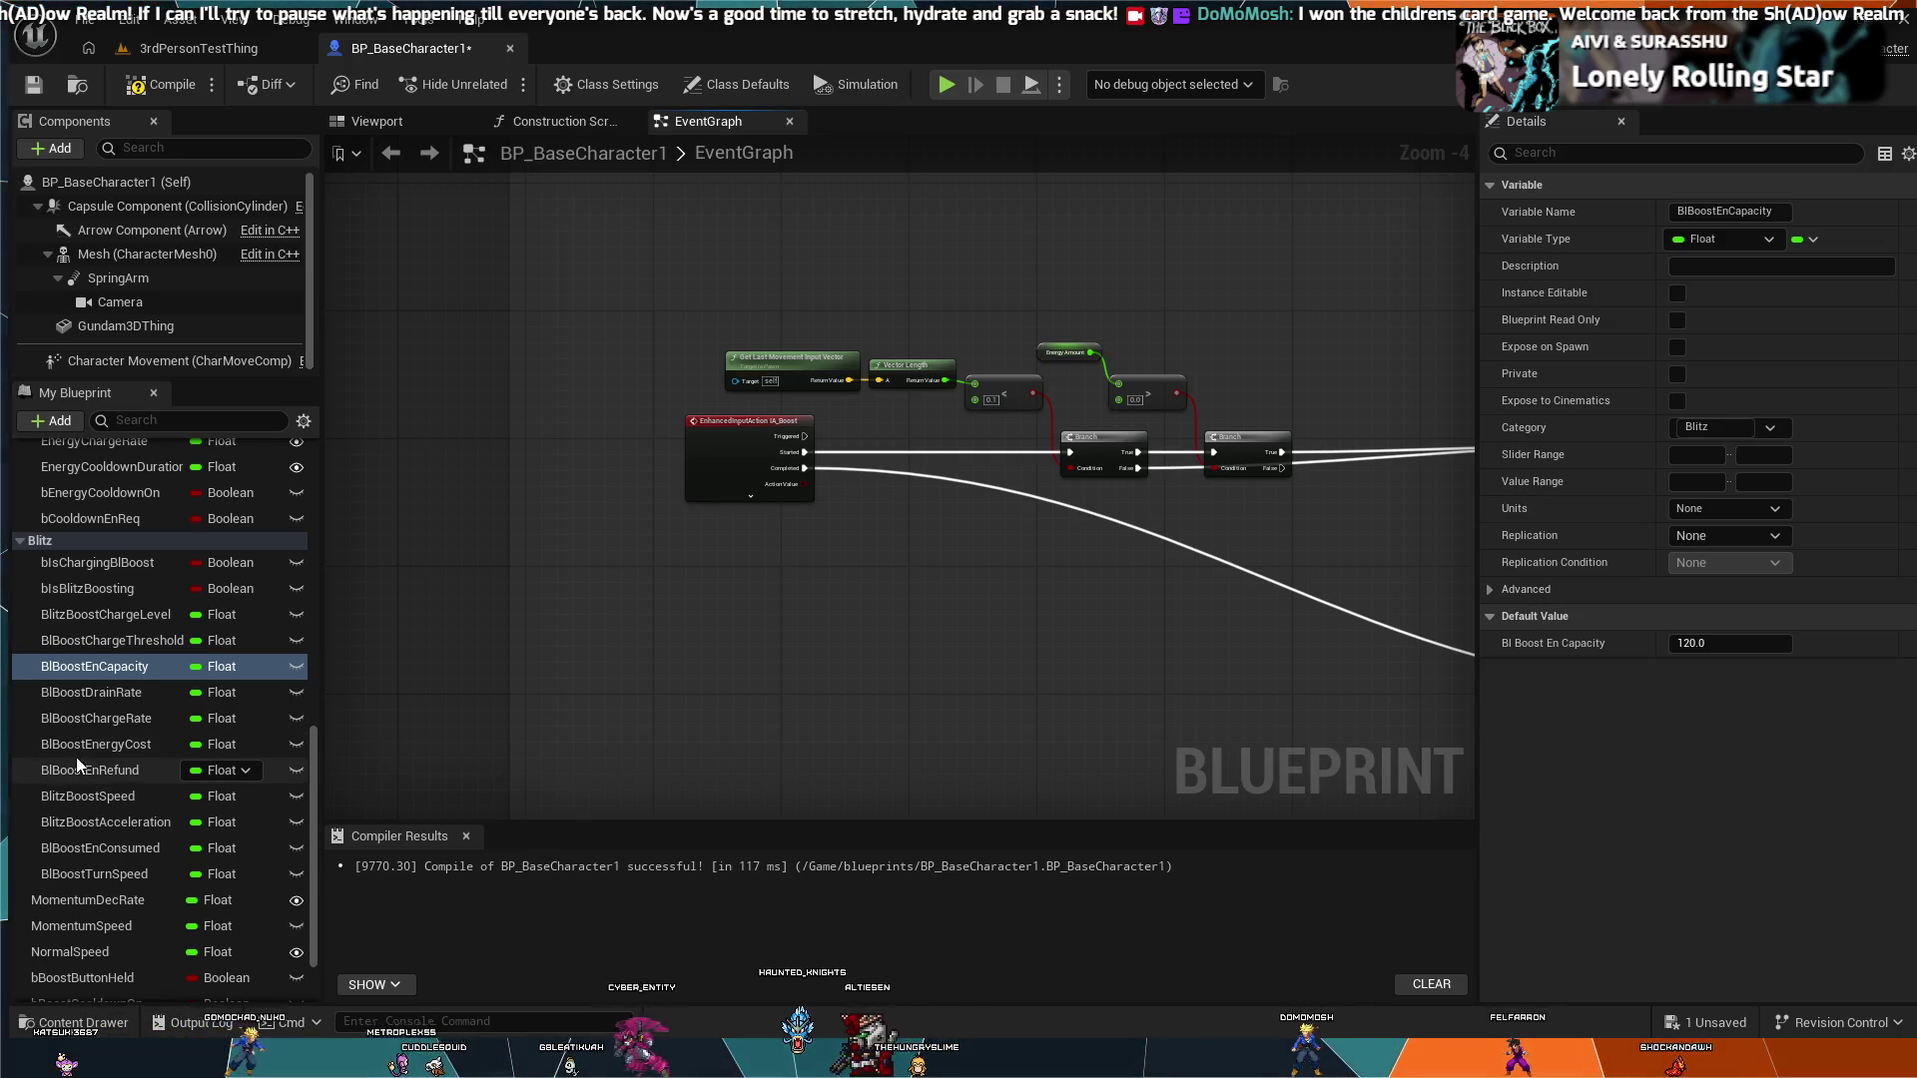
left_click(122, 729)
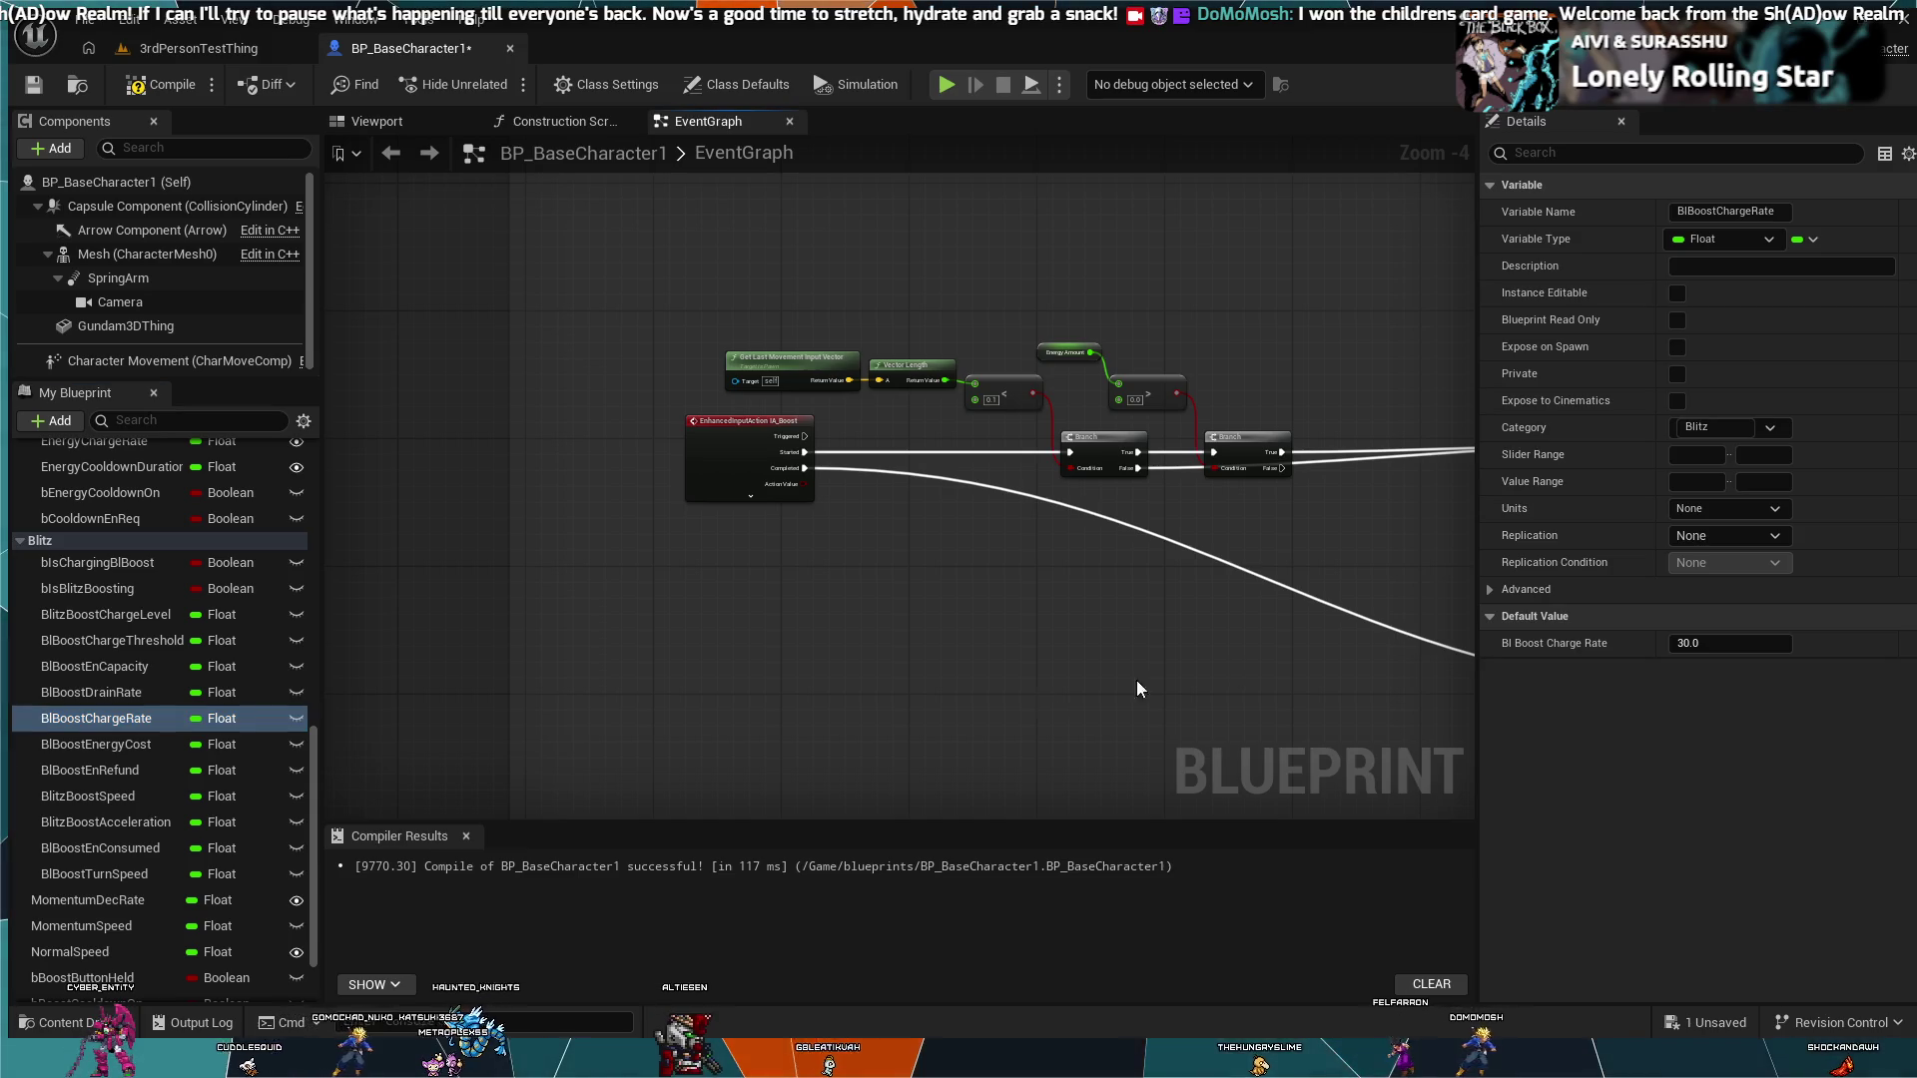
scroll(131, 640, "up", 4)
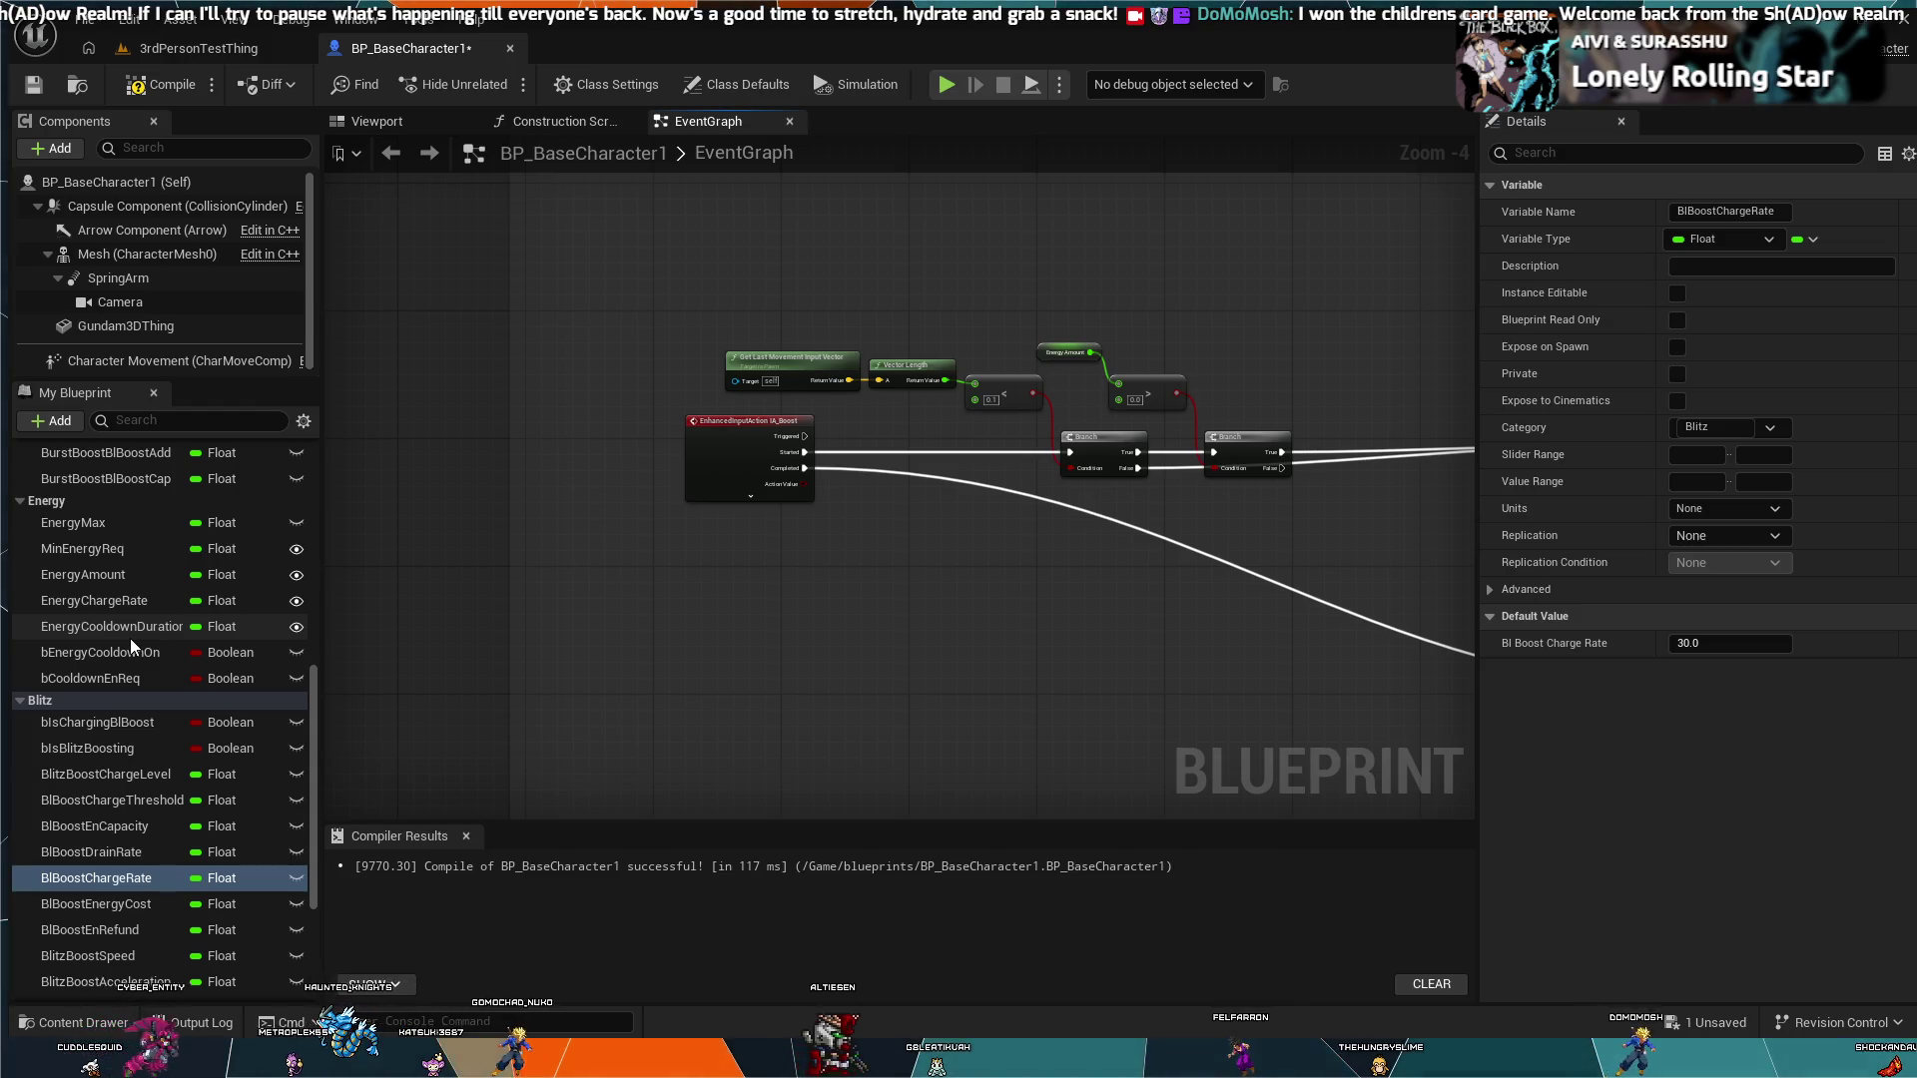
scroll(131, 645, "up", 5)
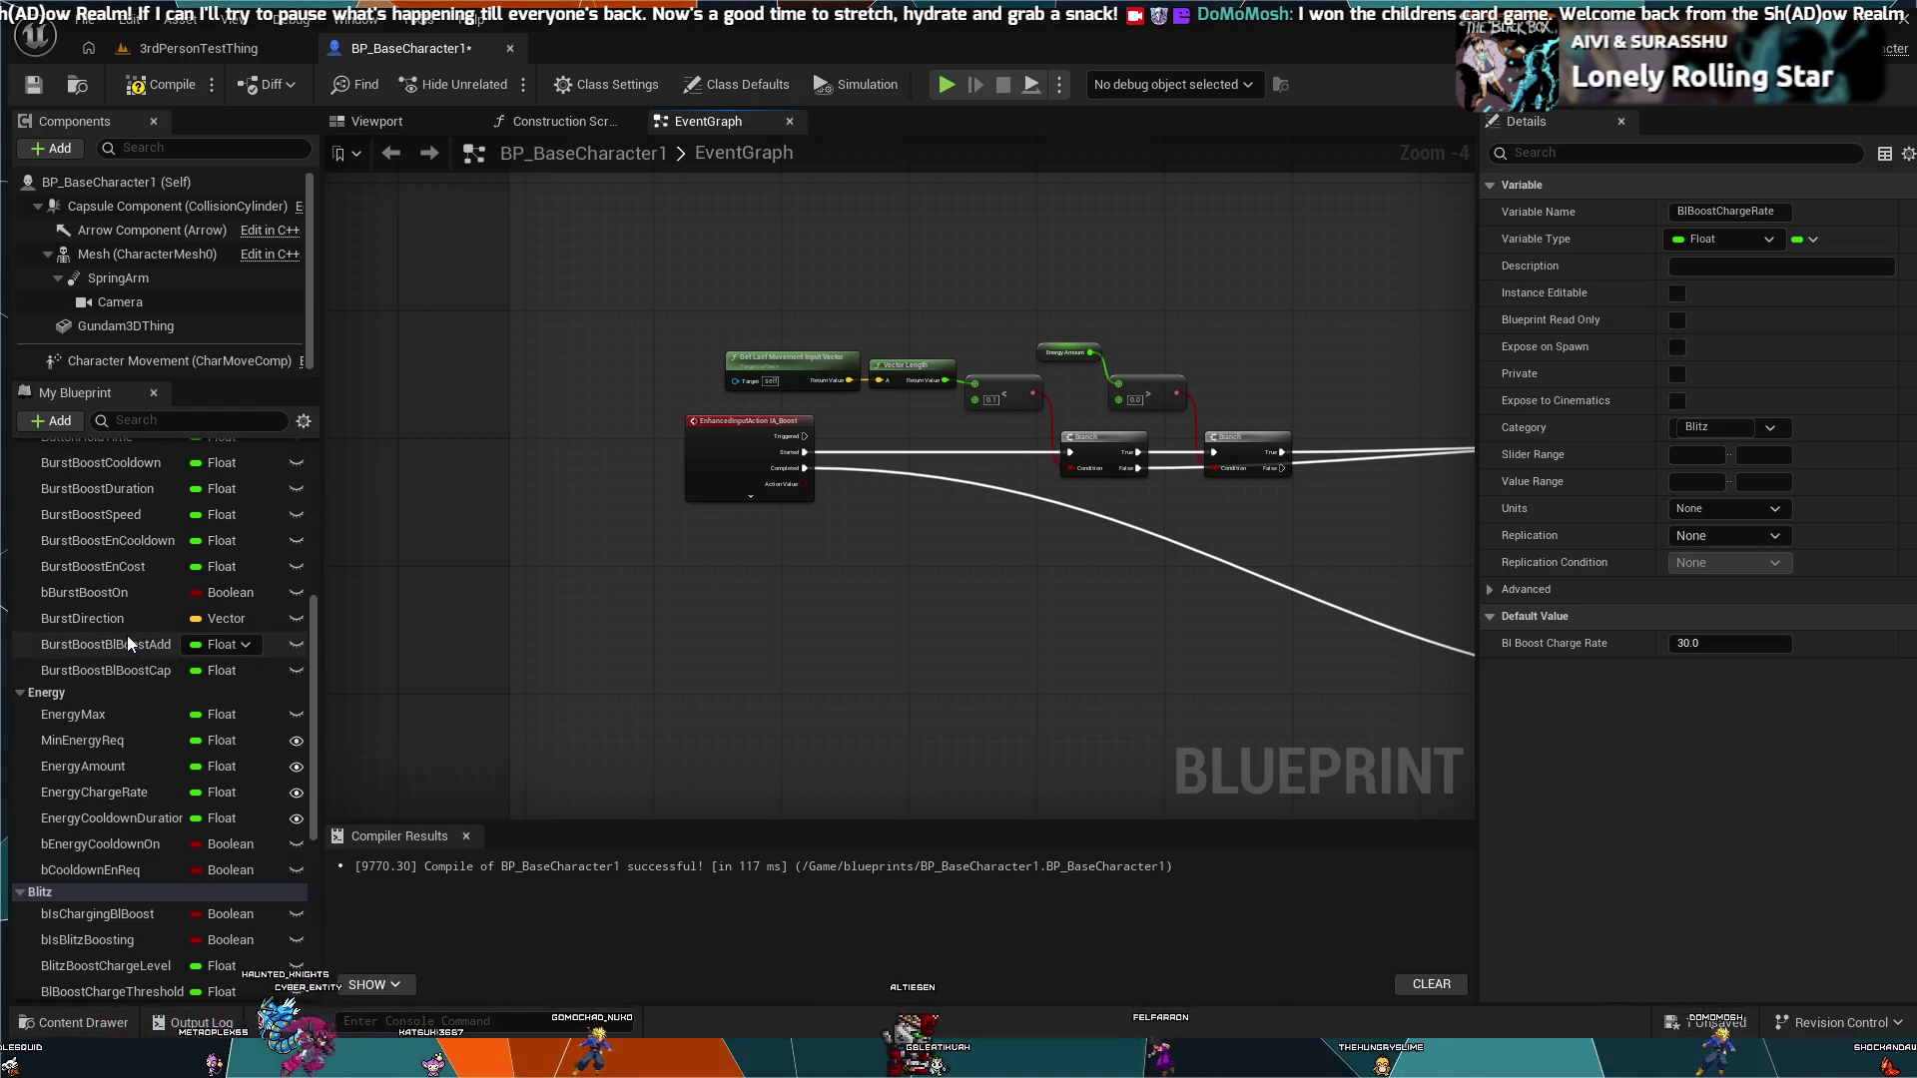
scroll(127, 635, "up", 3)
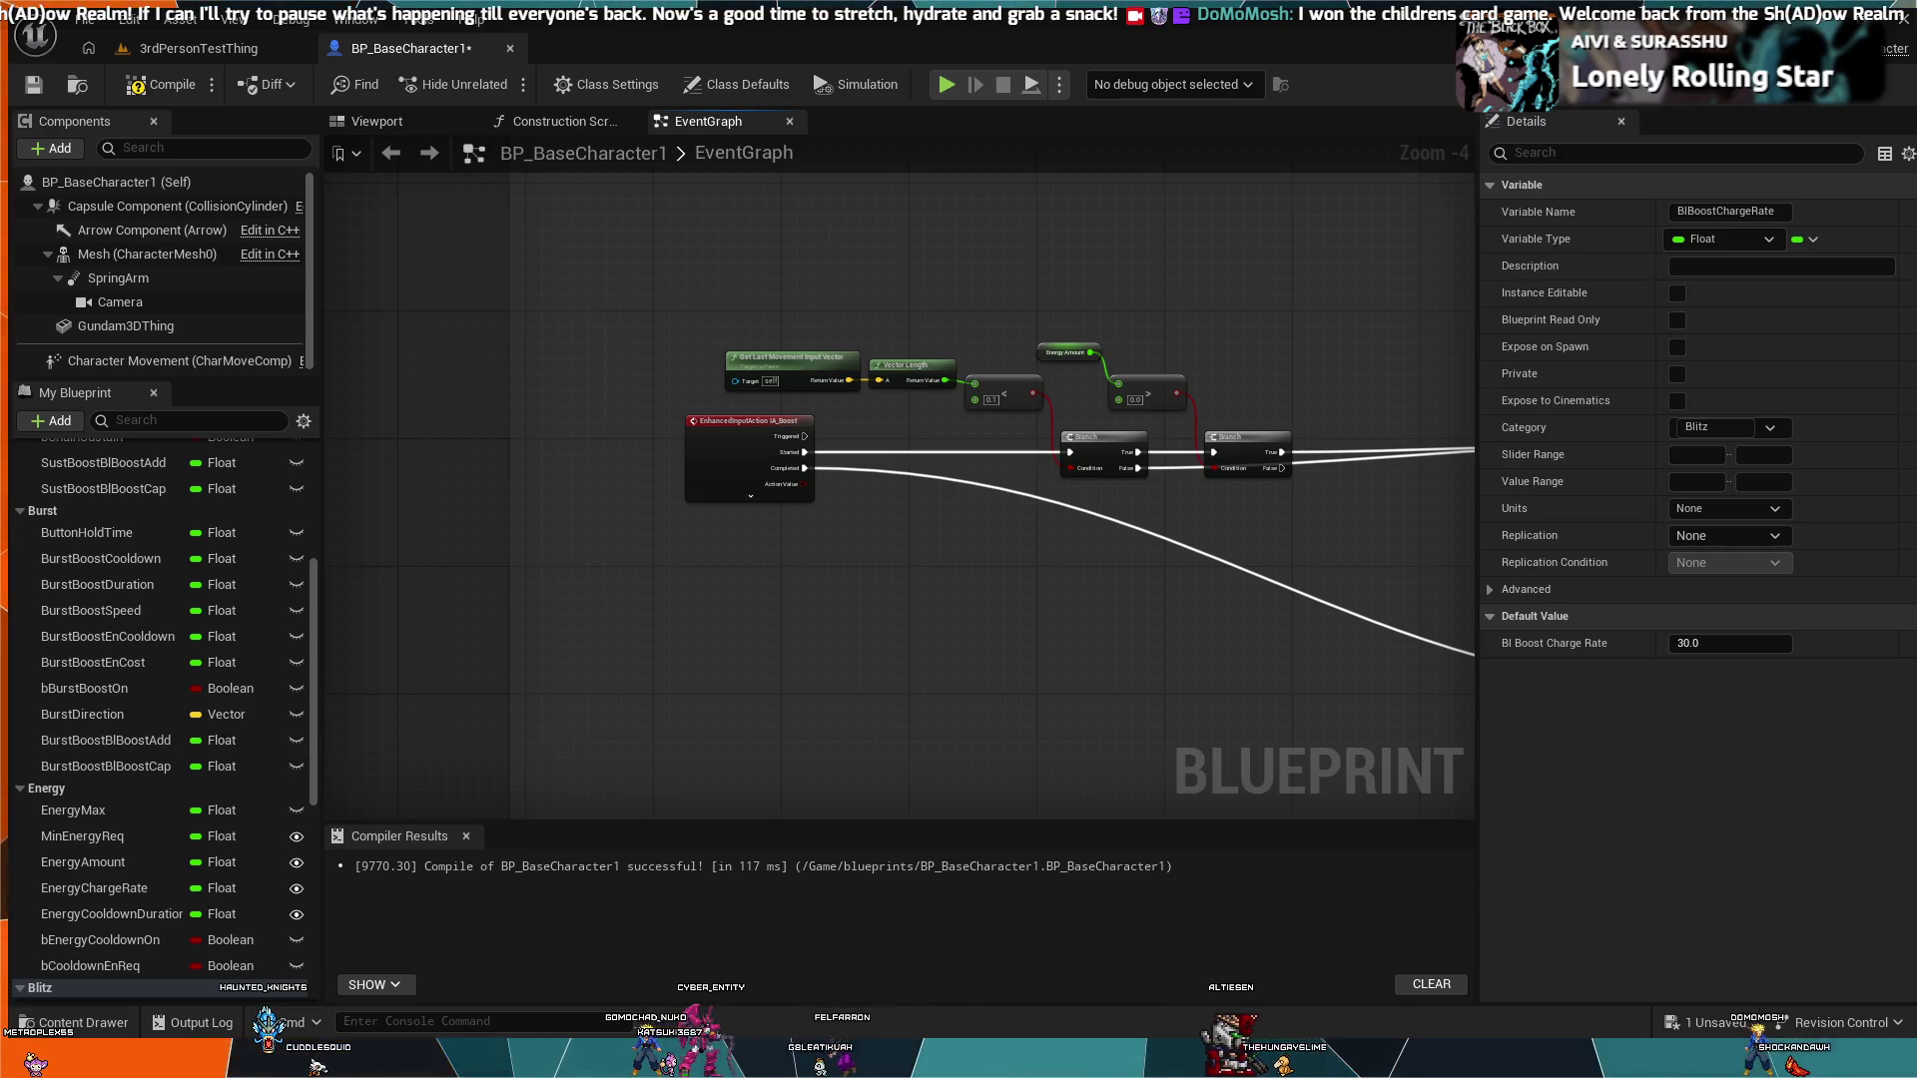
left_click(132, 744)
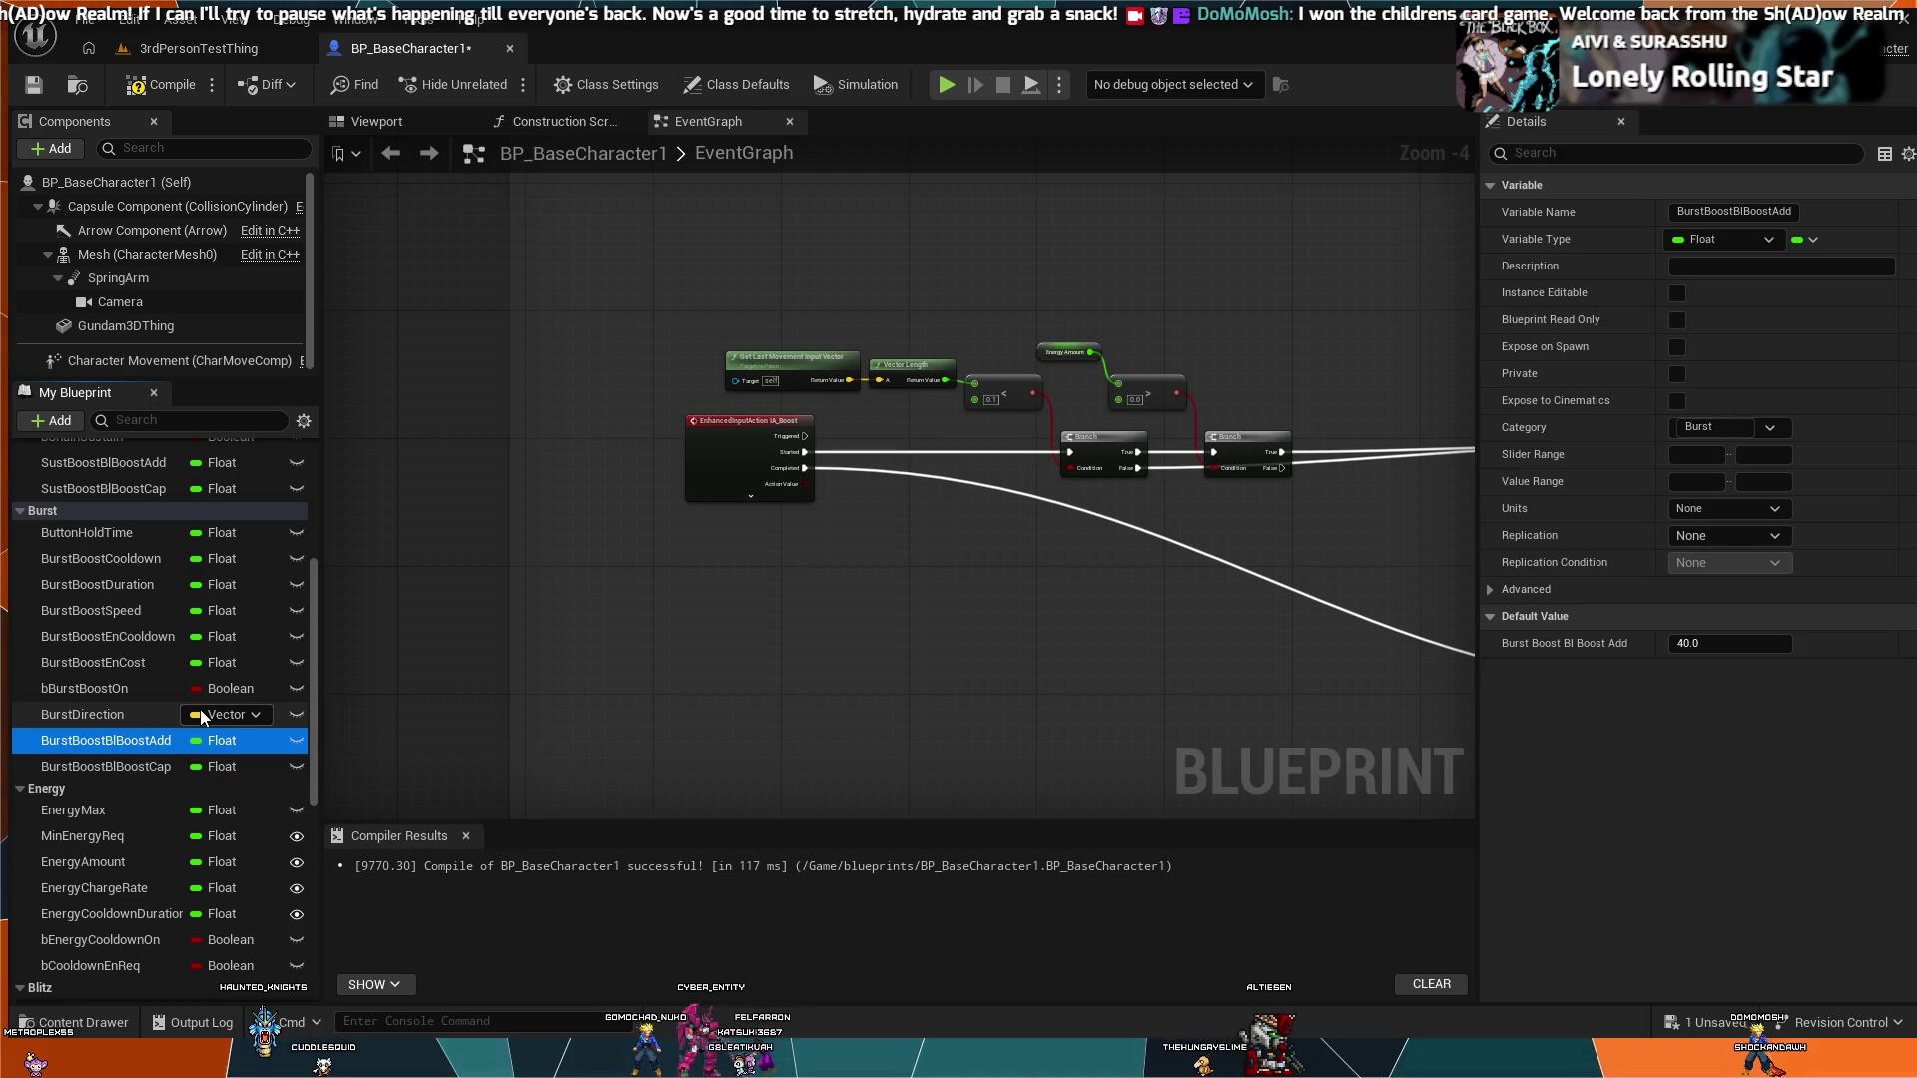
Step: Rename the BurstBoostBlBoostAdd variable to BurstChargeContribution
key("F2")
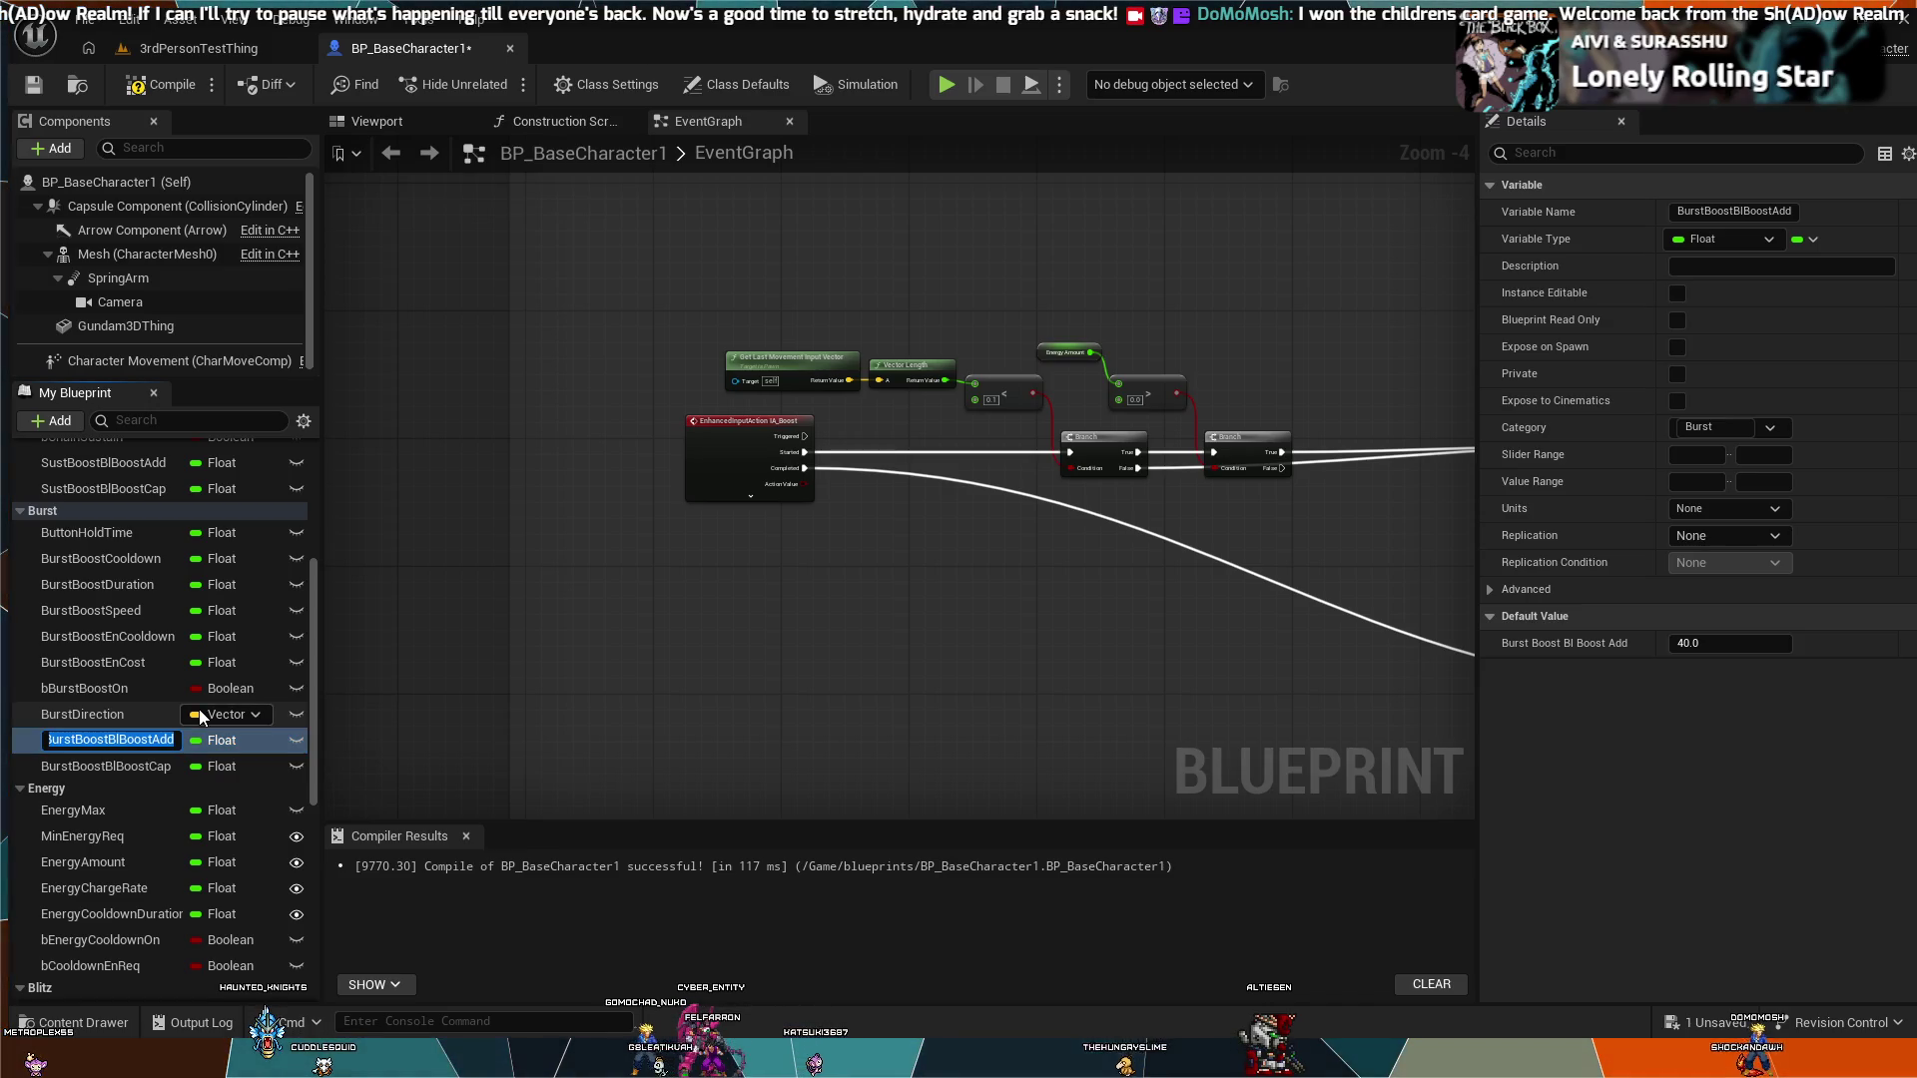
type("BurstCh")
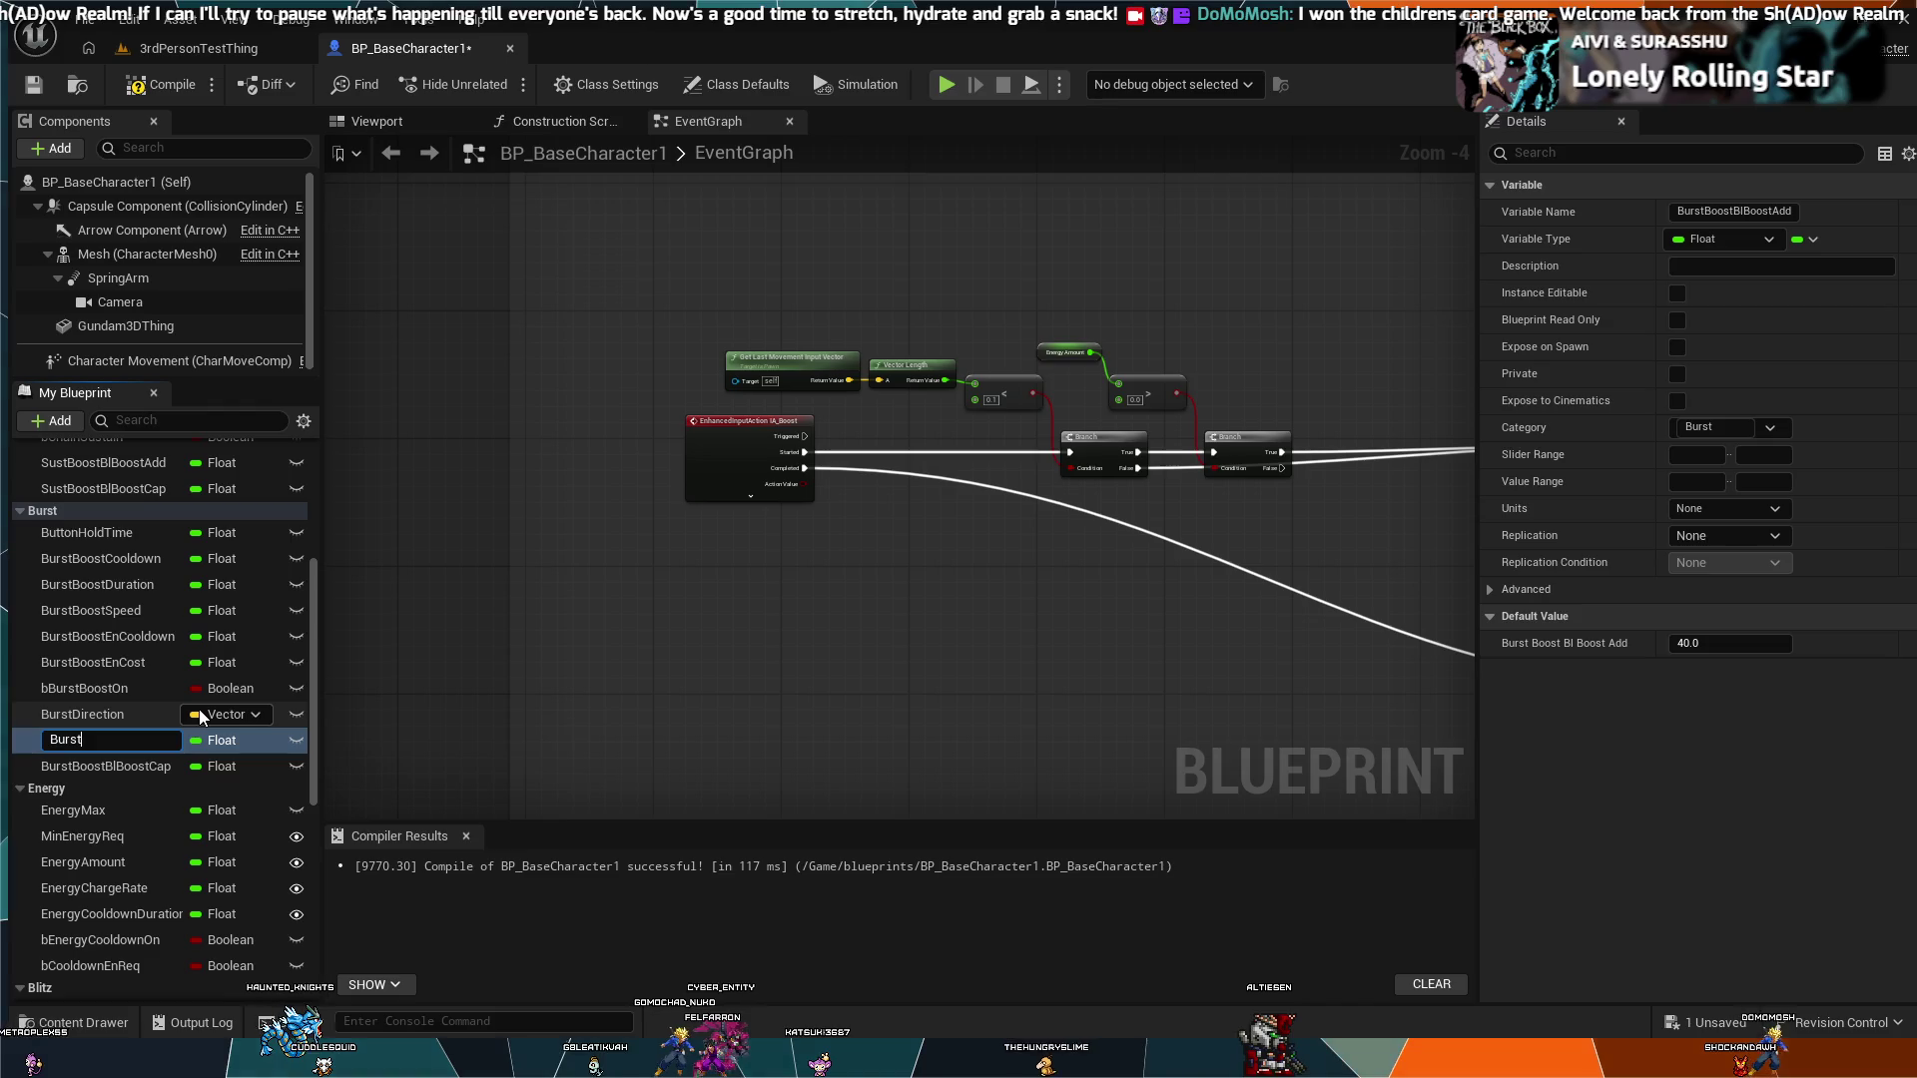
type("geContribution")
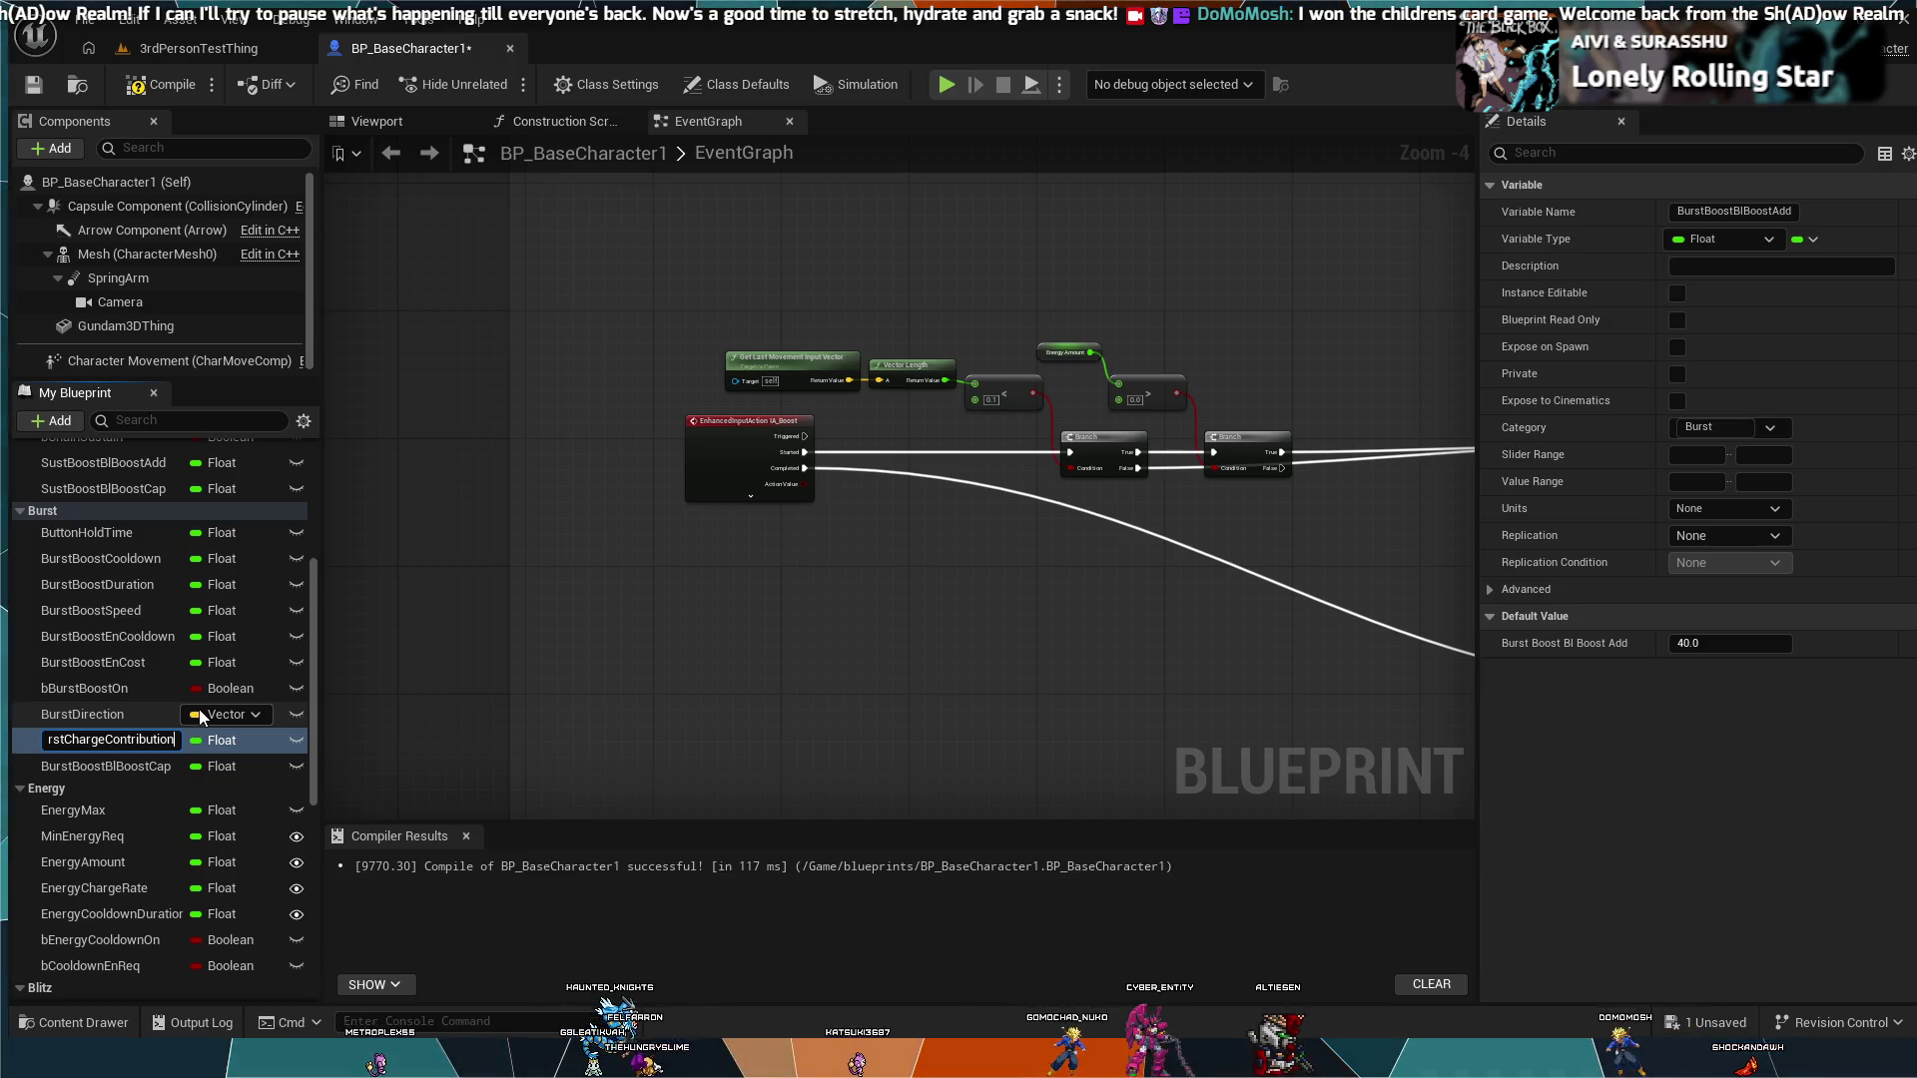
key("Return")
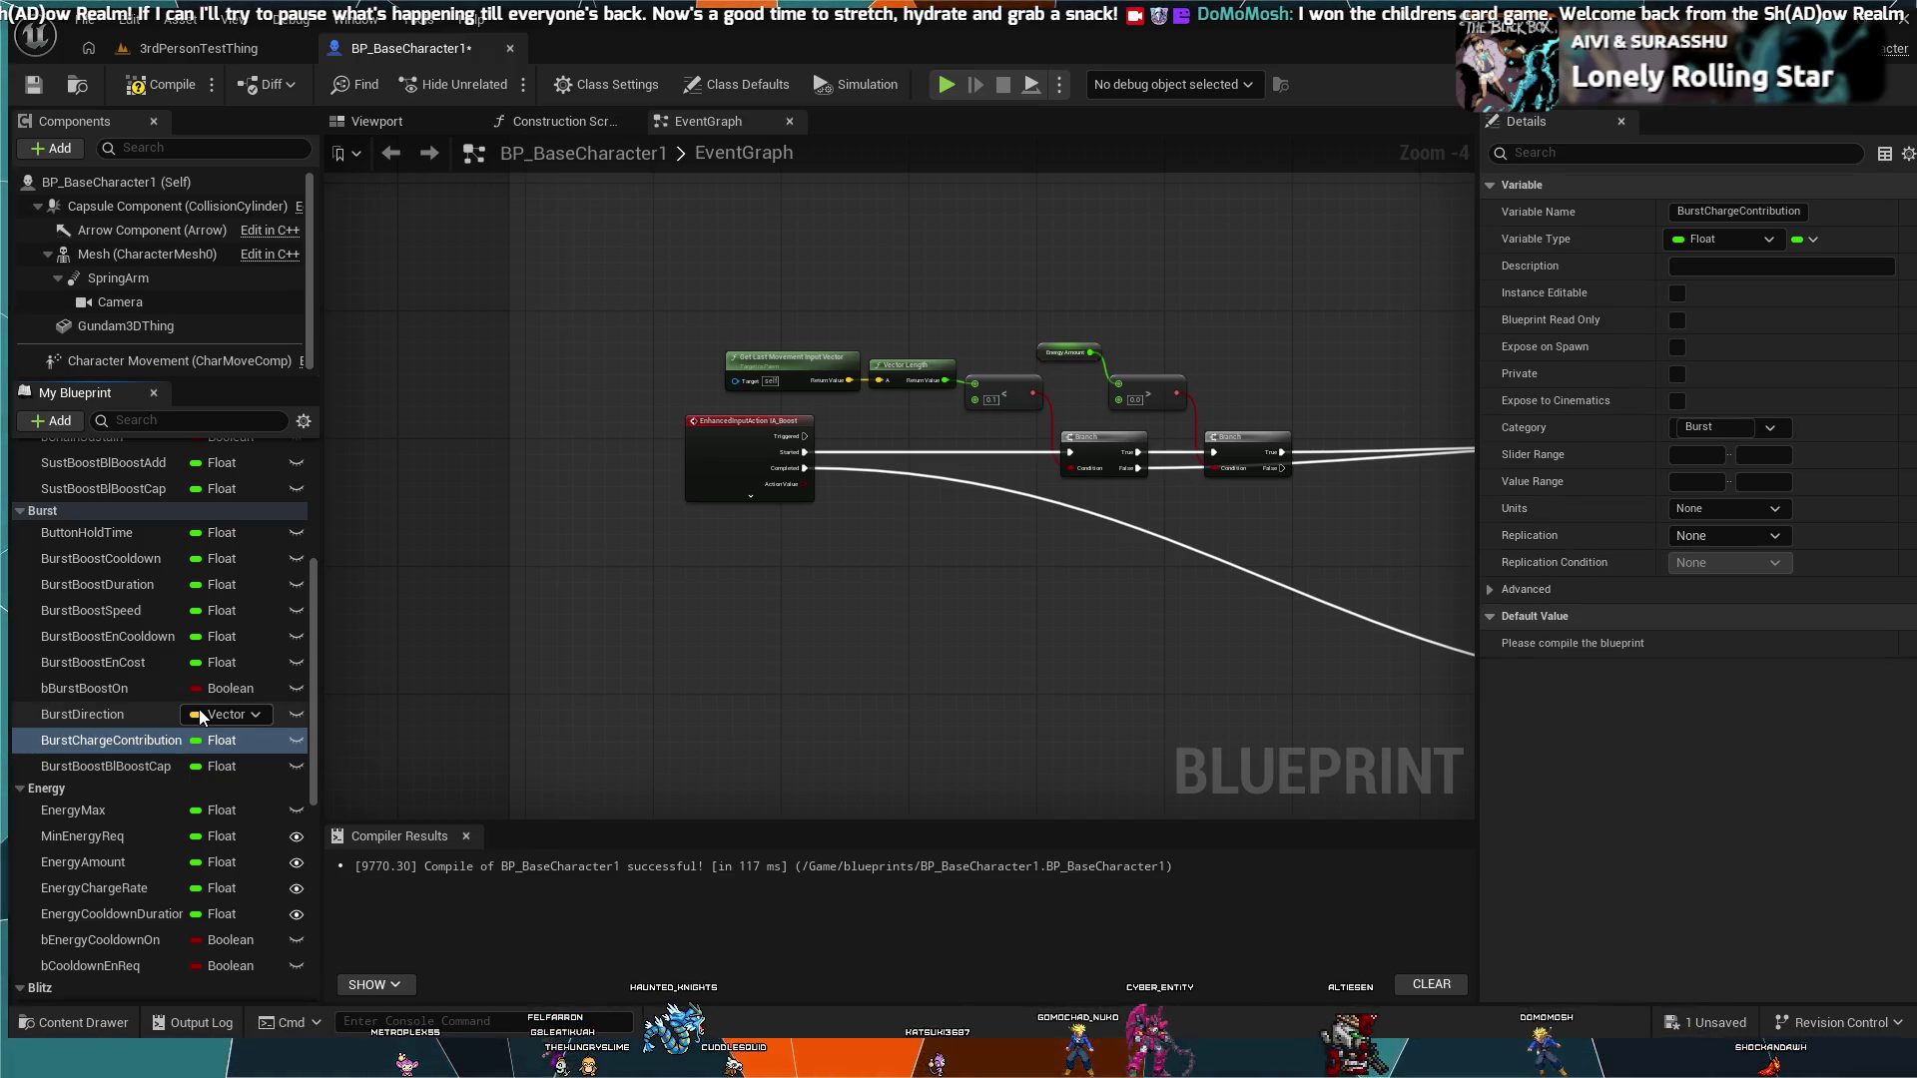
Step: Rename BurstBoostBlBoostCap to BurstChargeCap by deleting the middle words
key("Down")
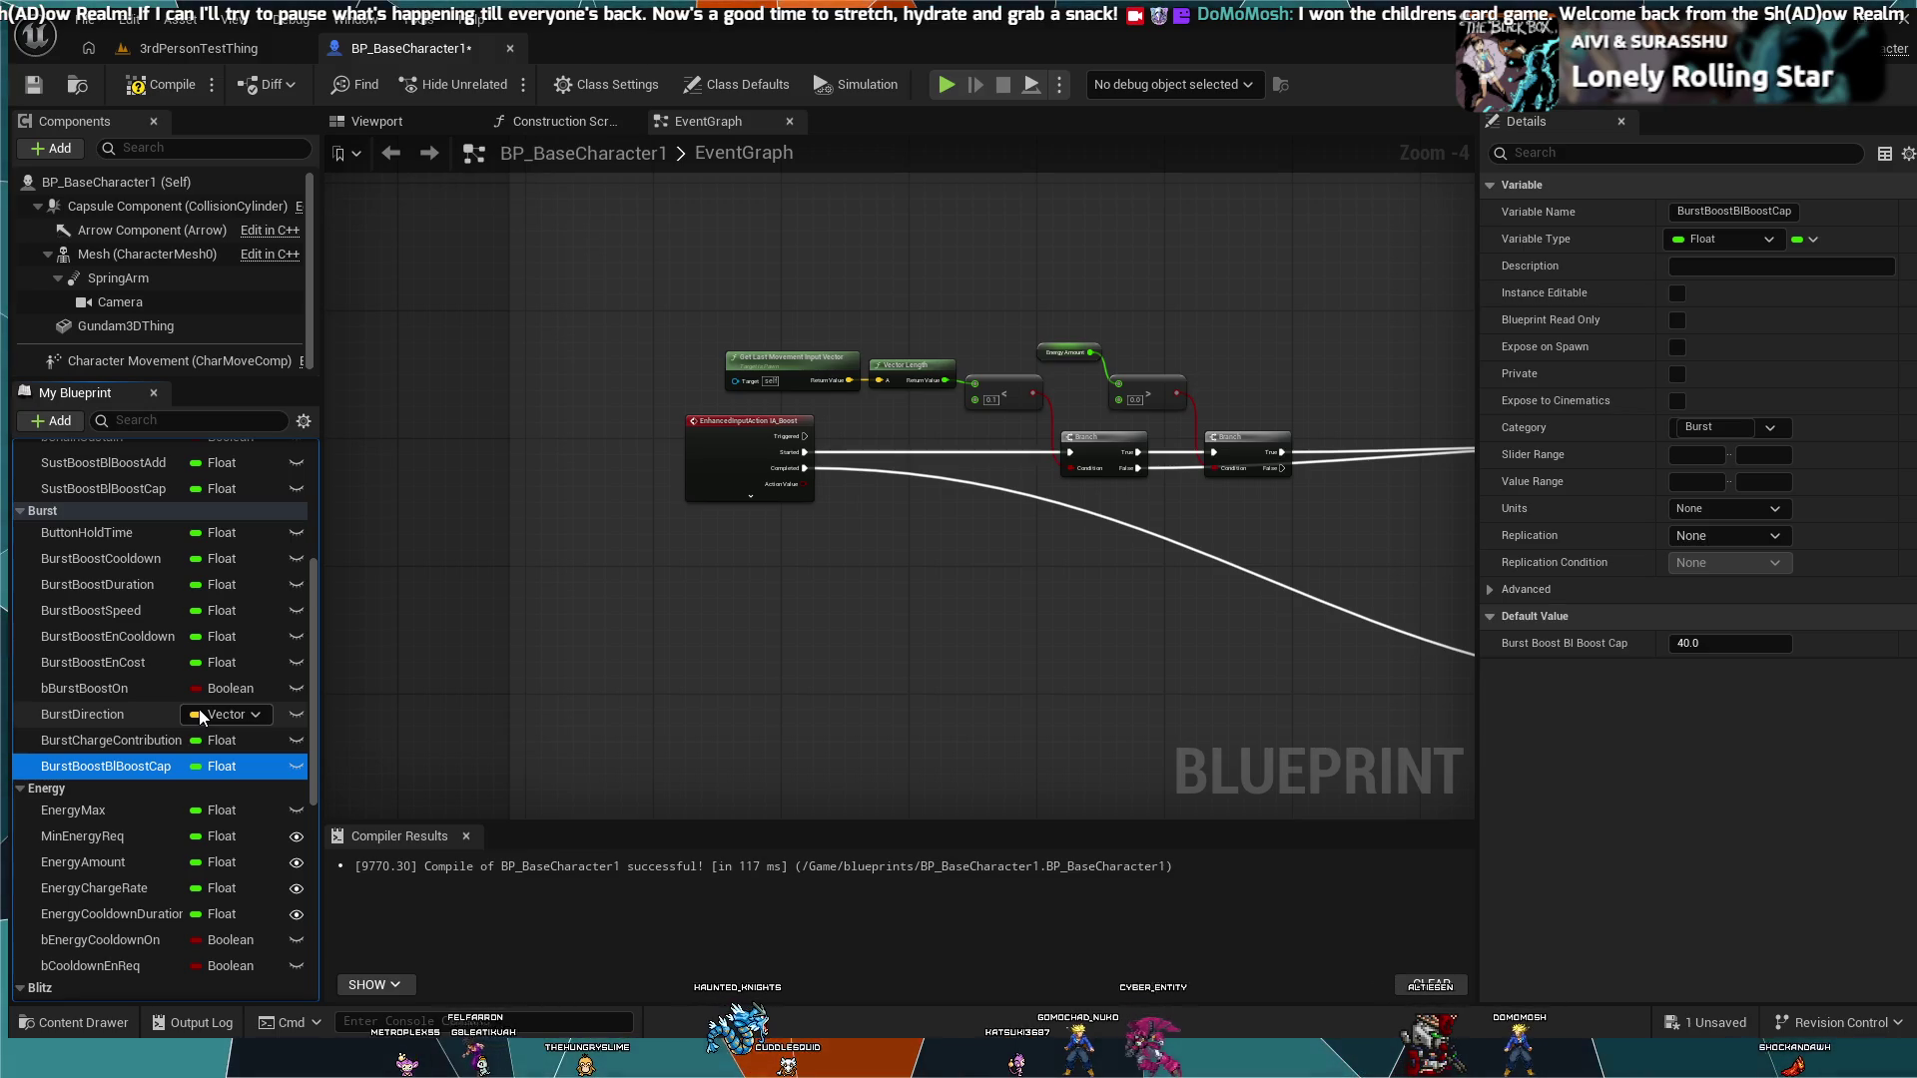
key("F2")
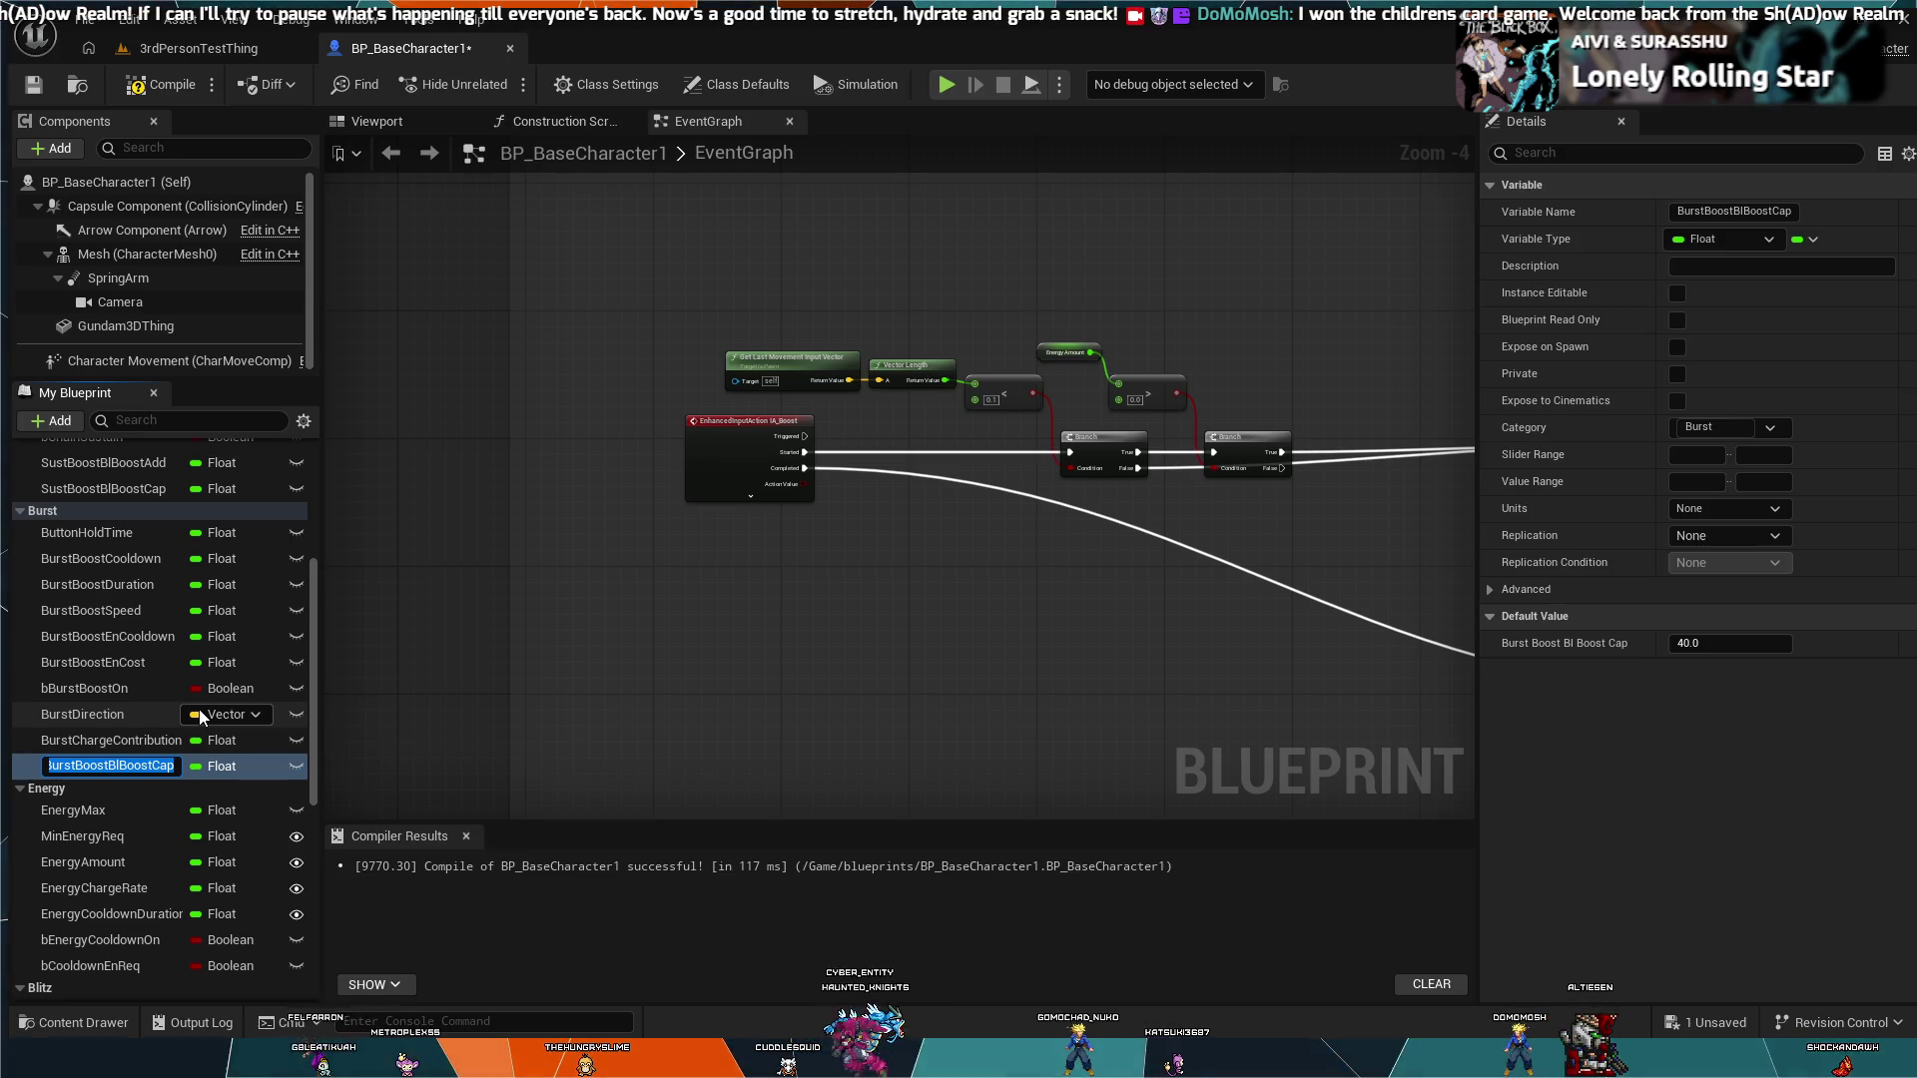
key("Home")
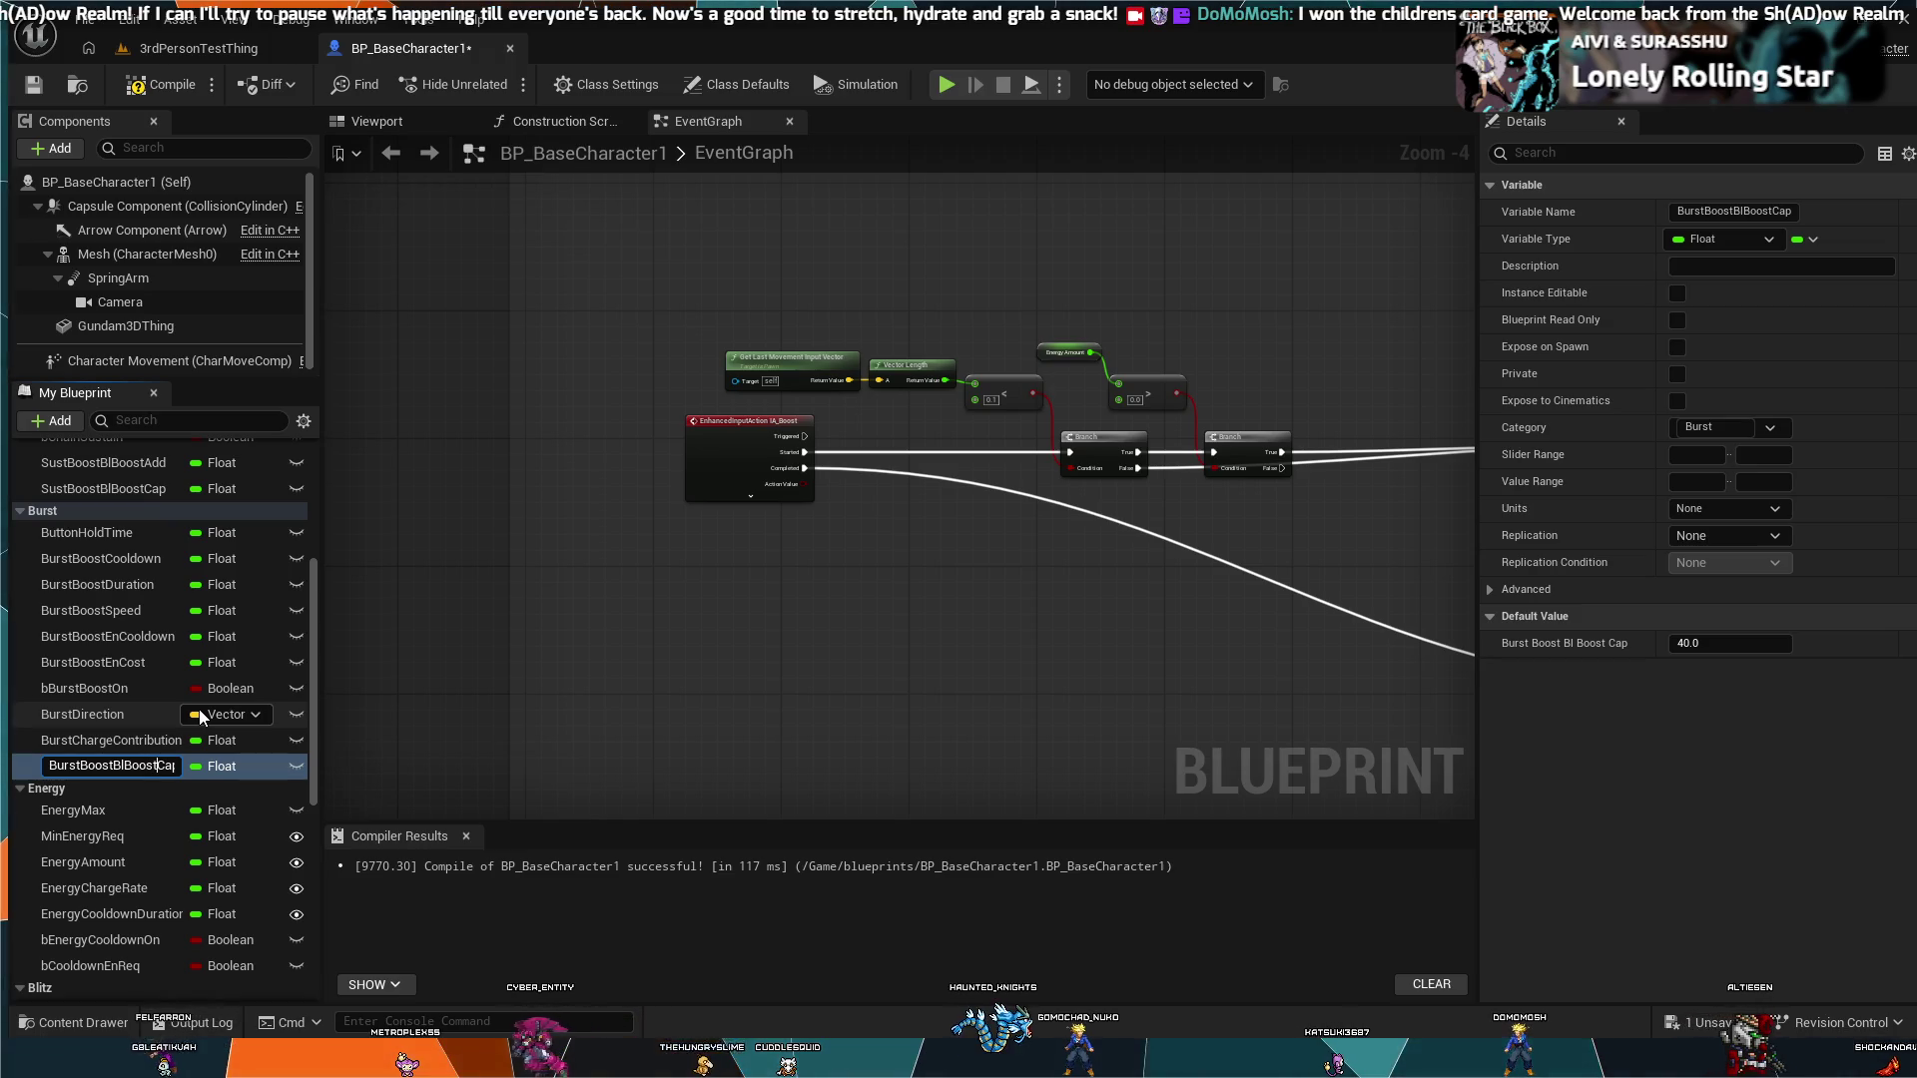
key("Delete")
key("Delete")
key("Delete")
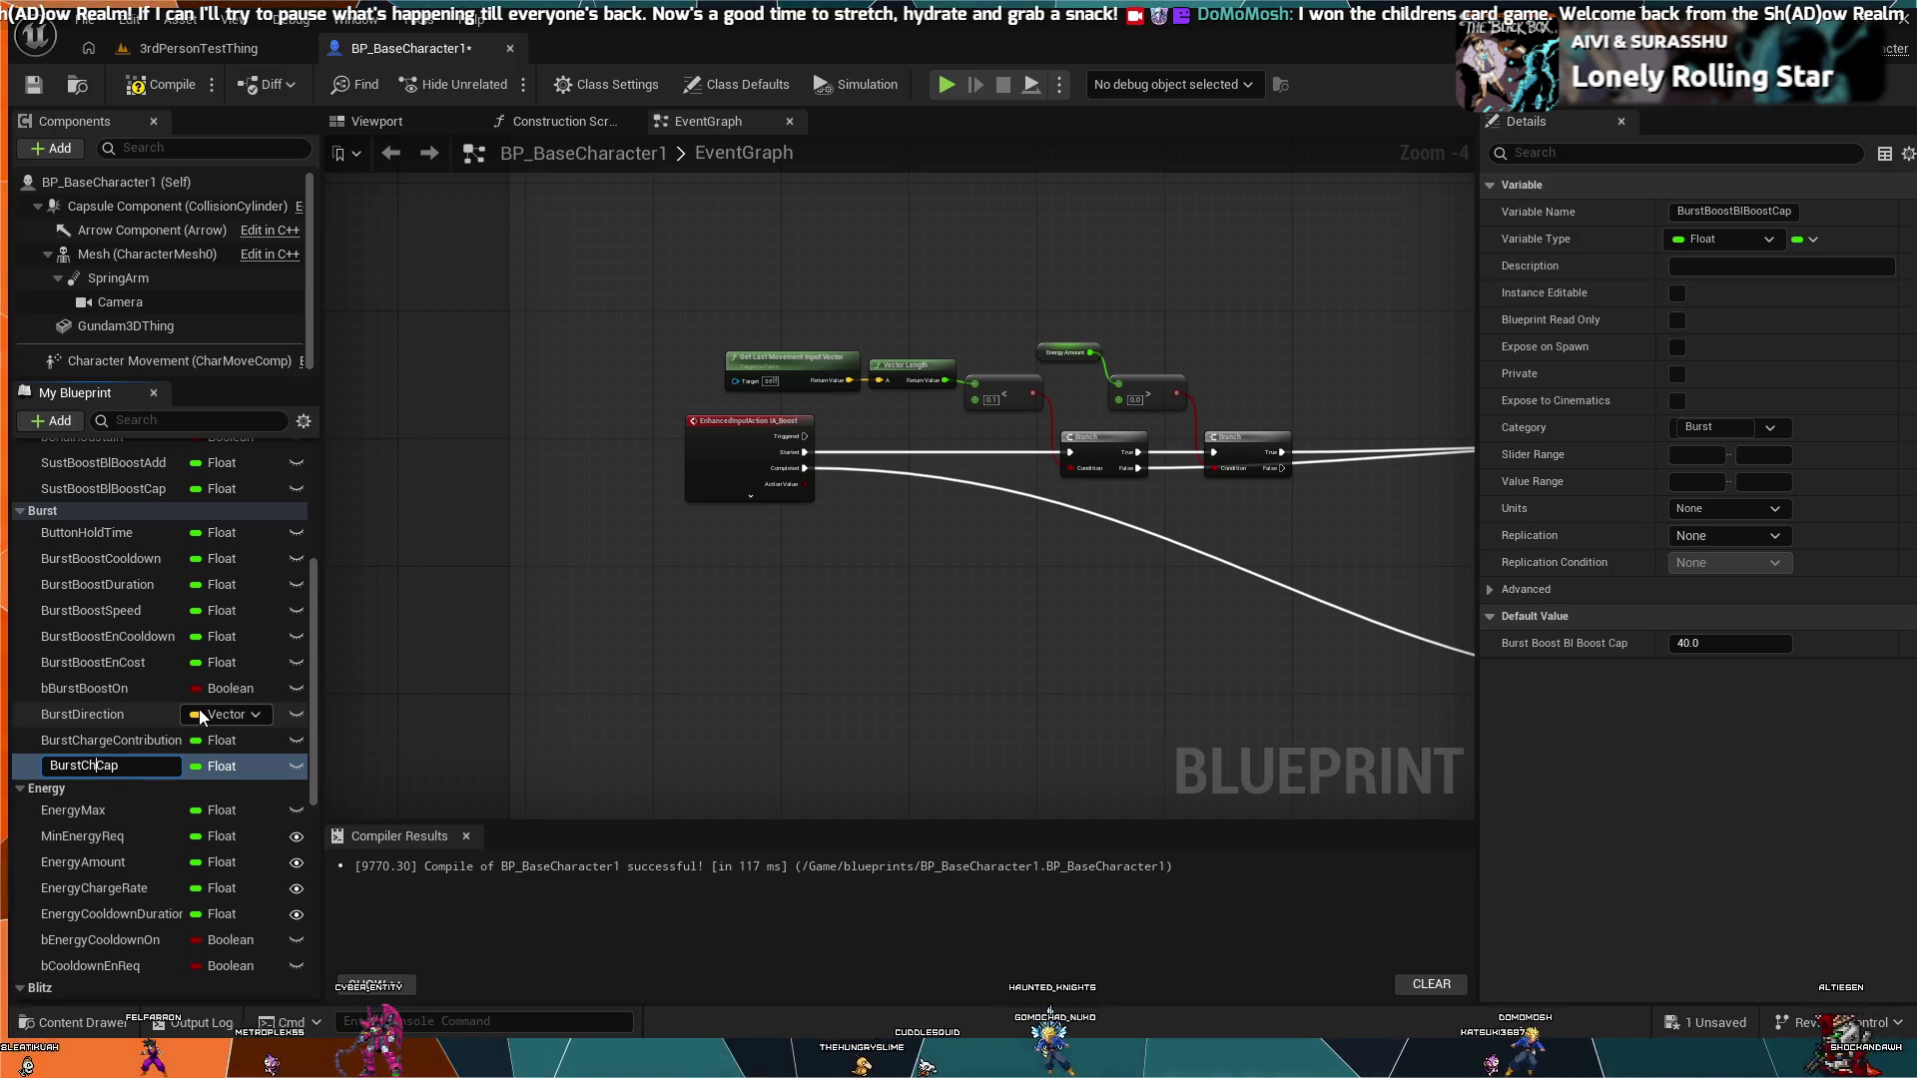
type("arge")
key("Return")
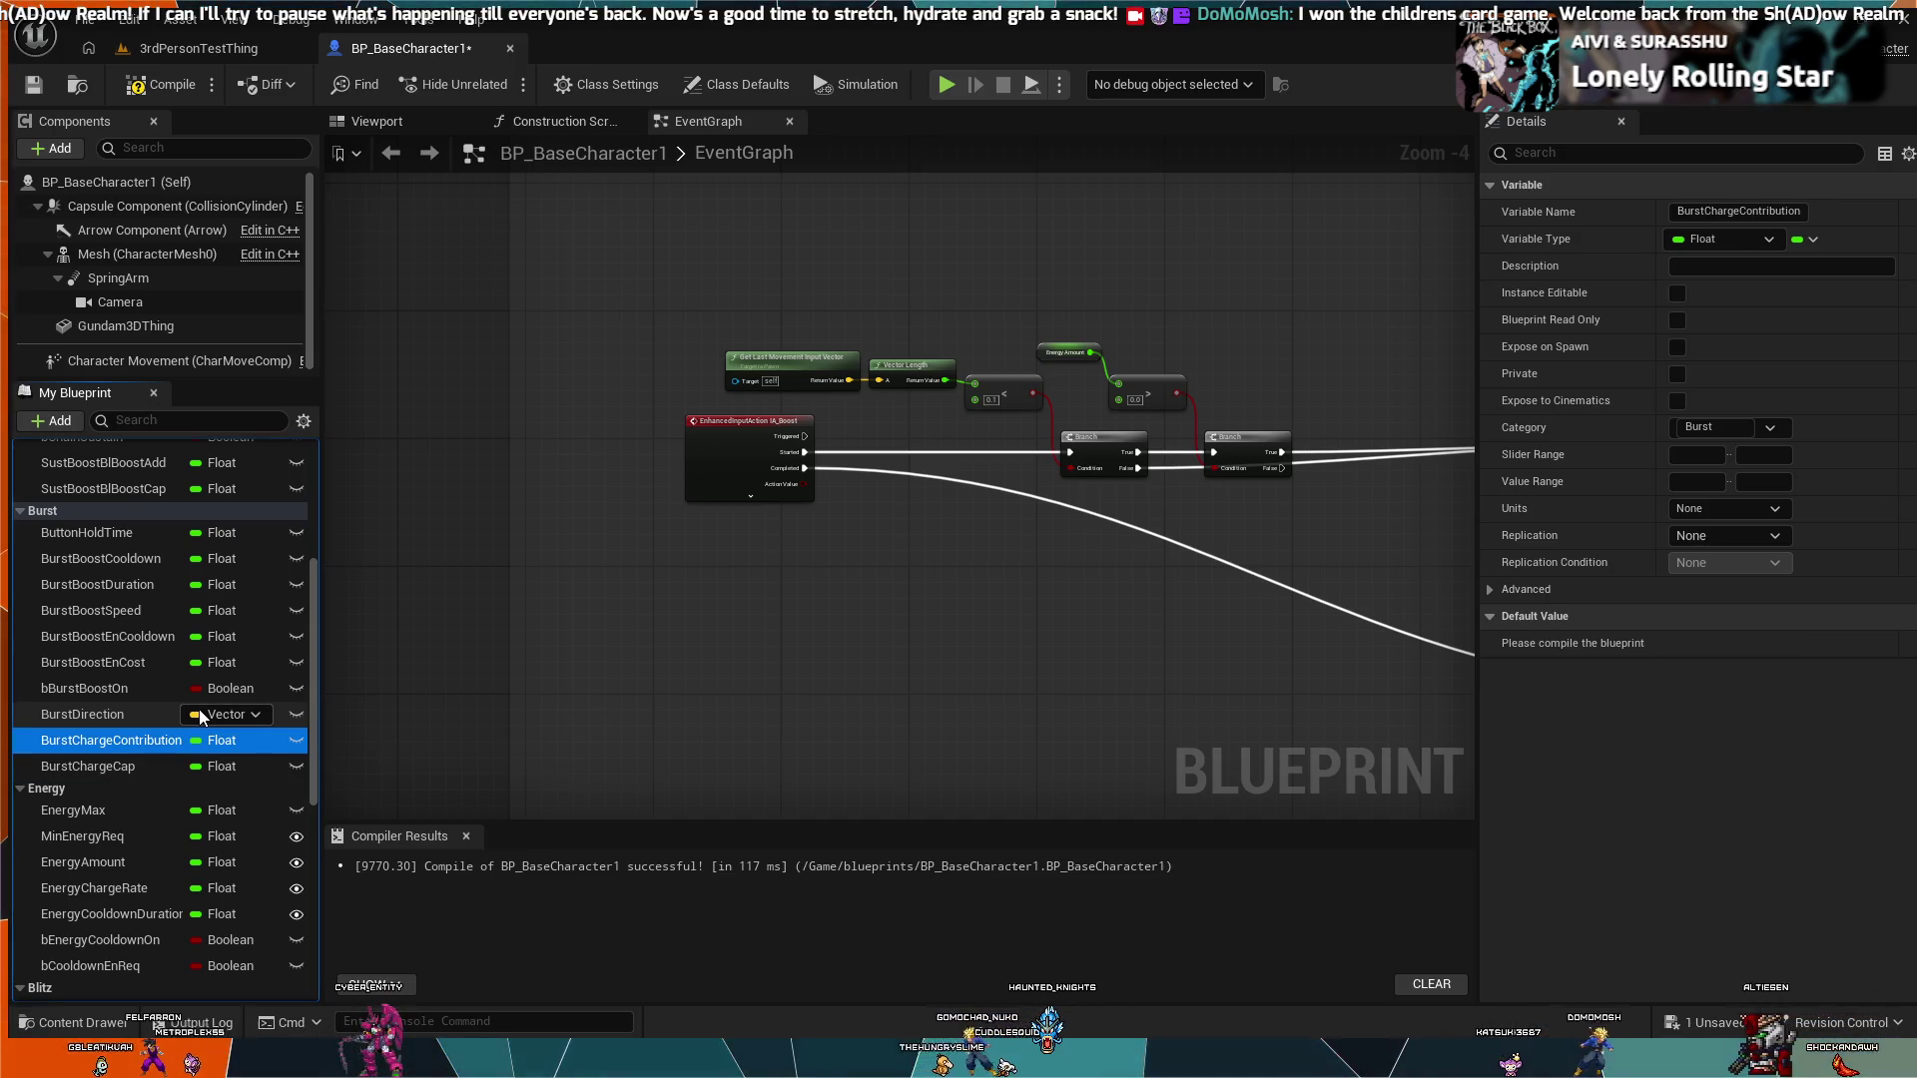
key("Up")
key("Up")
key("Down")
key("Down")
key("Down")
key("Down")
key("Down")
key("Down")
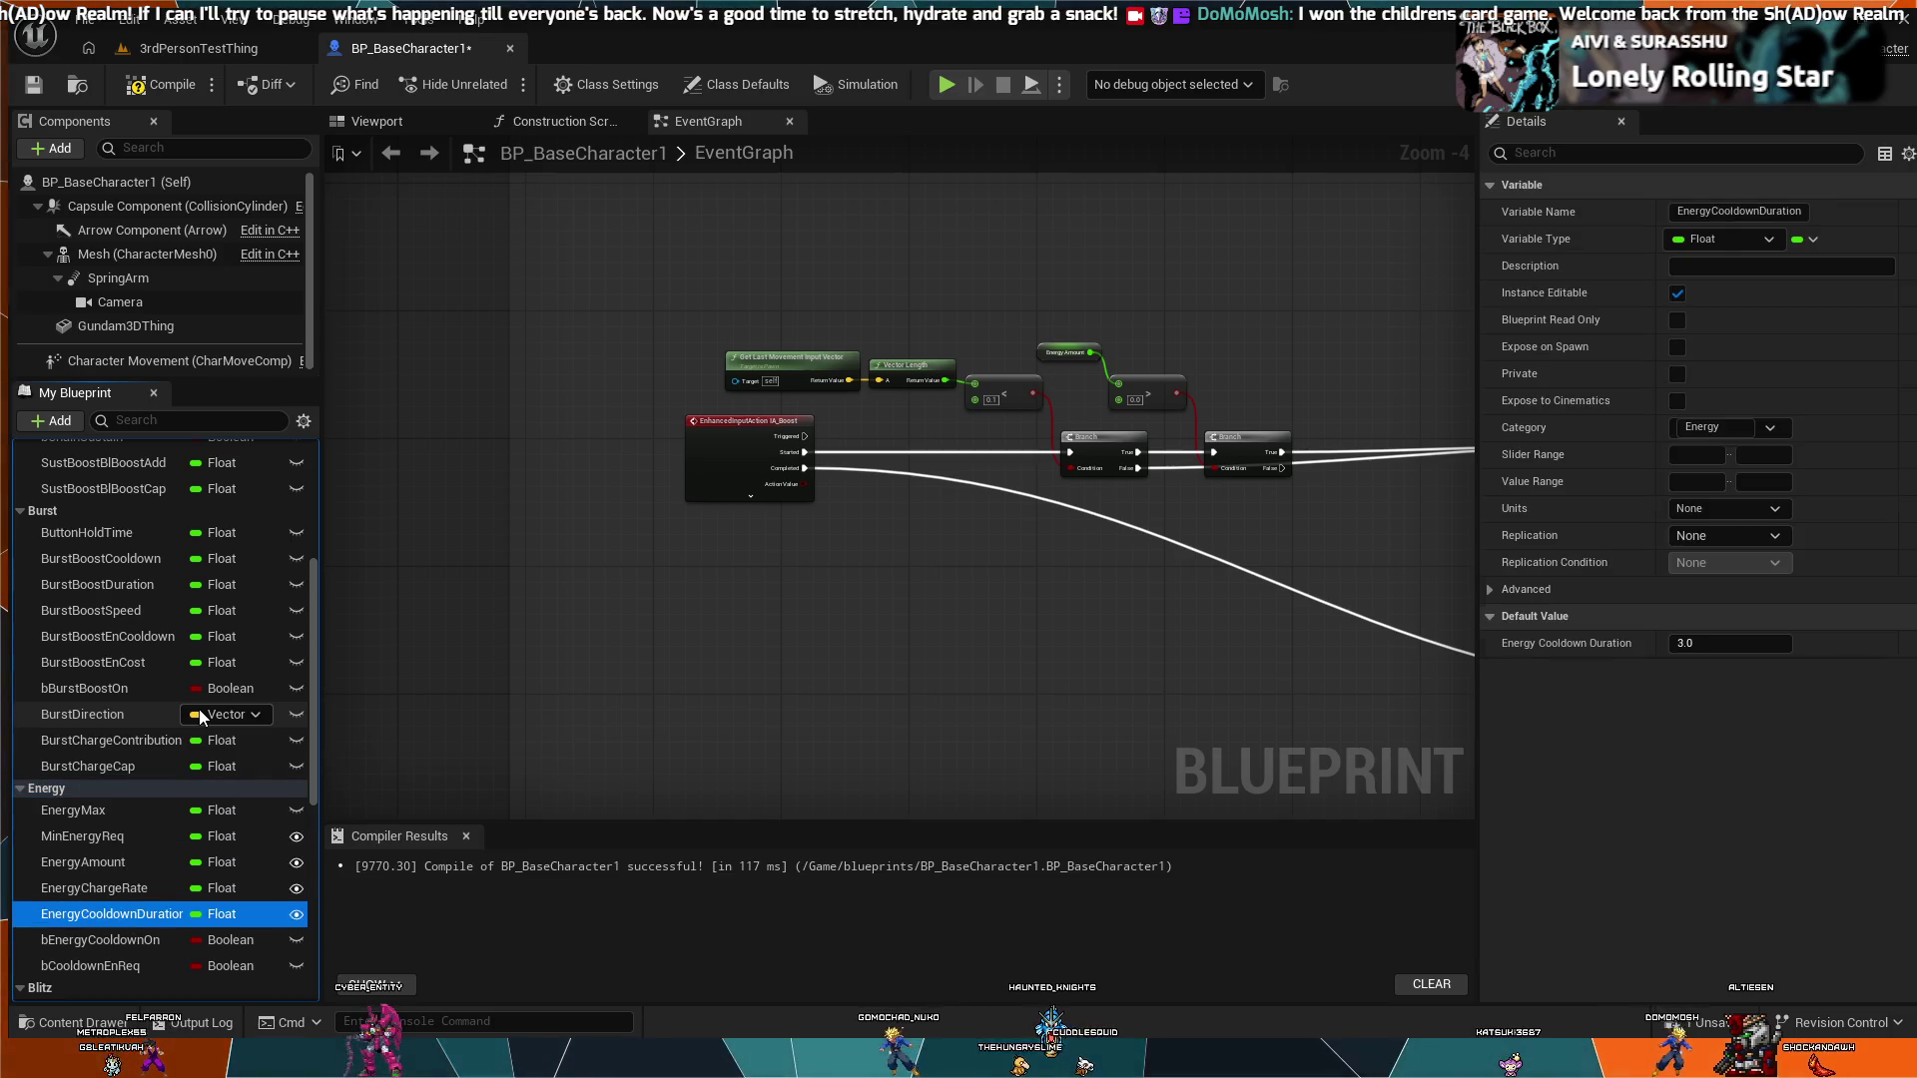
Step: Rename the SustBoostBlBoostAdd variable to SustChargeContribution
key("Up")
key("Up")
key("Down")
key("Down")
key("Down")
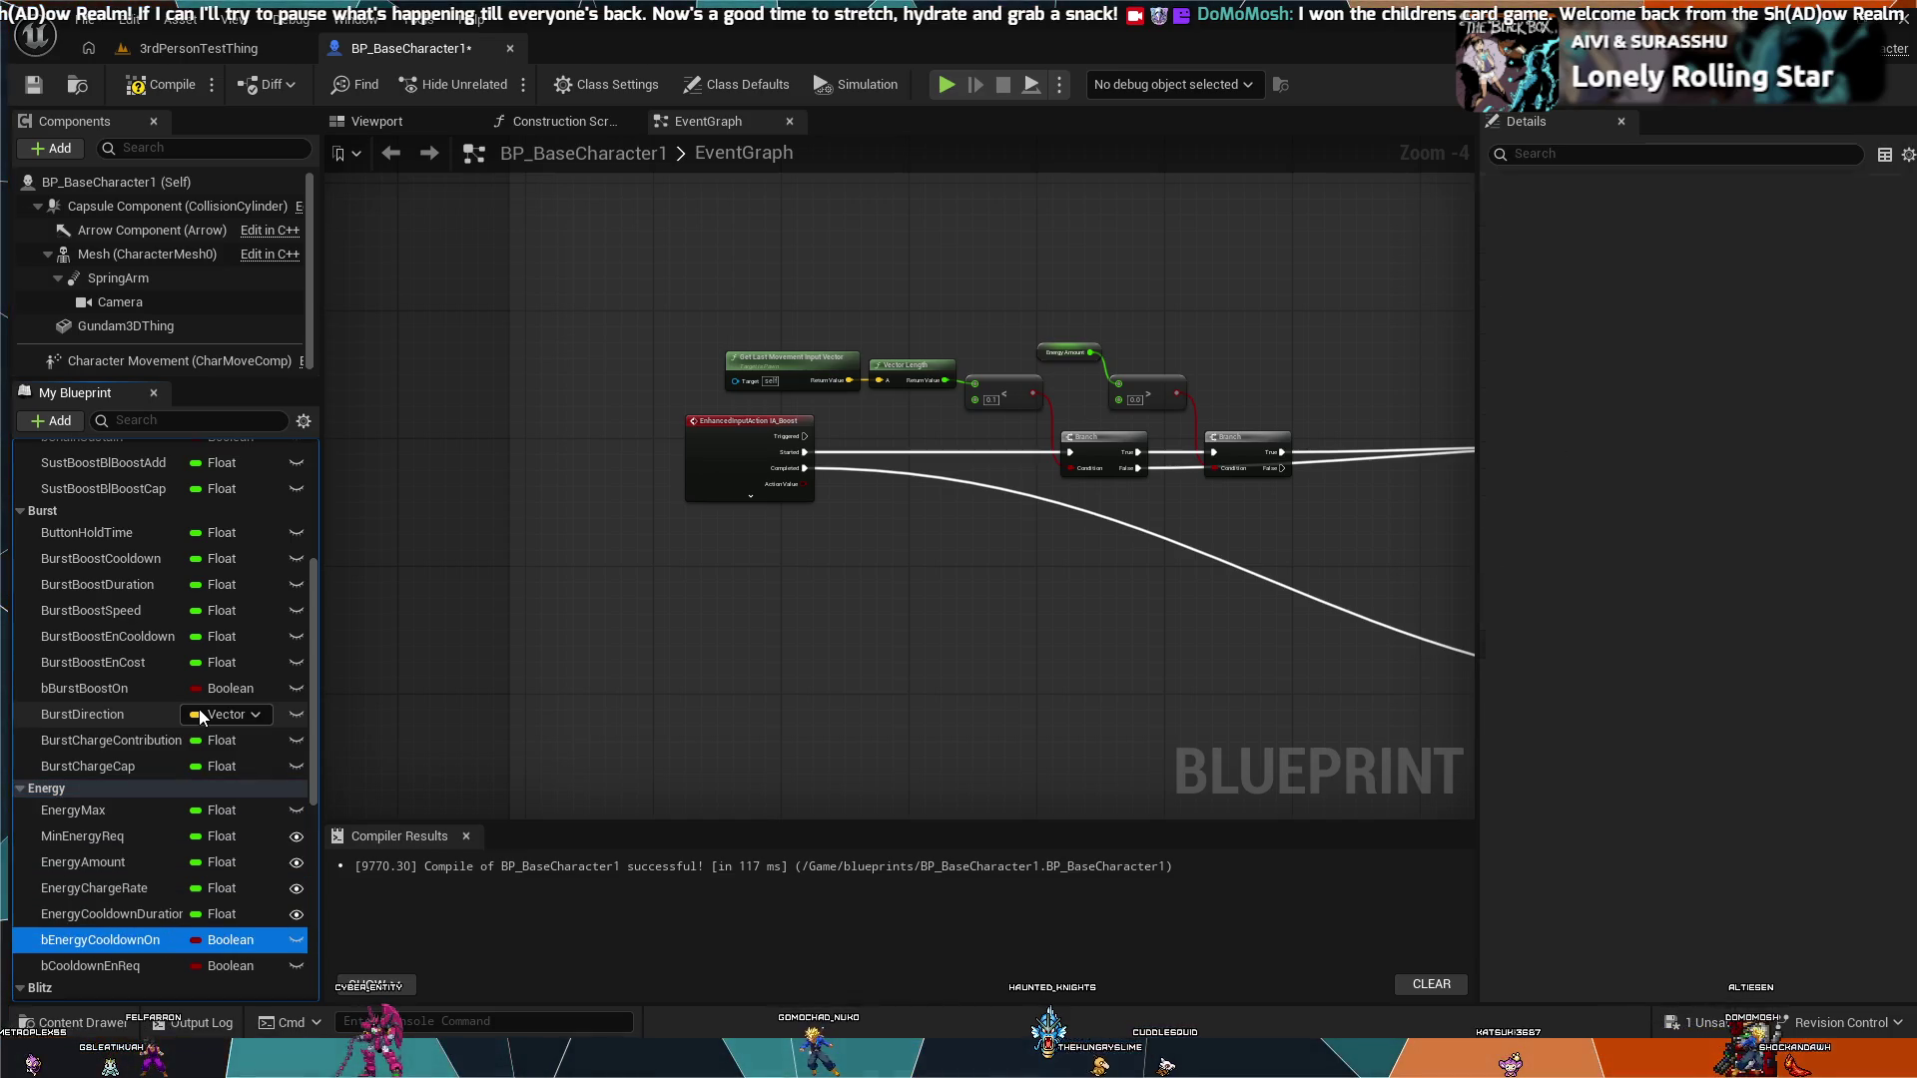
key("Down")
key("Down")
key("Down")
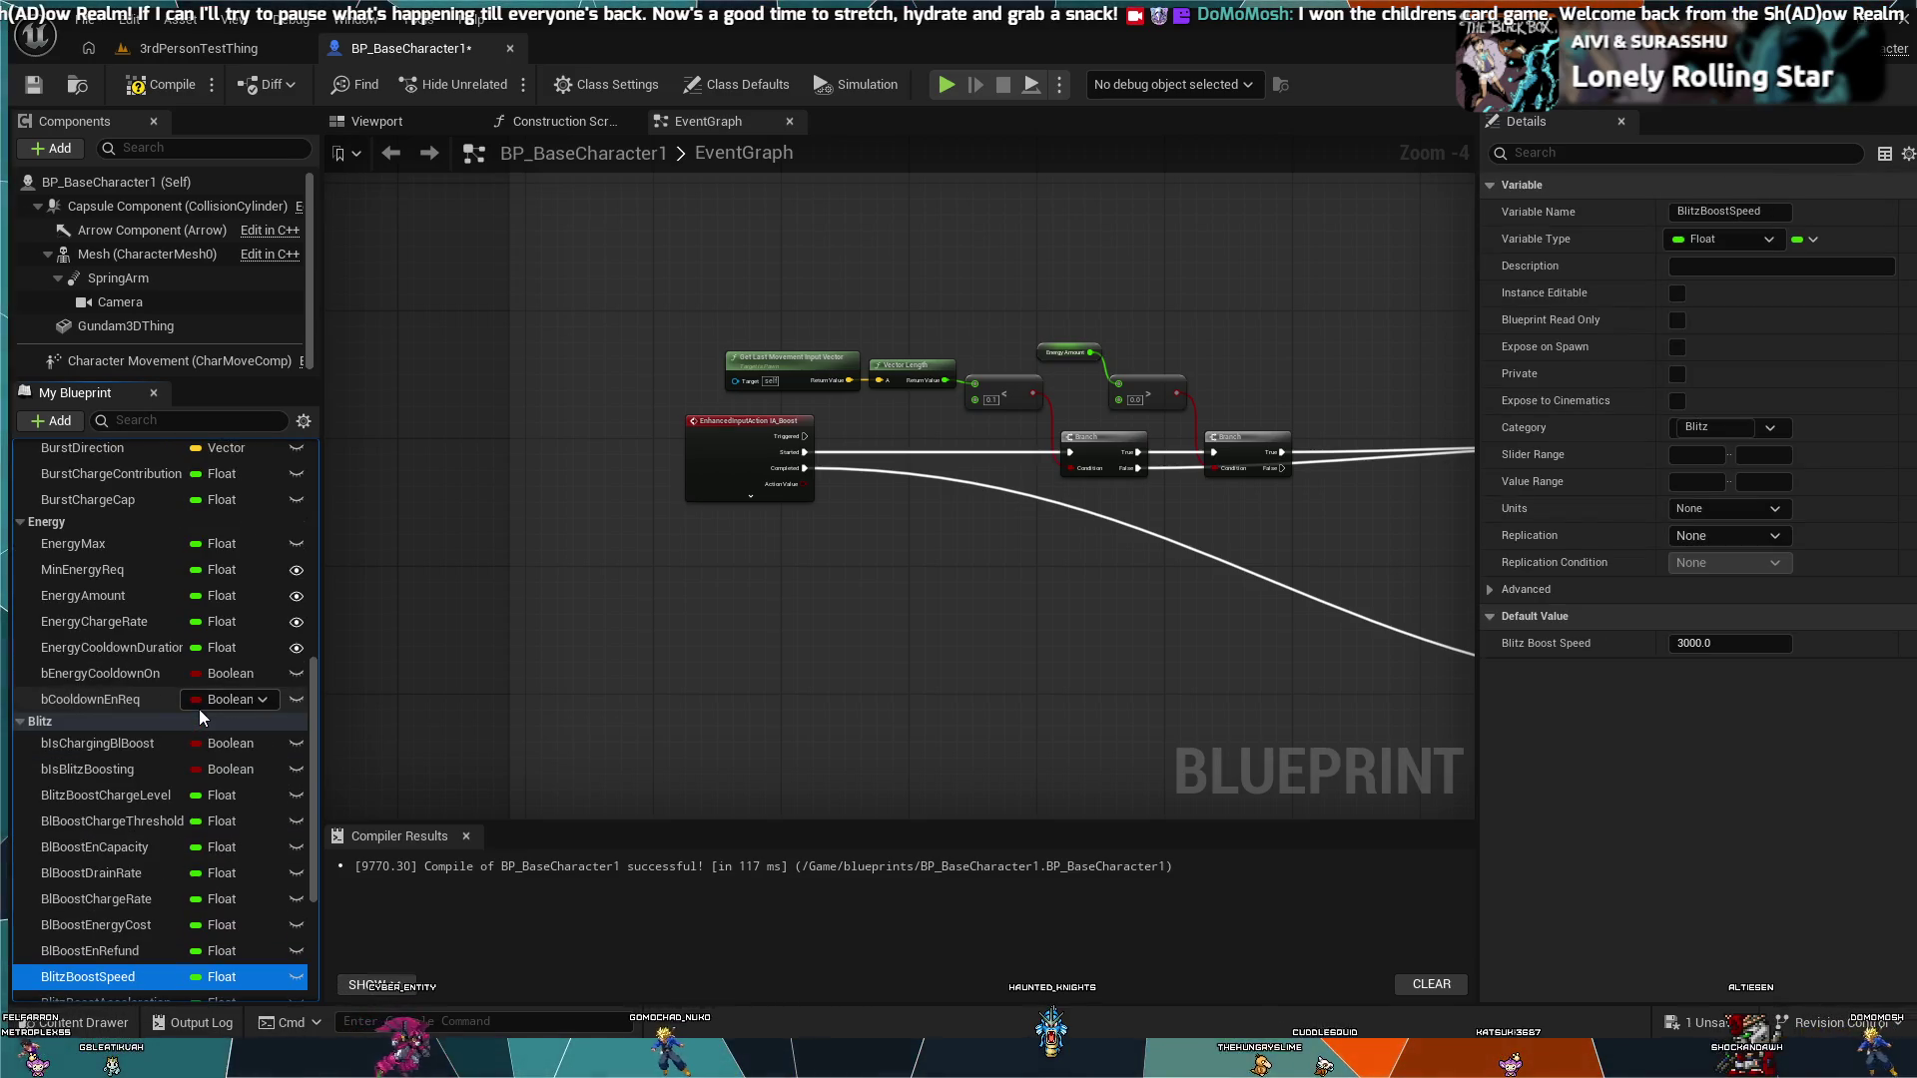
key("Down")
key("Down")
key("Down")
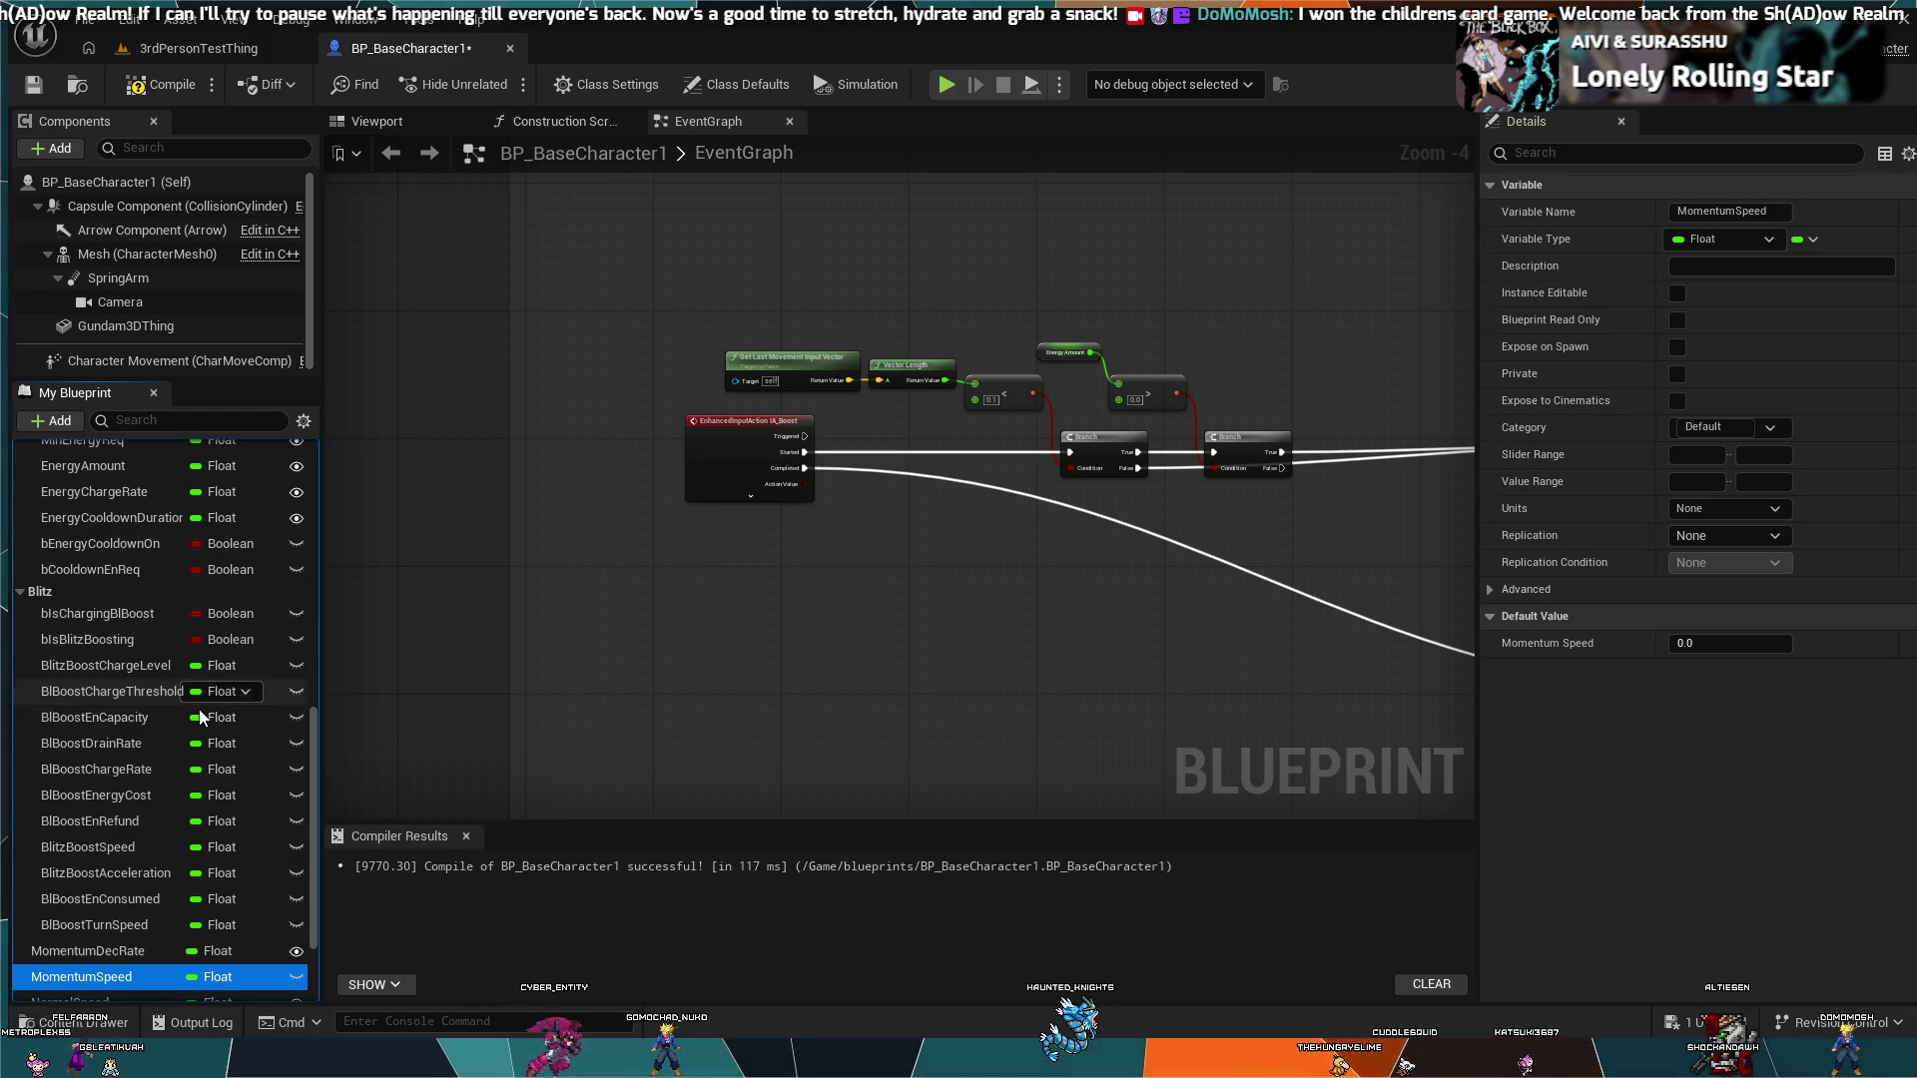
key("Up")
key("Up")
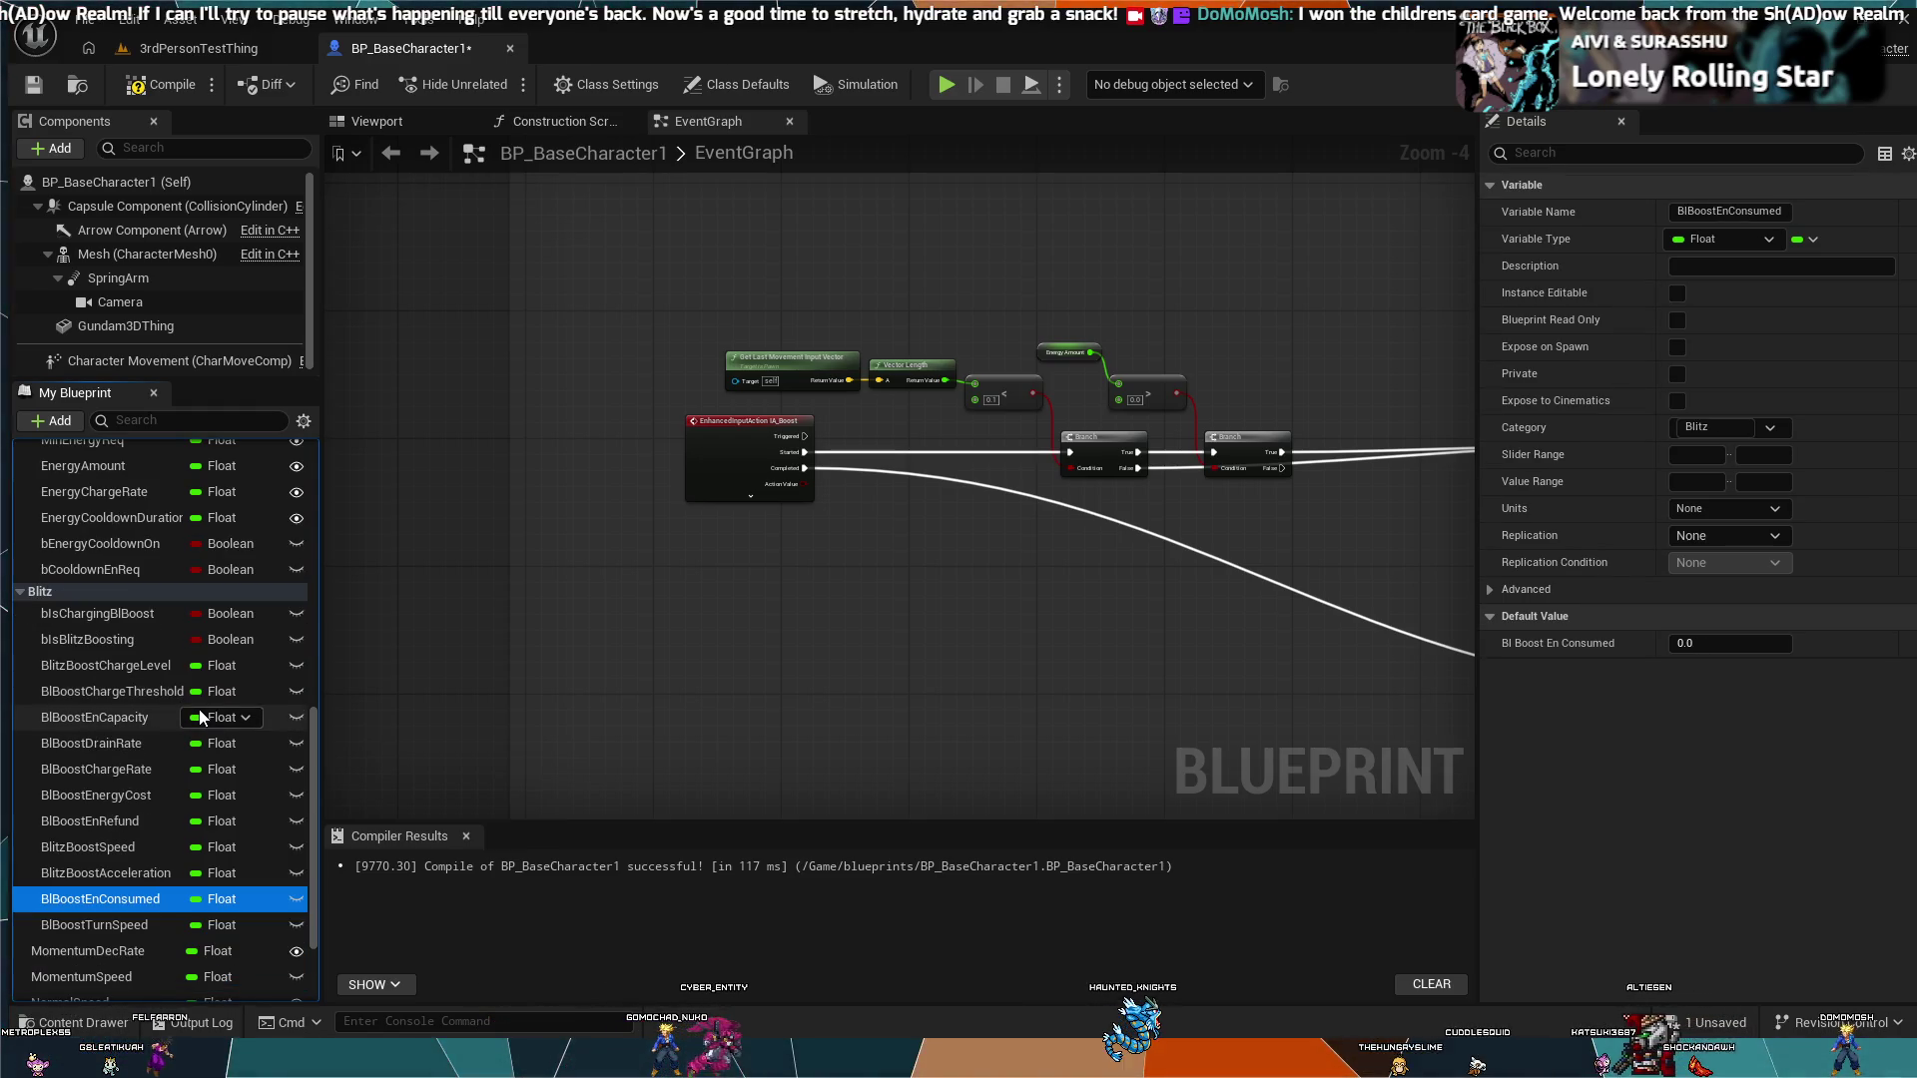
key("Up")
key("Up")
key("Up")
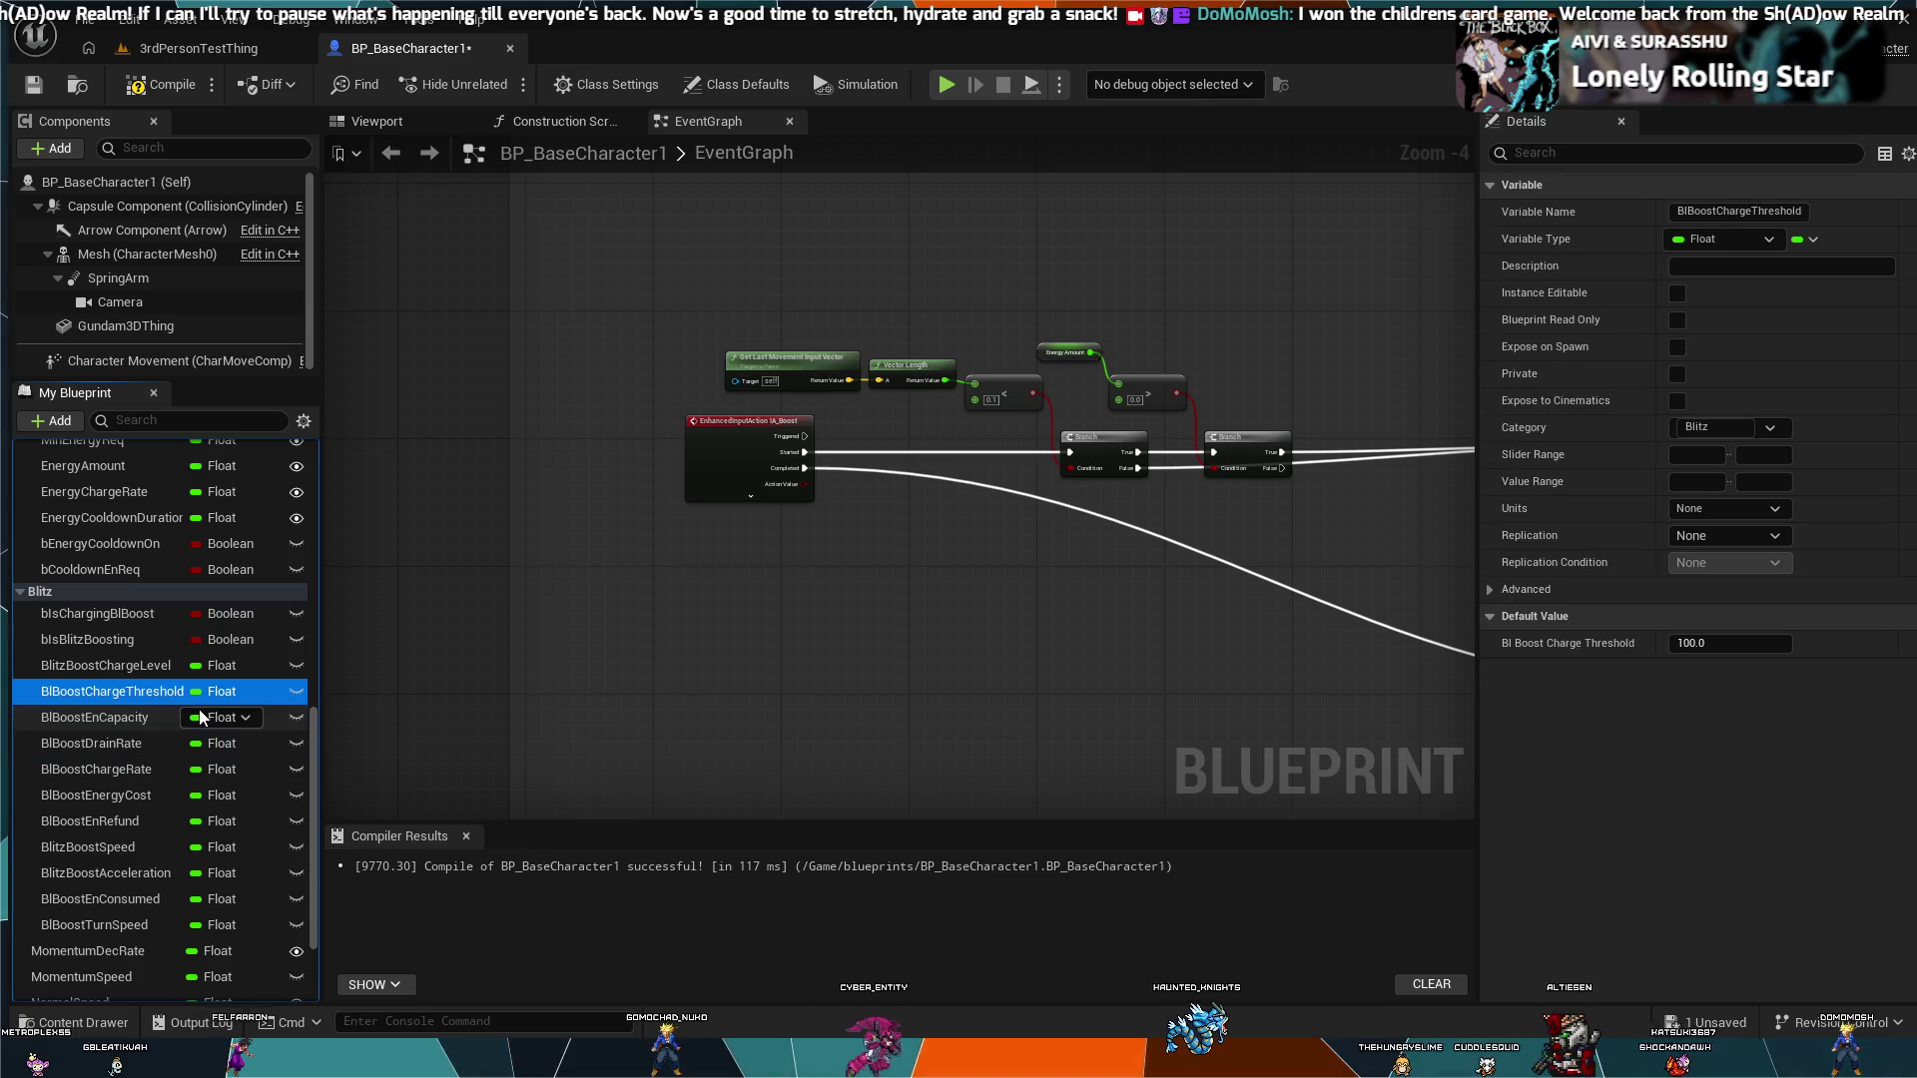
scroll(139, 794, "up", 10)
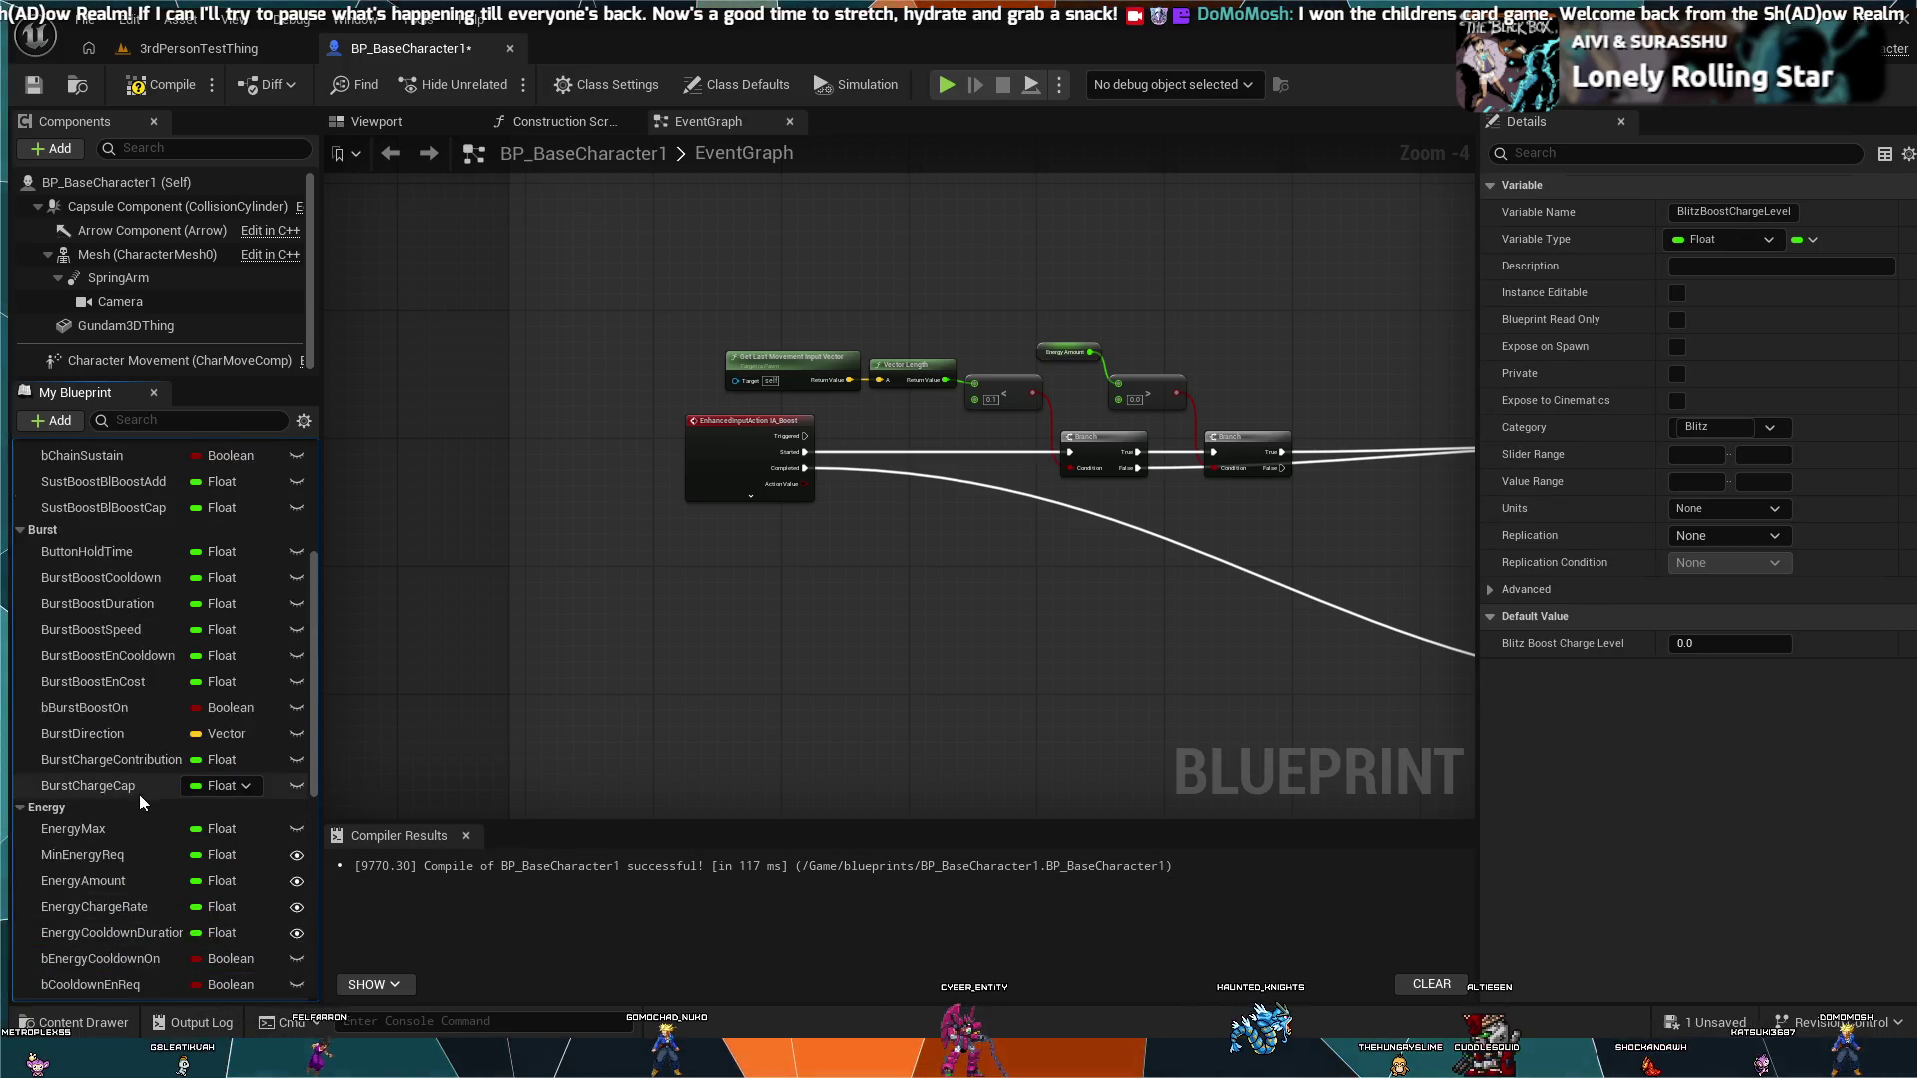
left_click(157, 640)
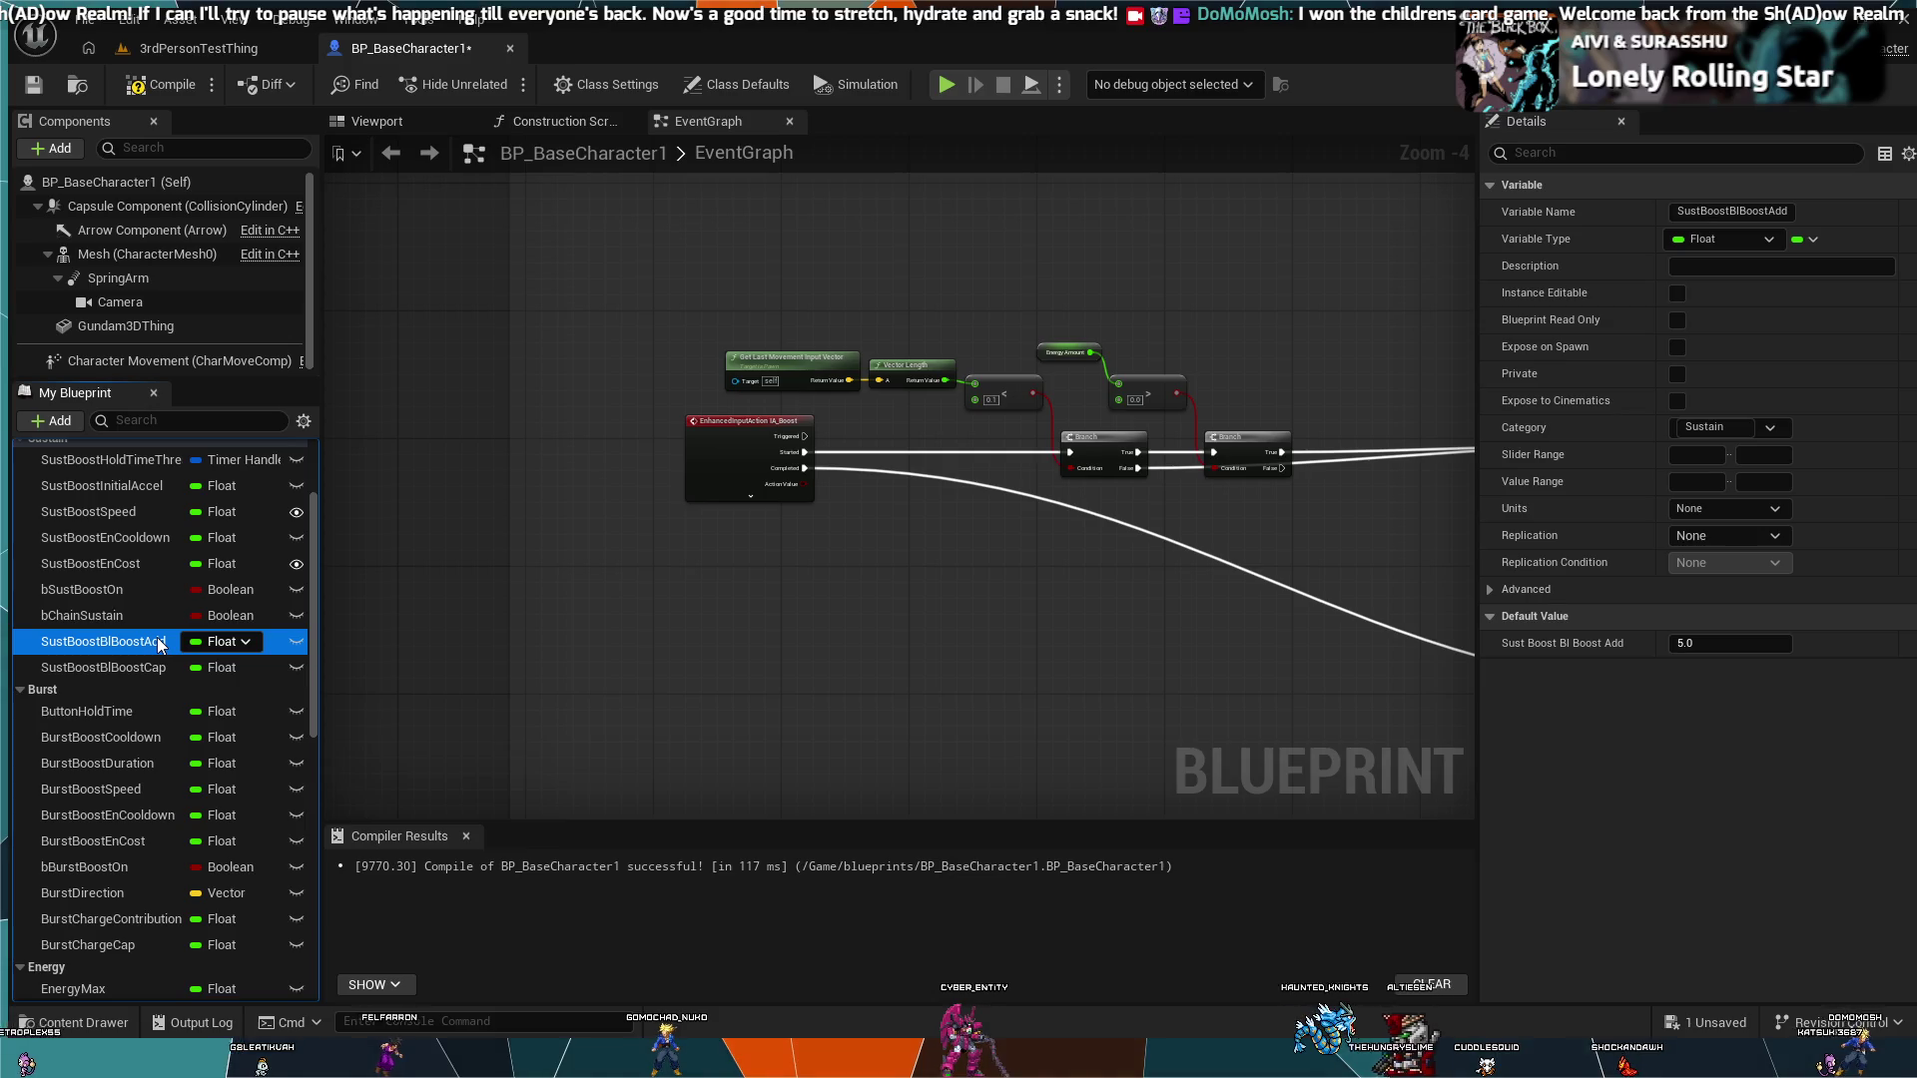
left_click(157, 640)
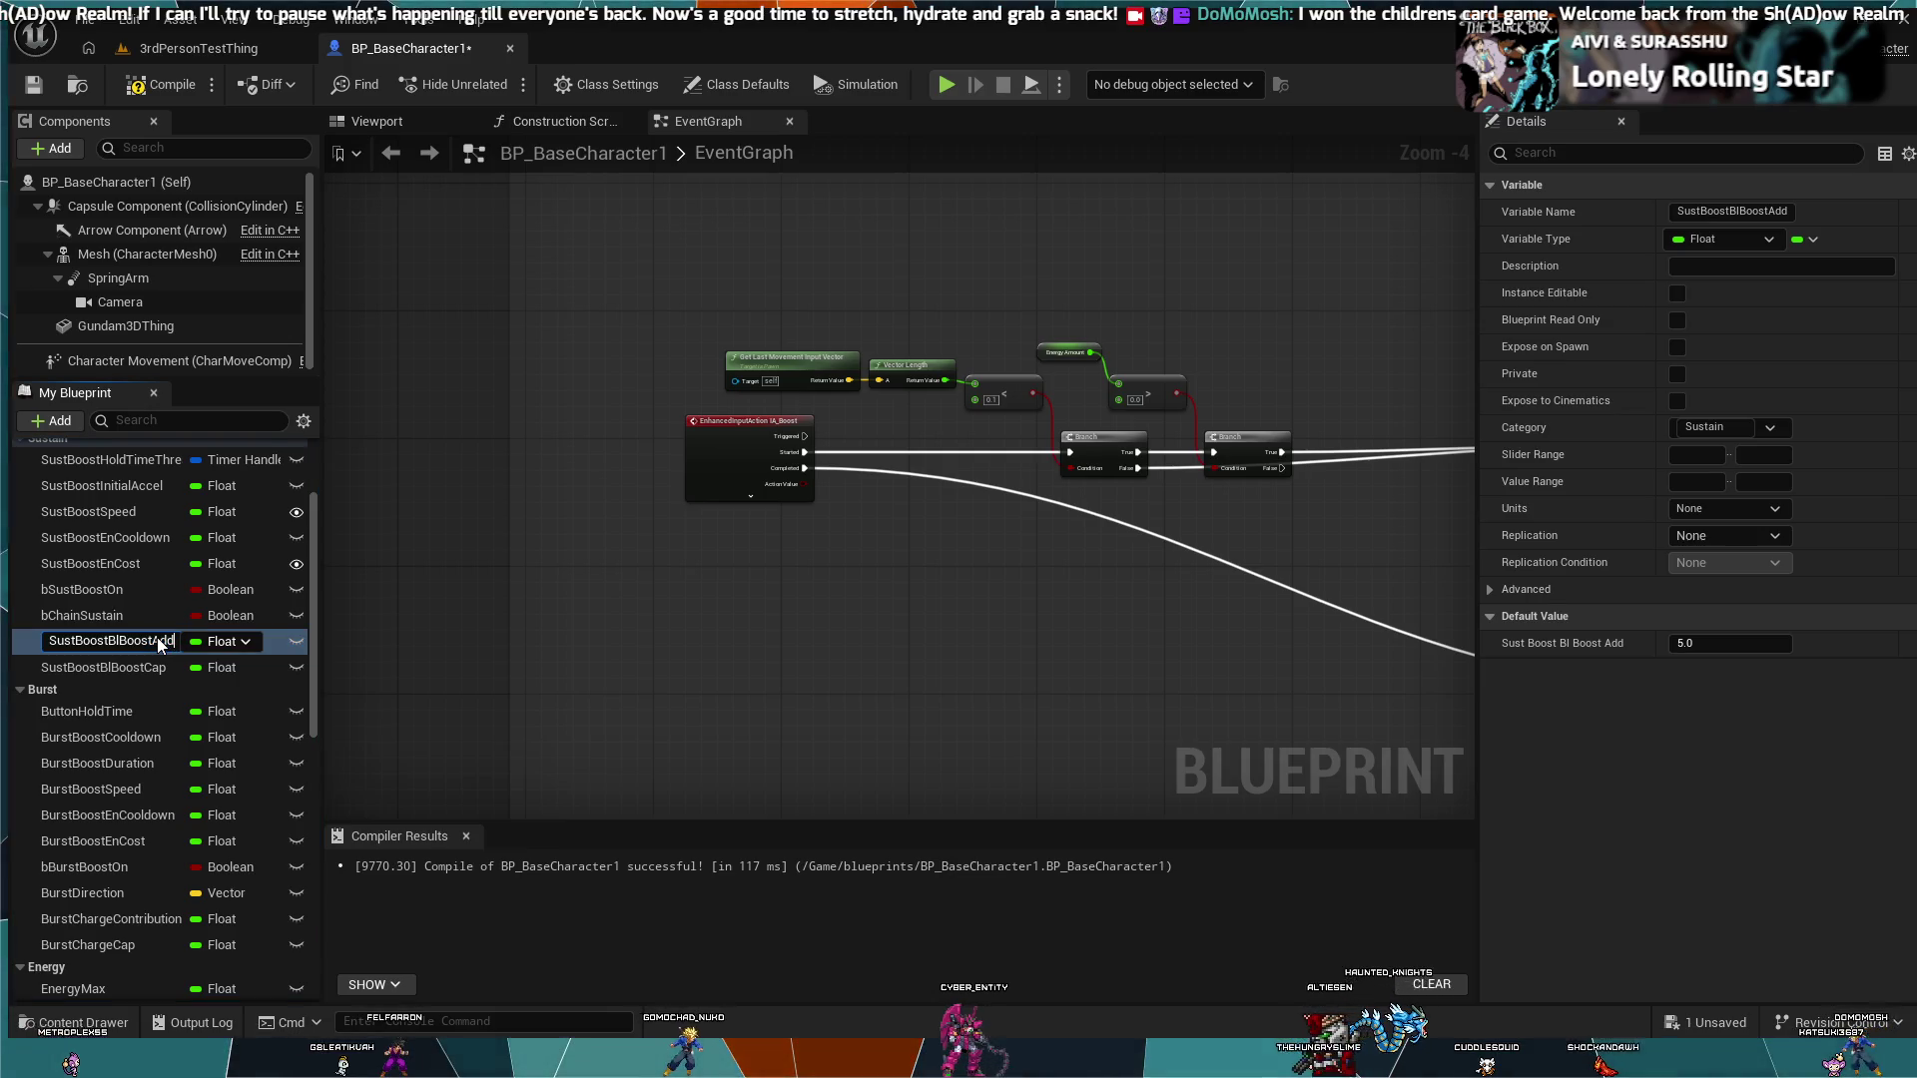
key("BackSpace")
key("BackSpace")
key("BackSpace")
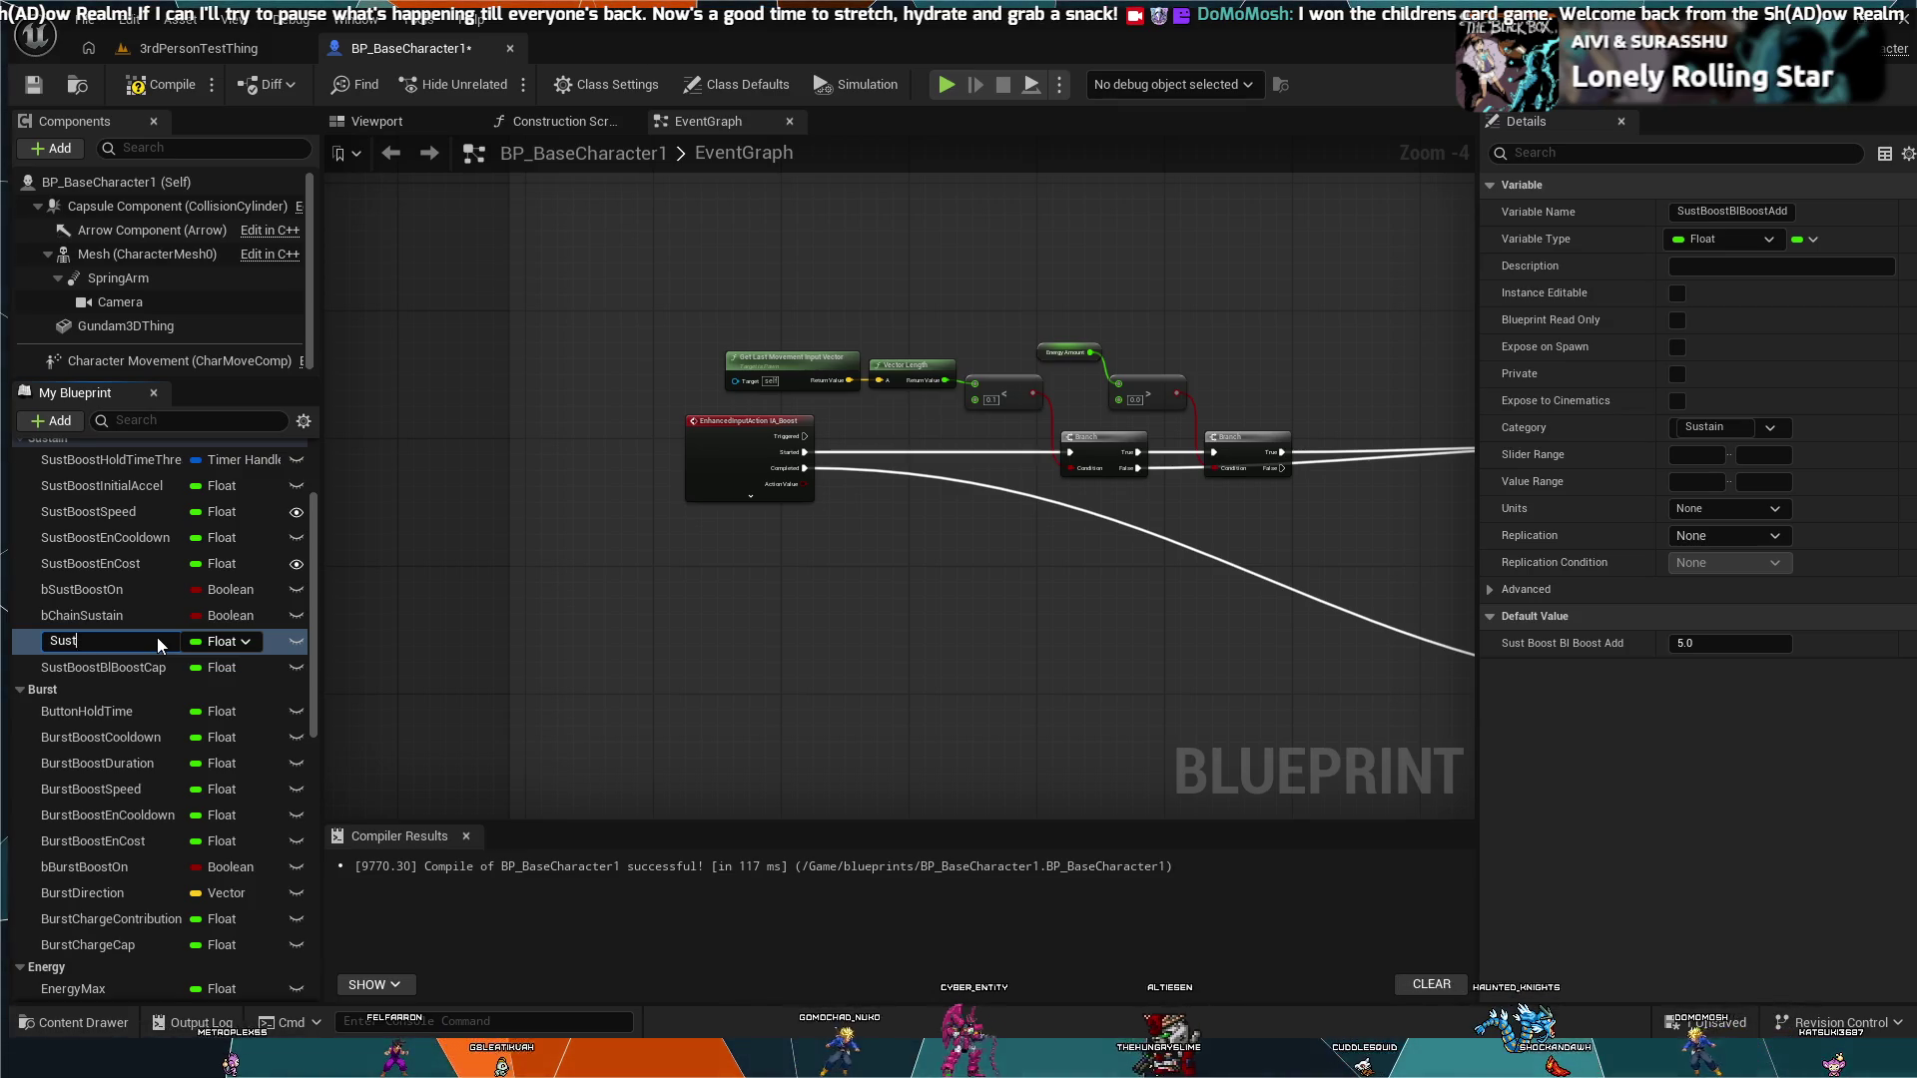
type("ainCharge")
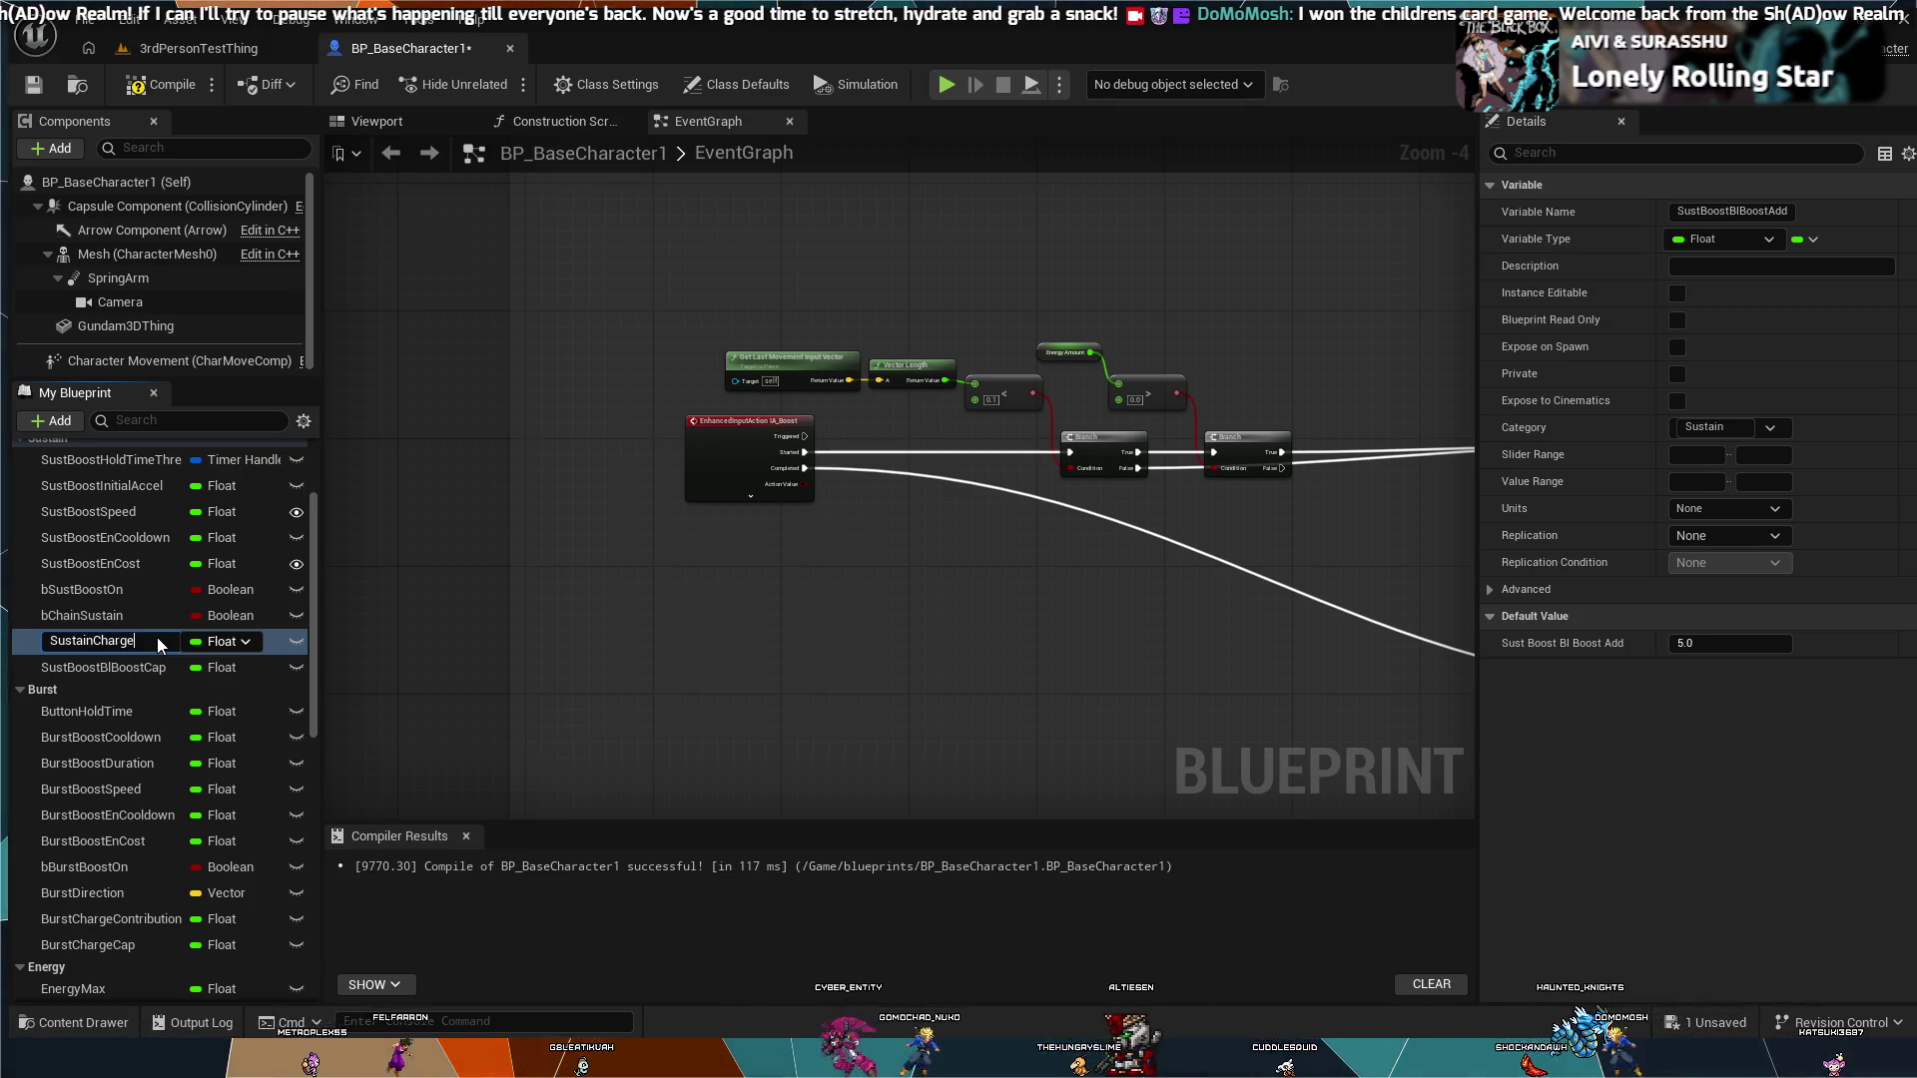
key("BackSpace")
key("BackSpace")
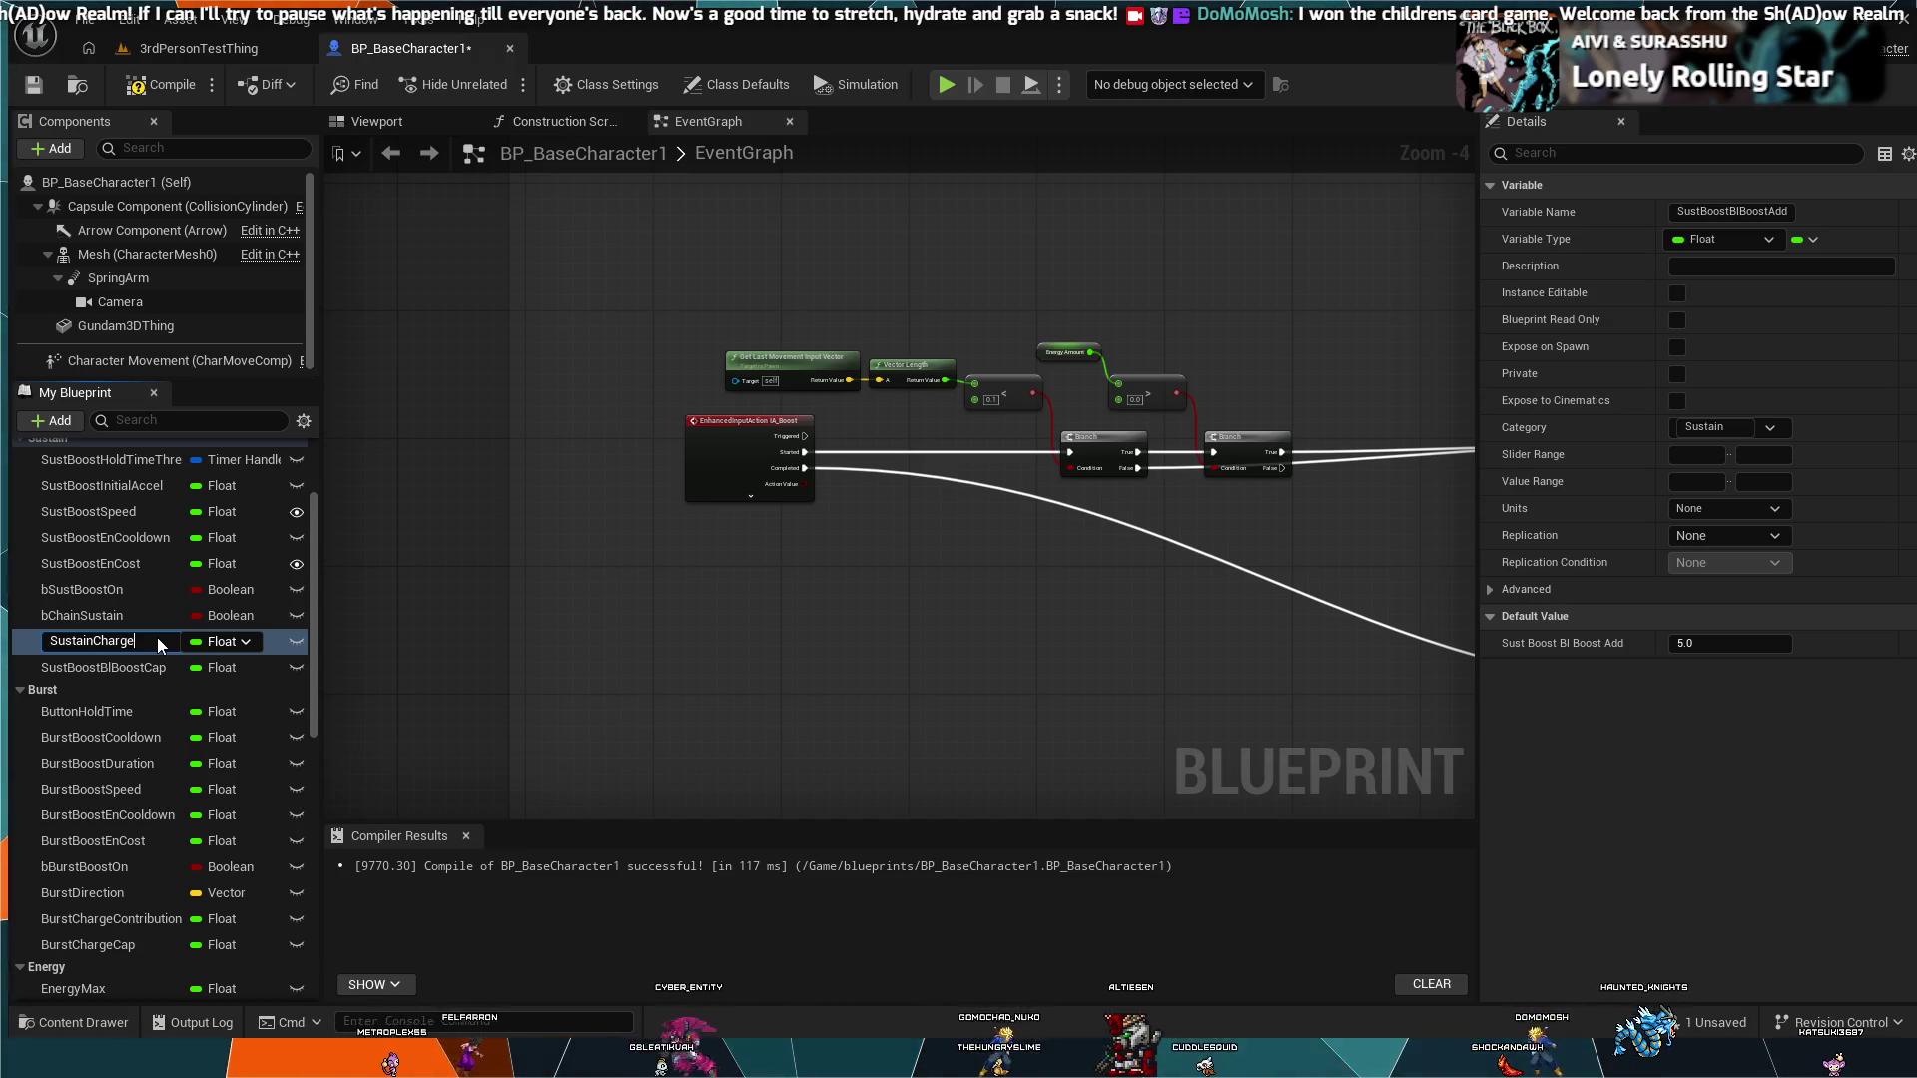
key("BackSpace")
key("BackSpace")
key("BackSpace")
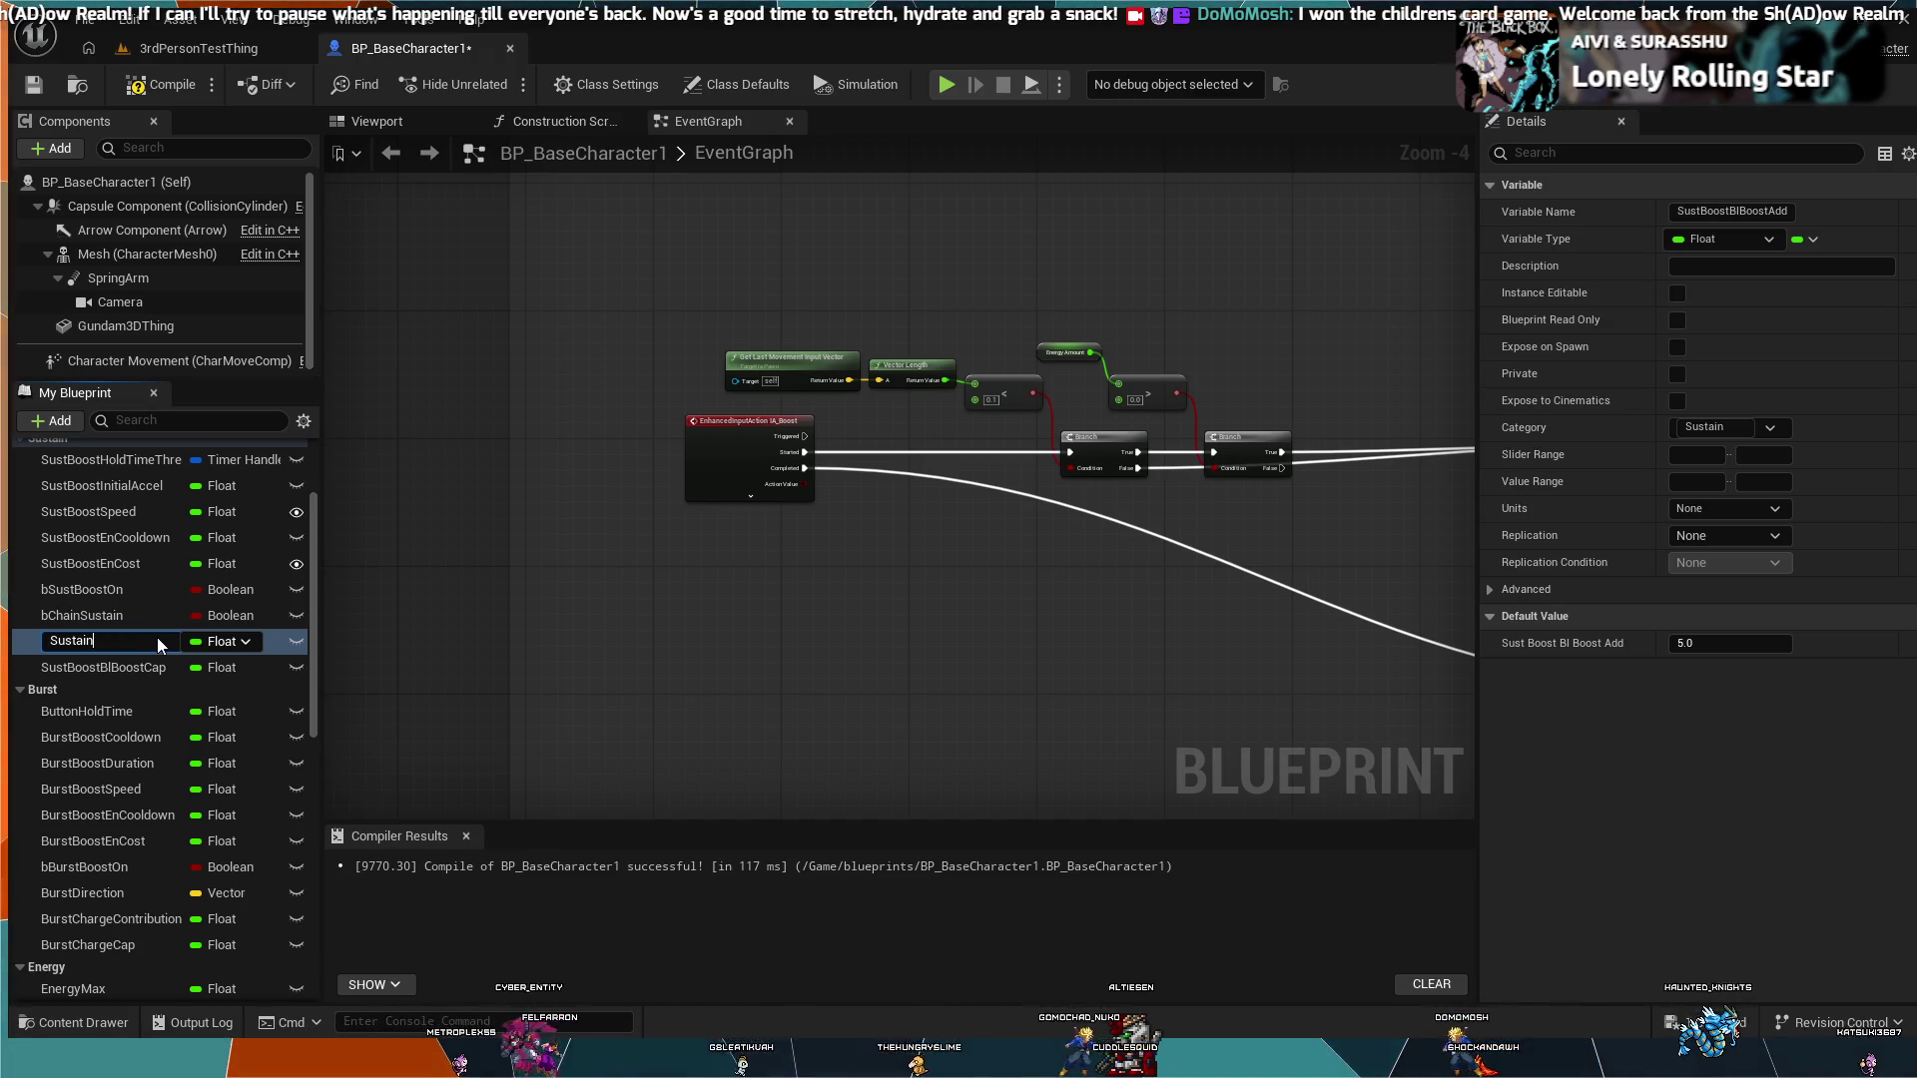
type("CHar")
key("BackSpace")
key("BackSpace")
key("BackSpace")
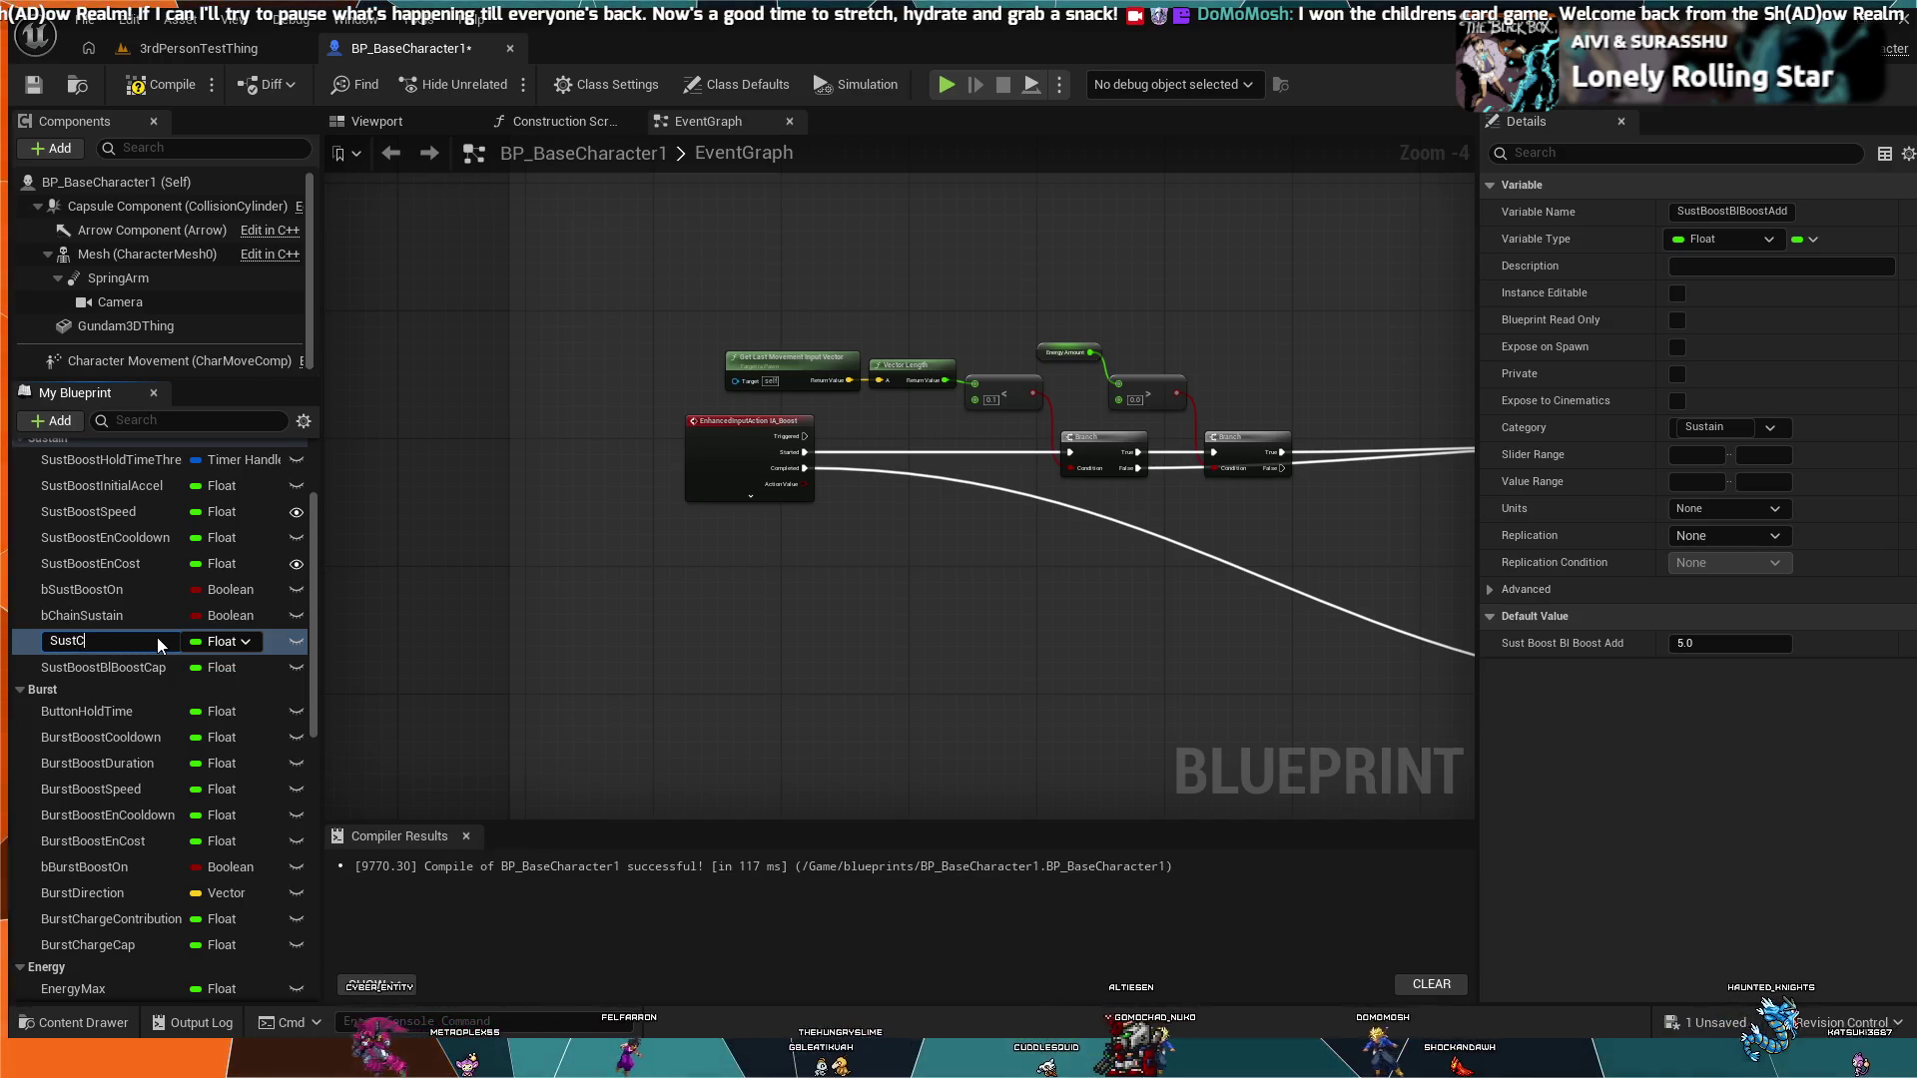
type("hargeContribution")
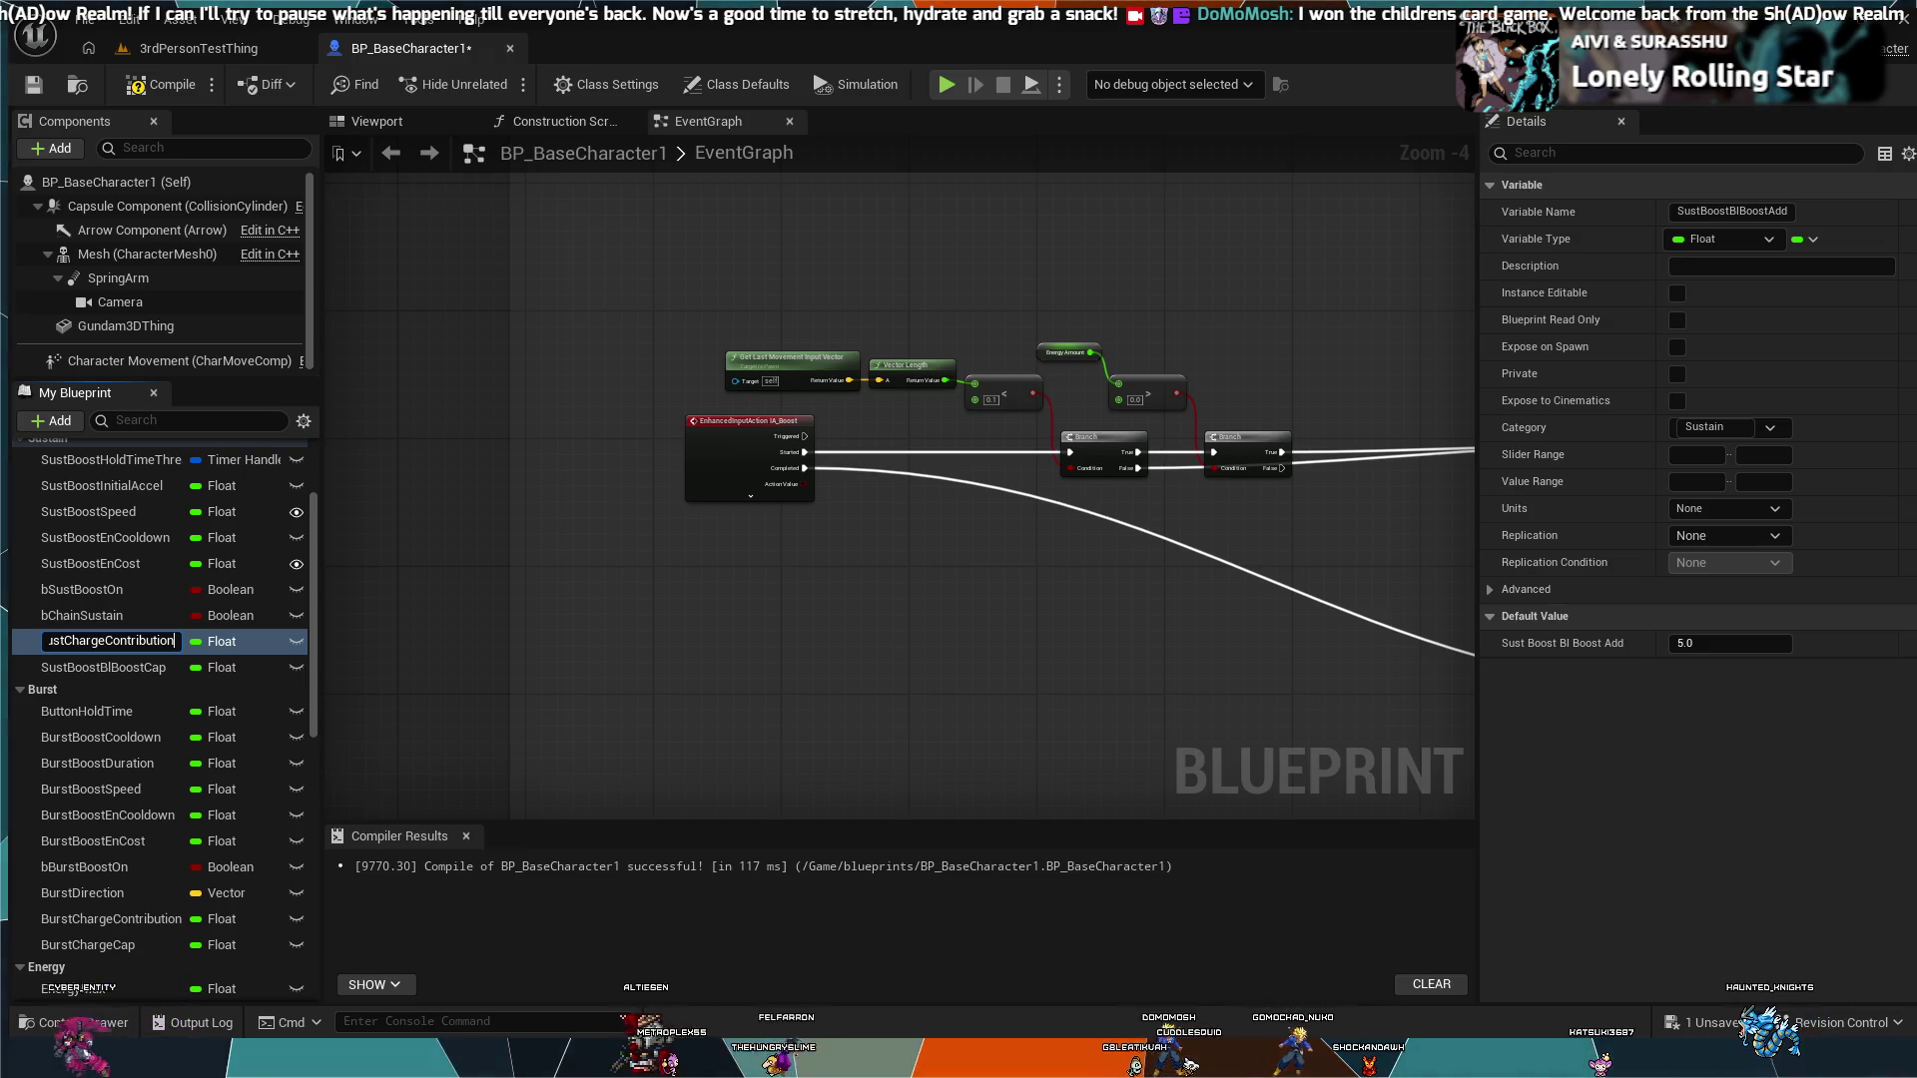
key("Return")
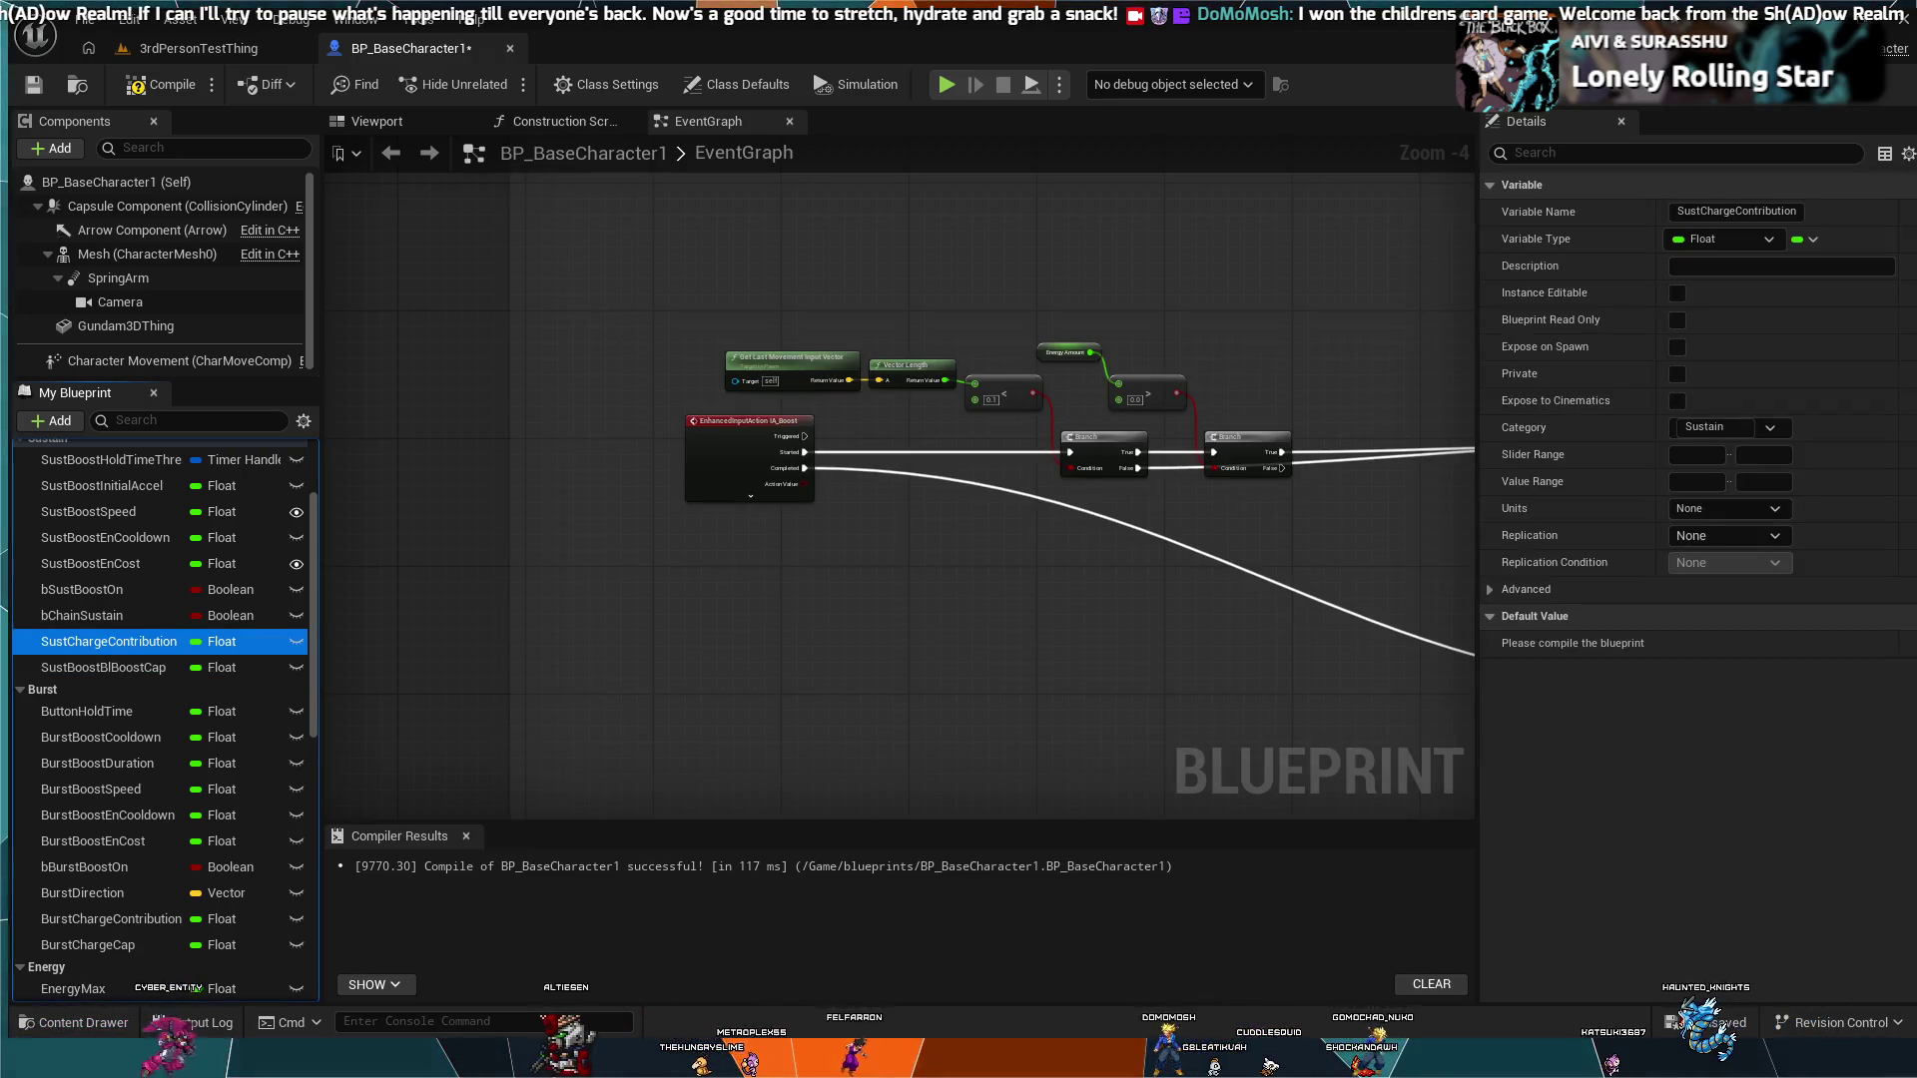
Step: Rename SustBoostBlBoostCap to SustChargeCap
left_click(103, 666)
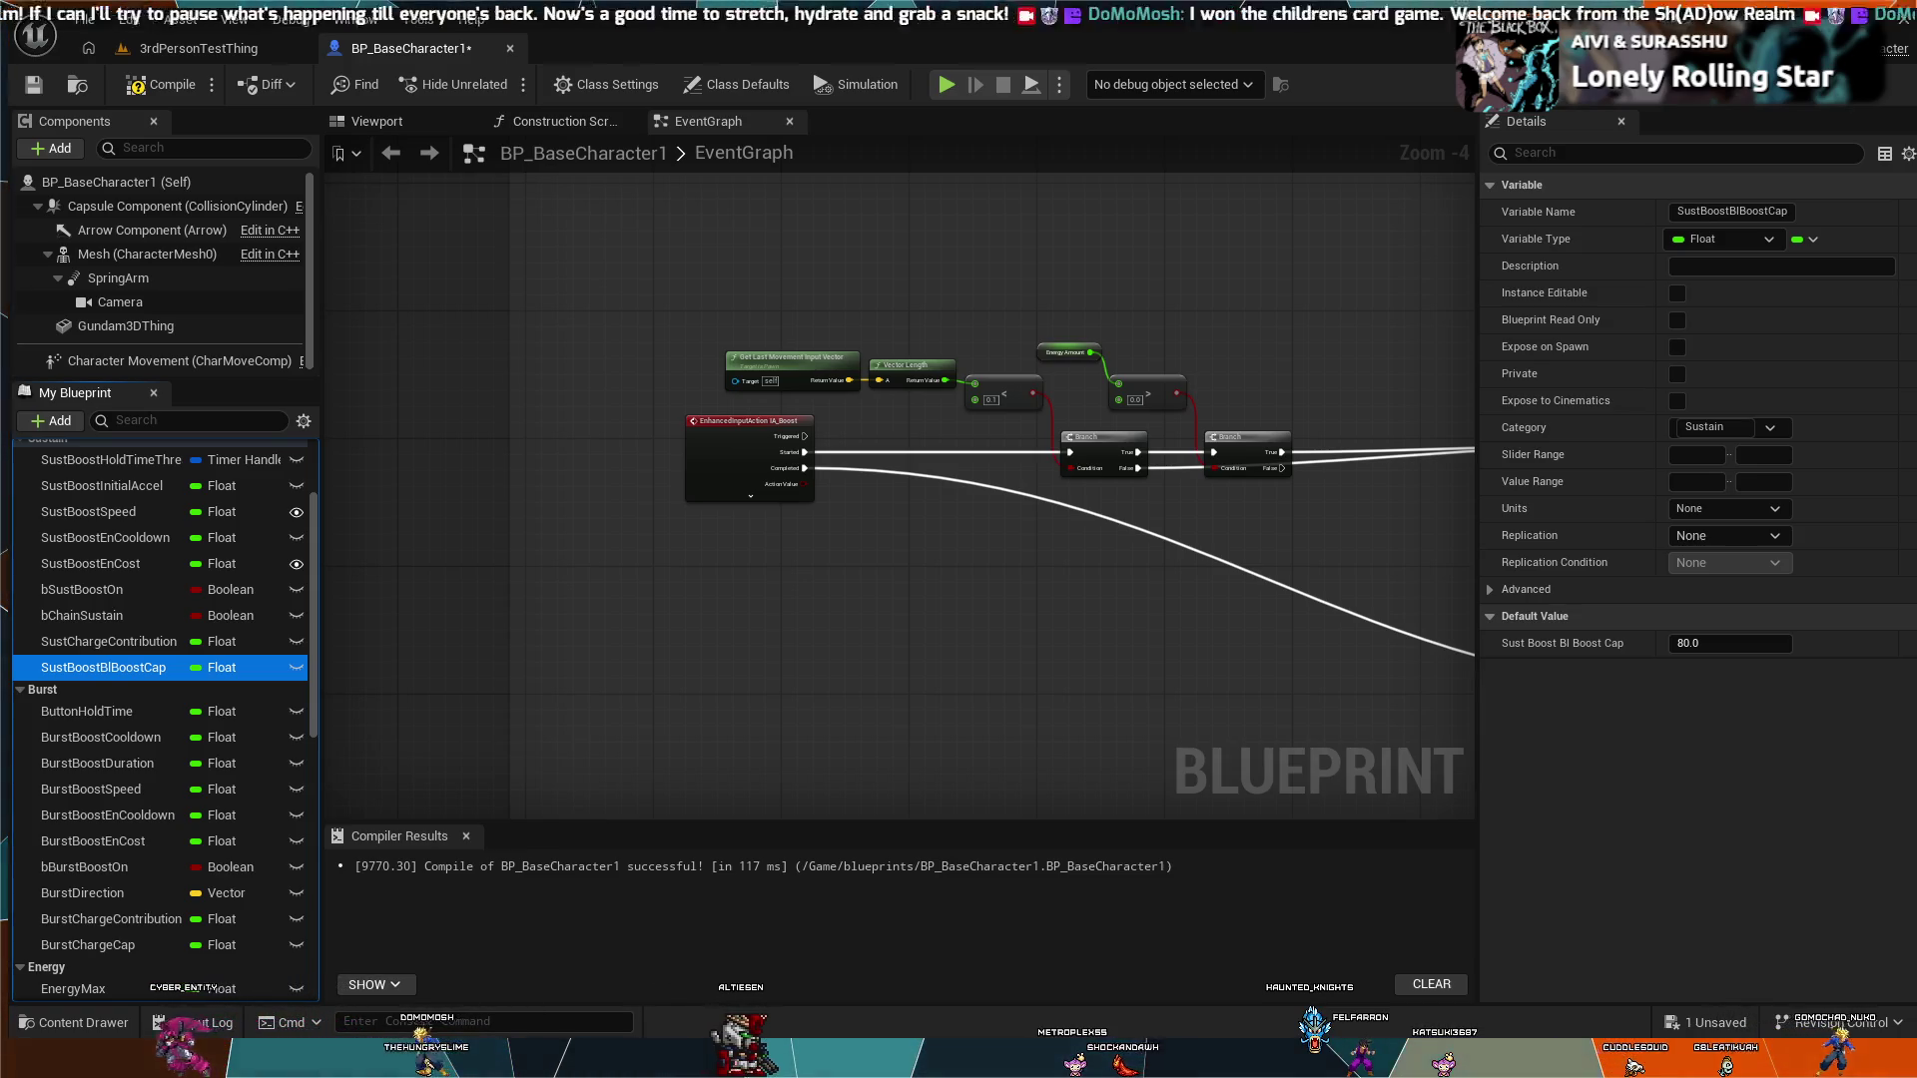
key("F2")
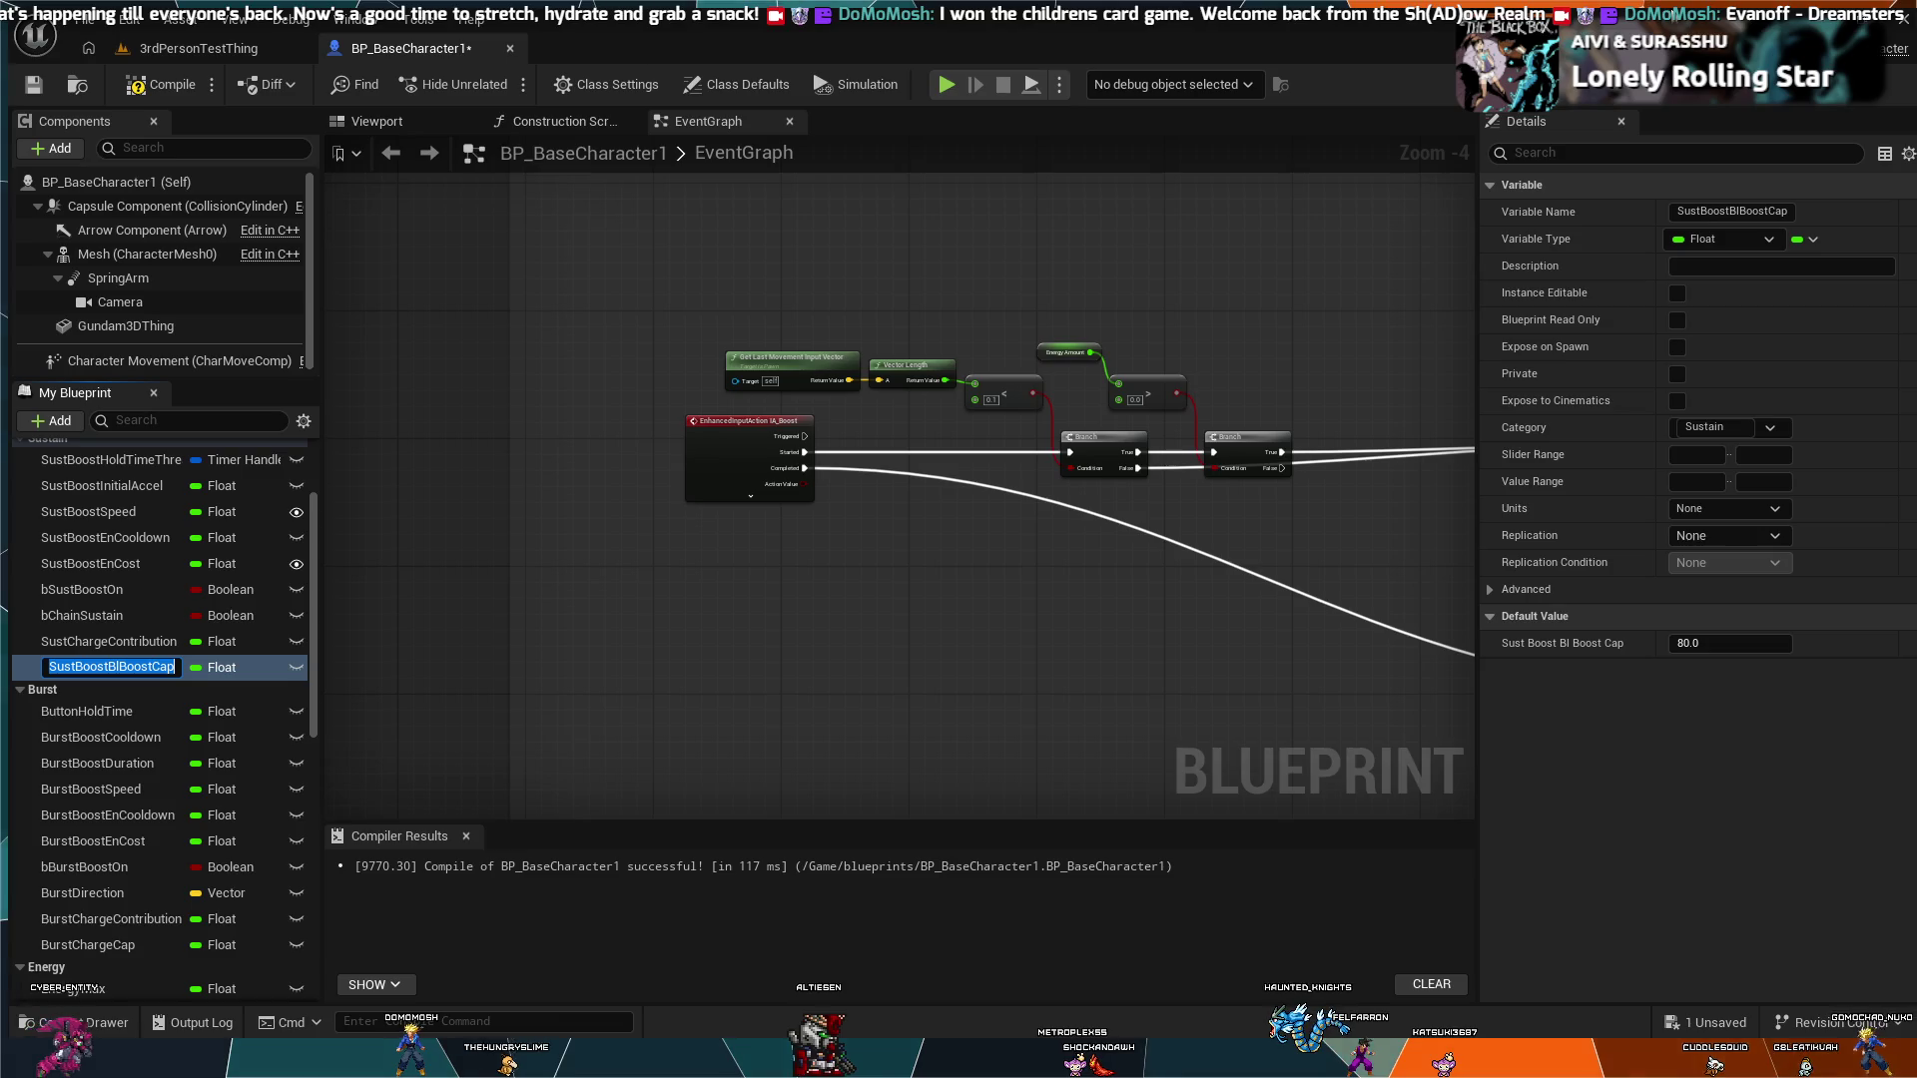
type("SustChar")
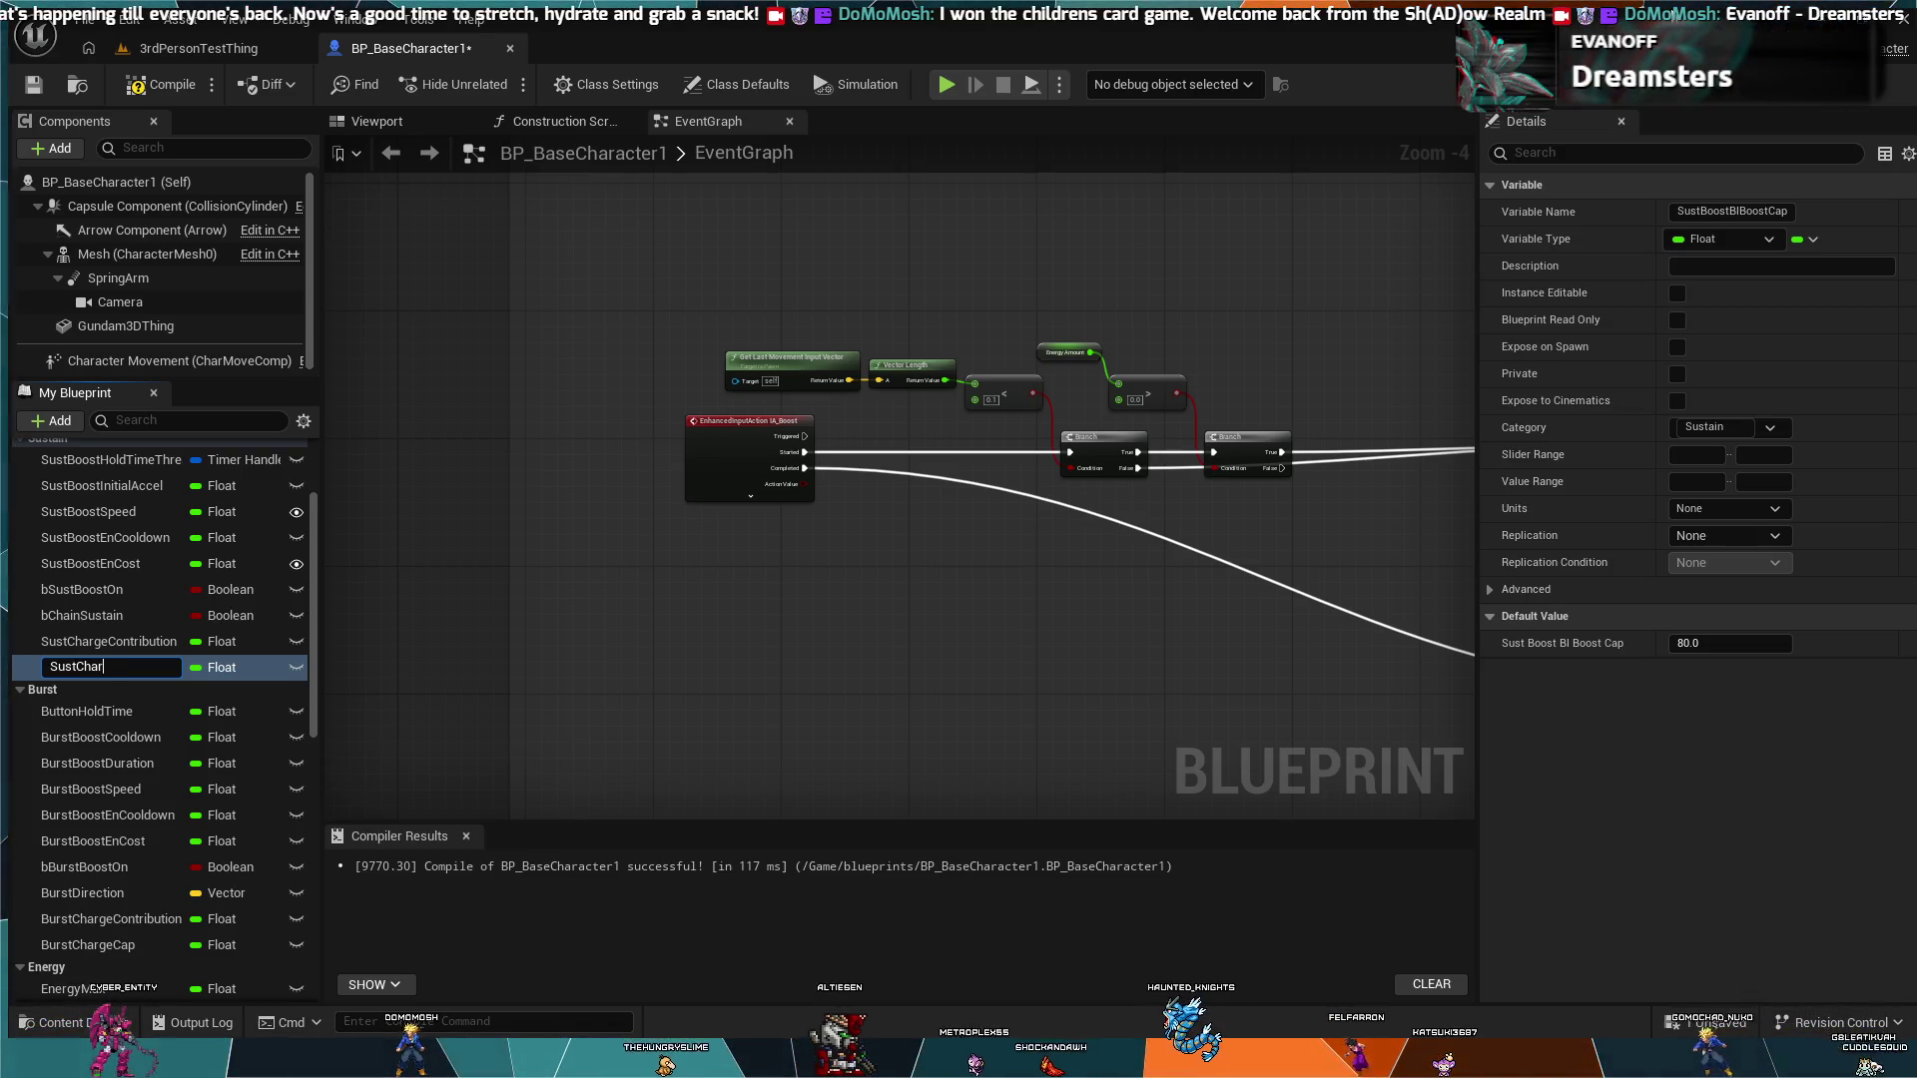
type("geCap")
key("Return")
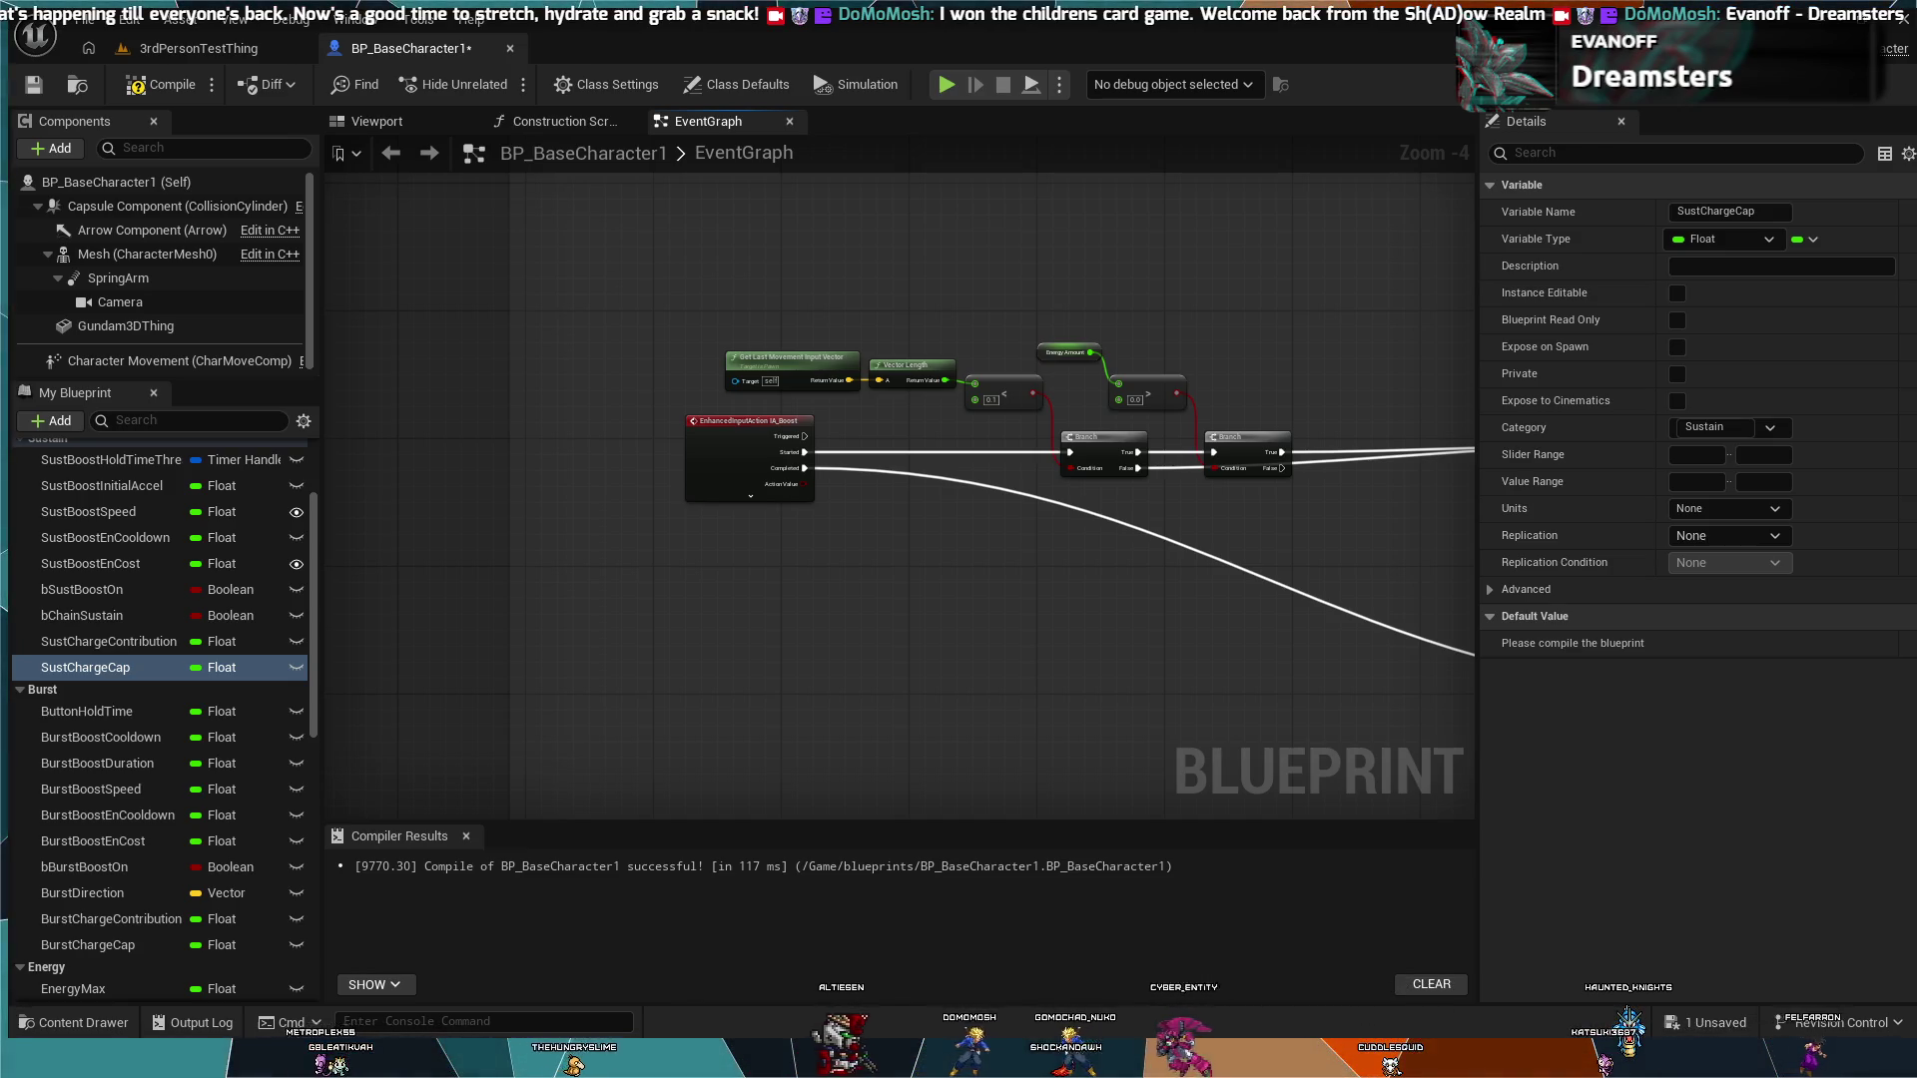
scroll(150, 622, "up", 2)
left_click(150, 624)
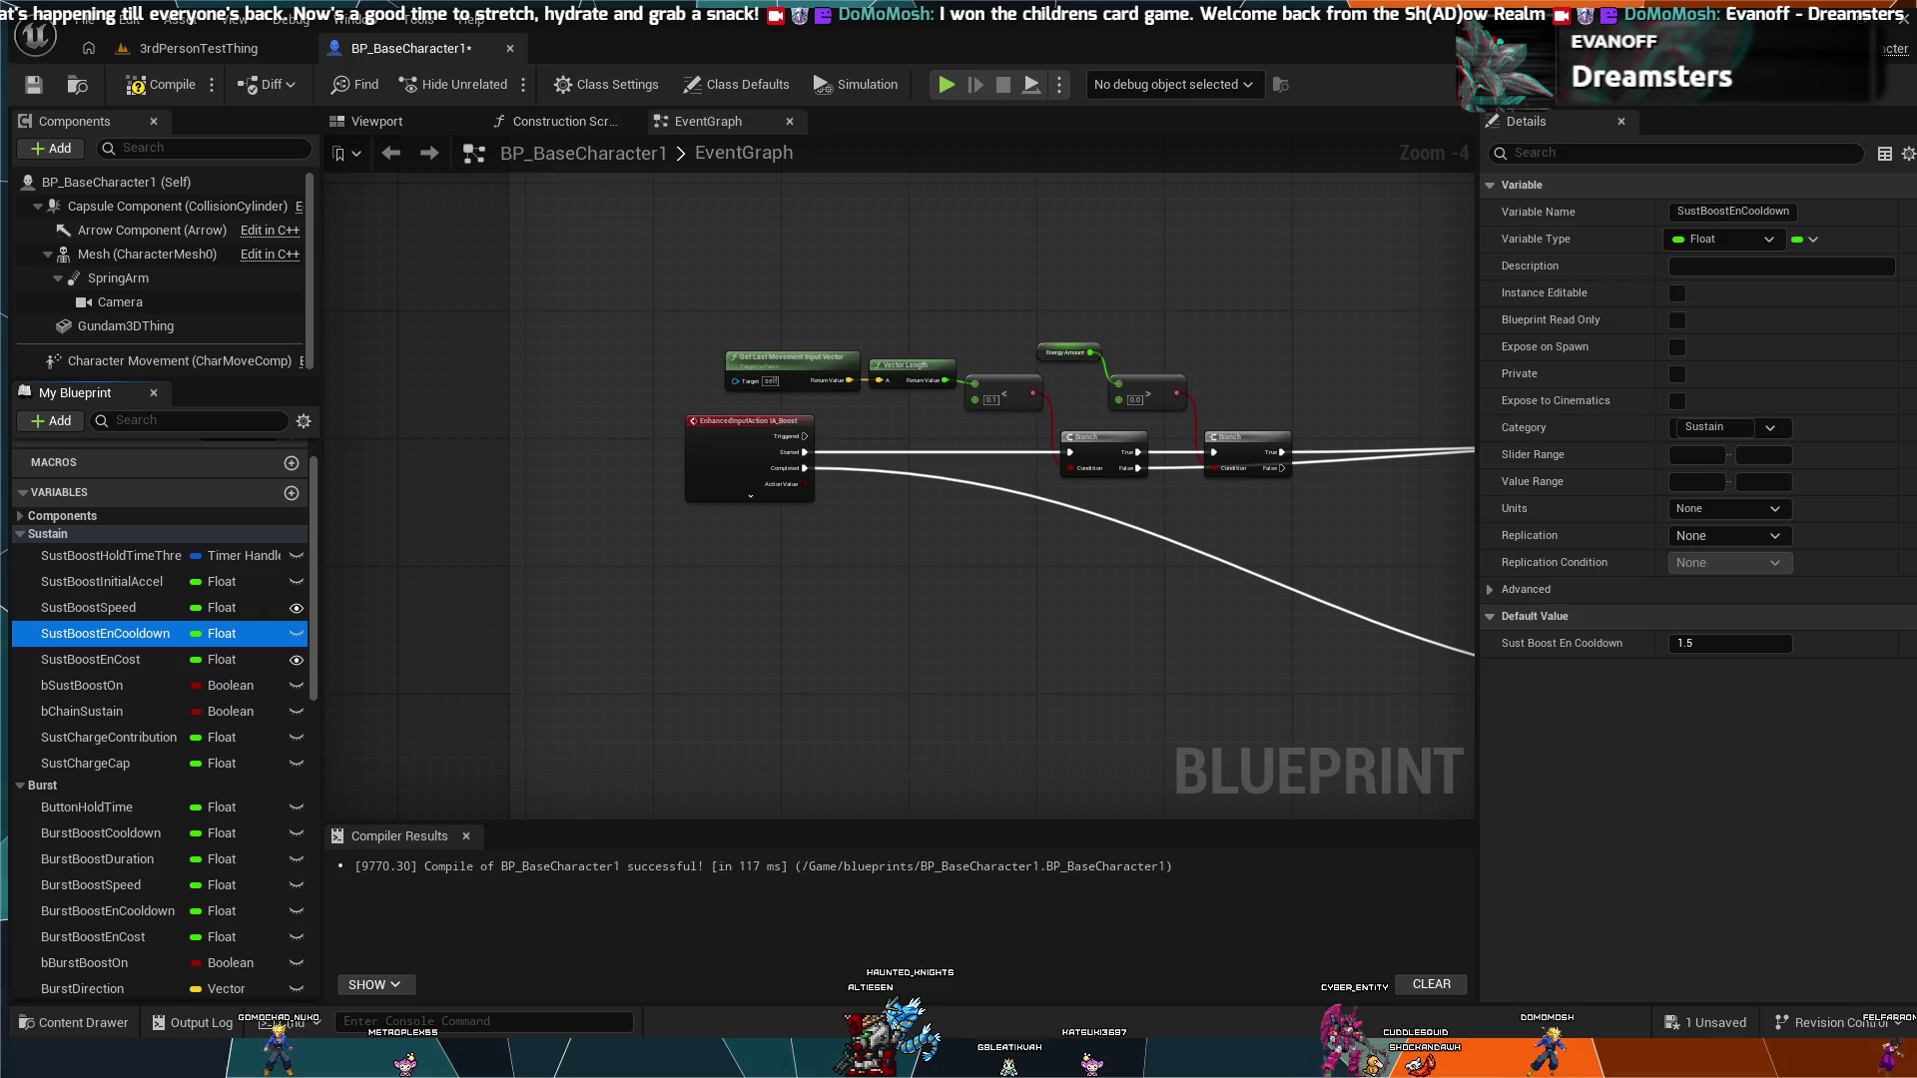
Step: Rename SustChargeContribution to SustChargeRate
scroll(175, 683, "up", 2)
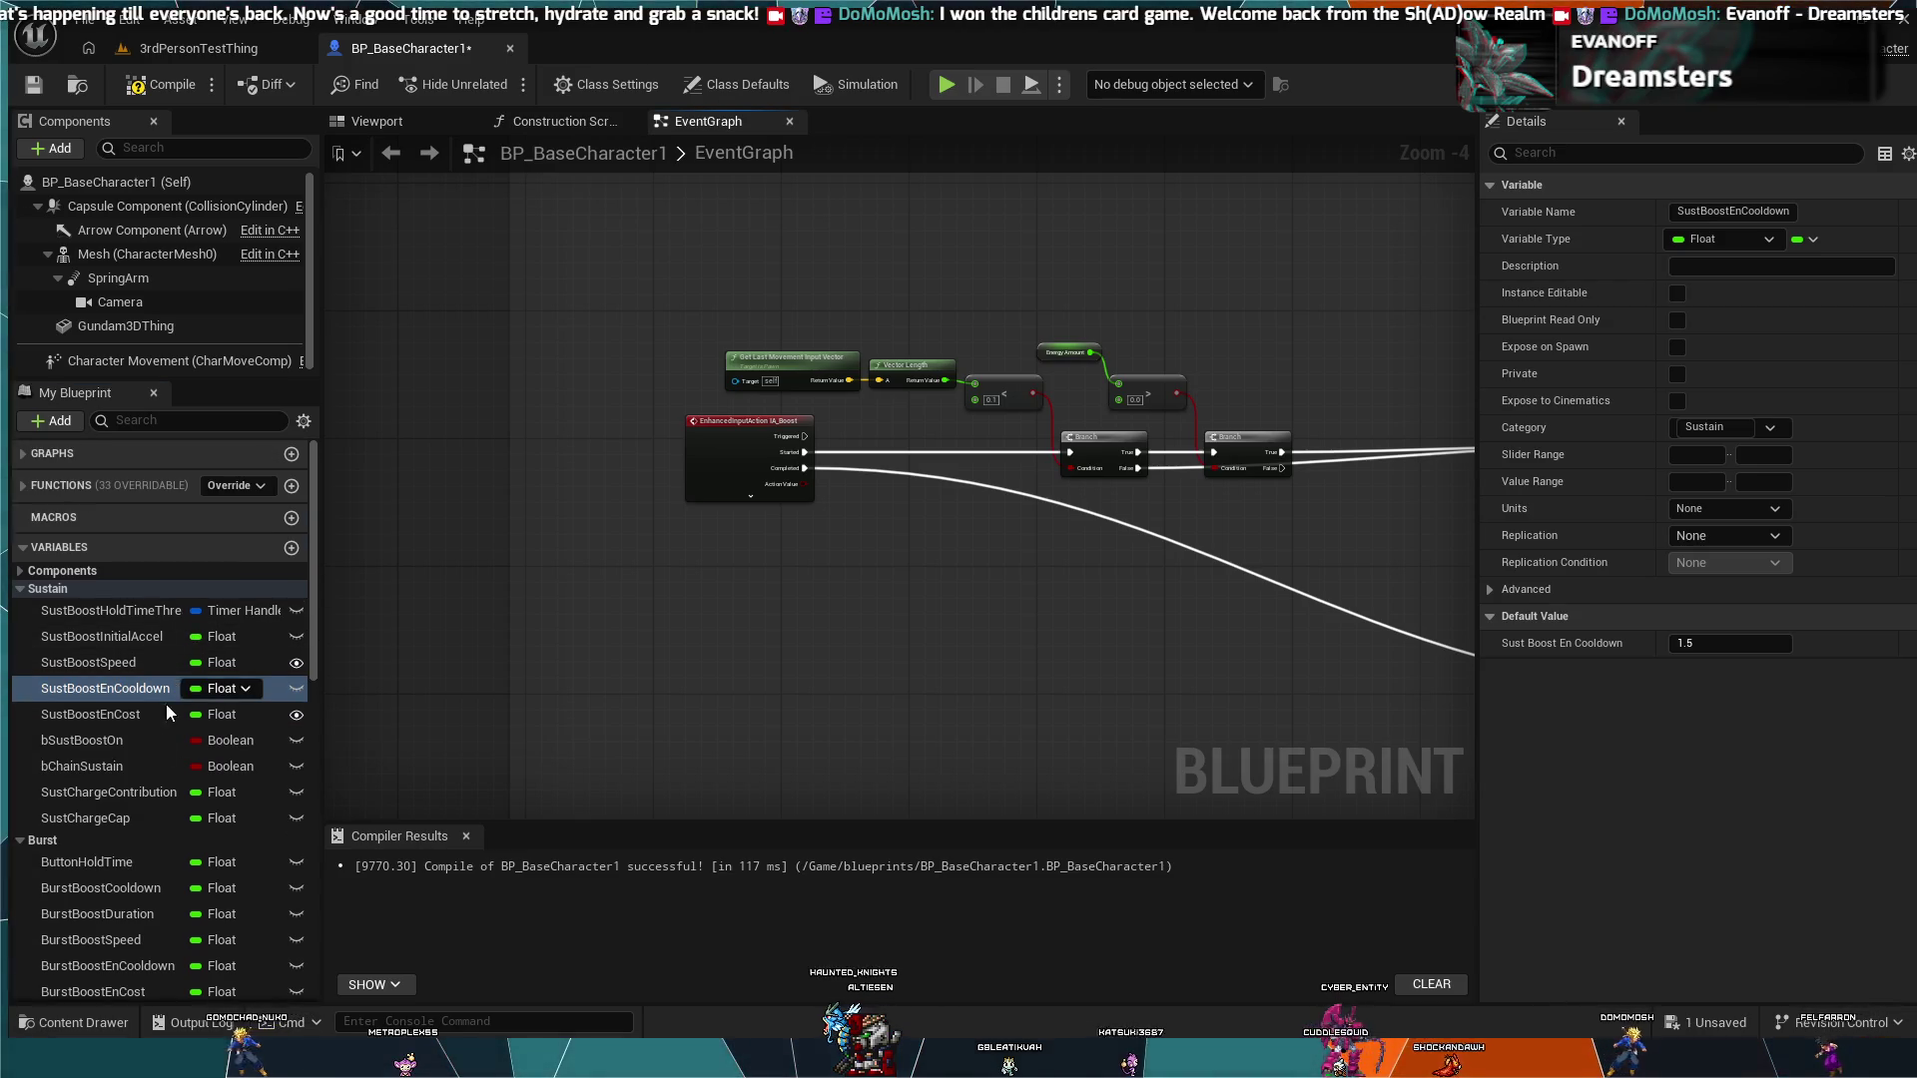
left_click(138, 791)
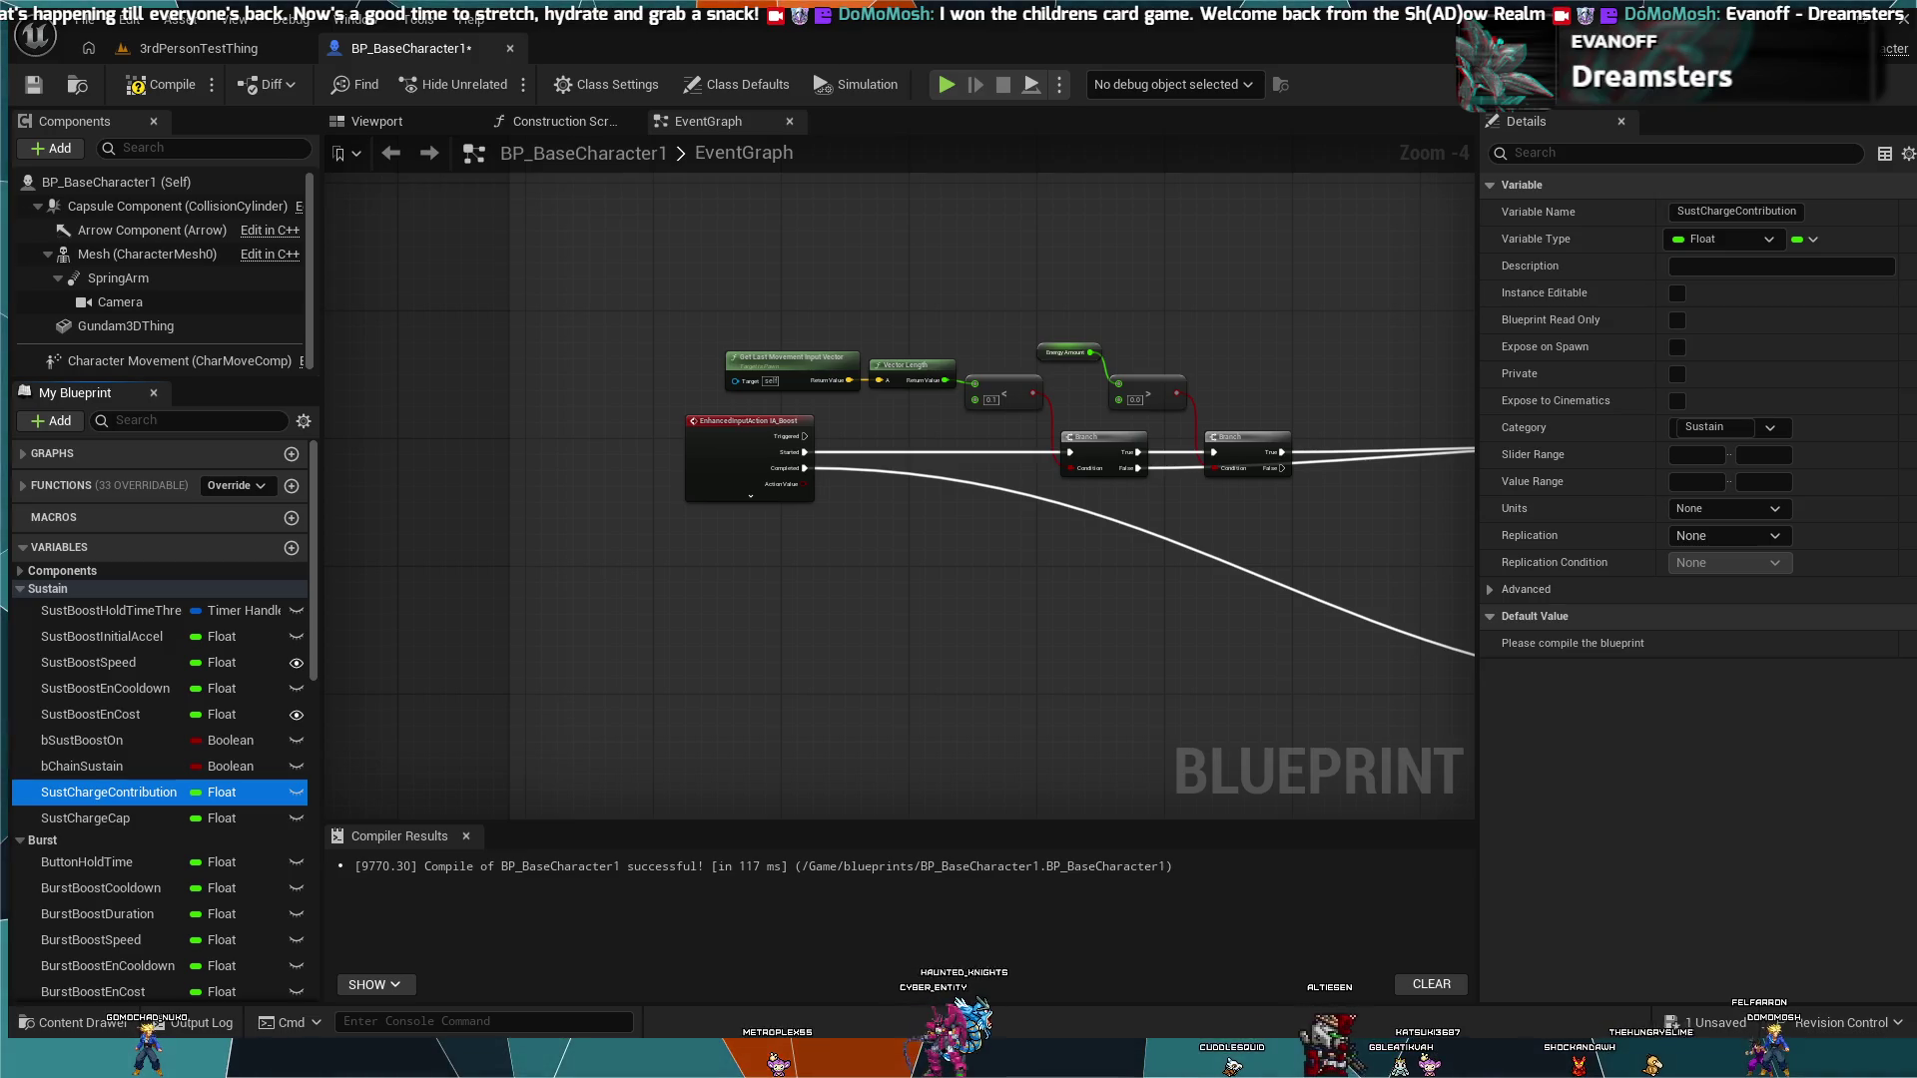
left_click(160, 790)
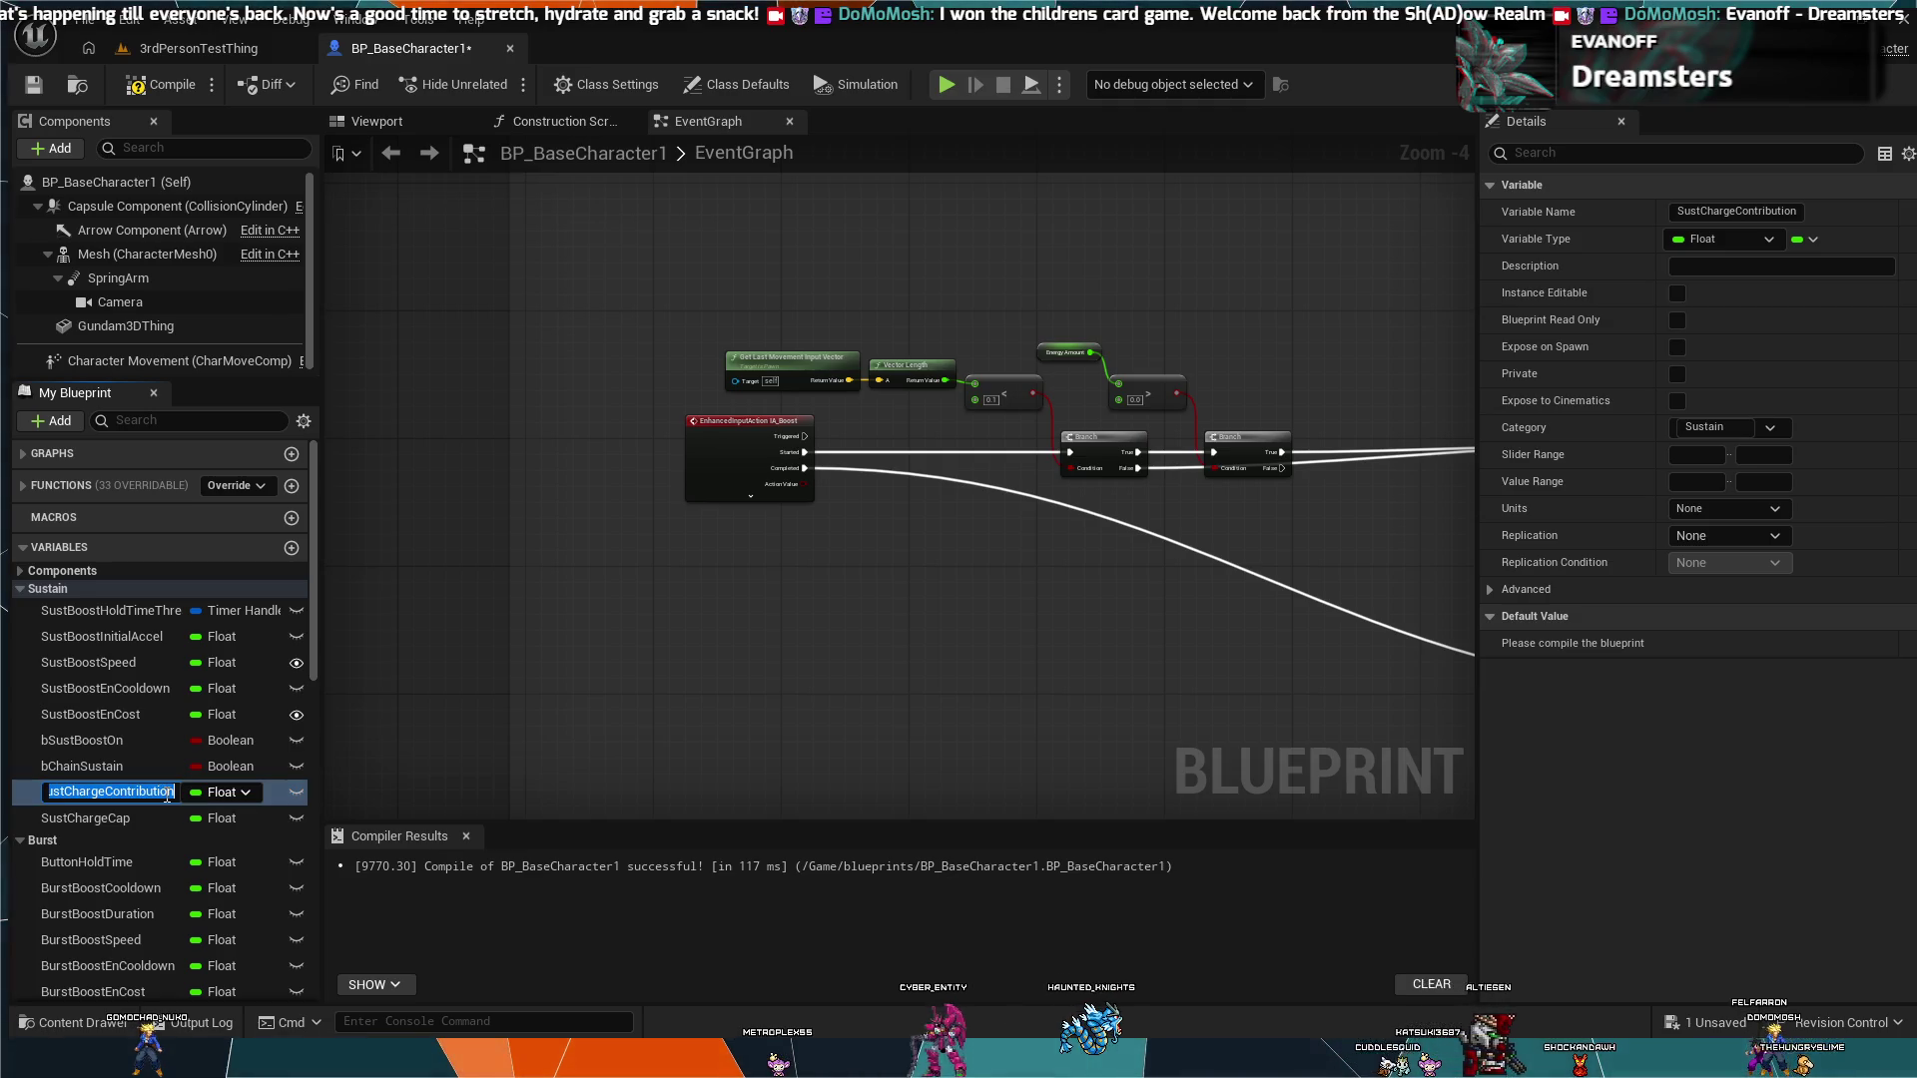
key("BackSpace")
key("BackSpace")
key("BackSpace")
key("BackSpace")
key("BackSpace")
key("BackSpace")
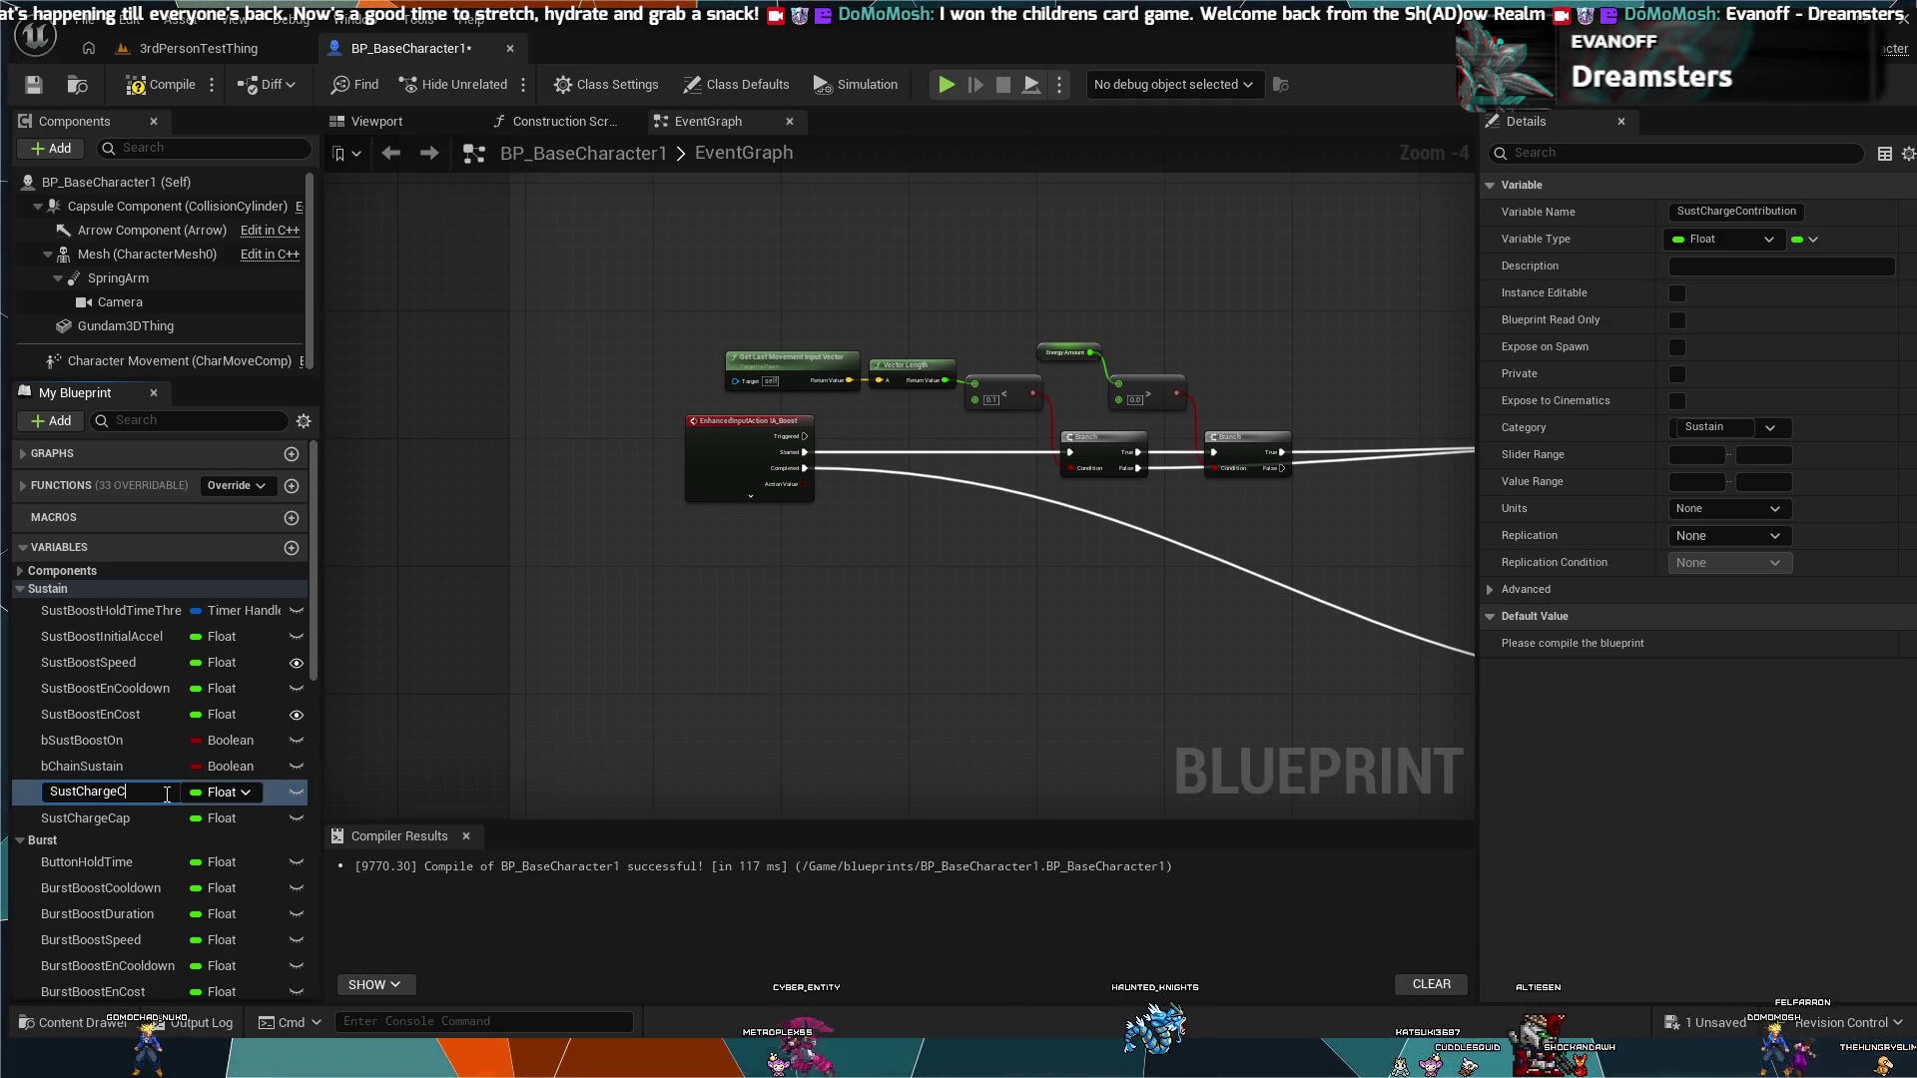
type("RTe")
key("BackSpace")
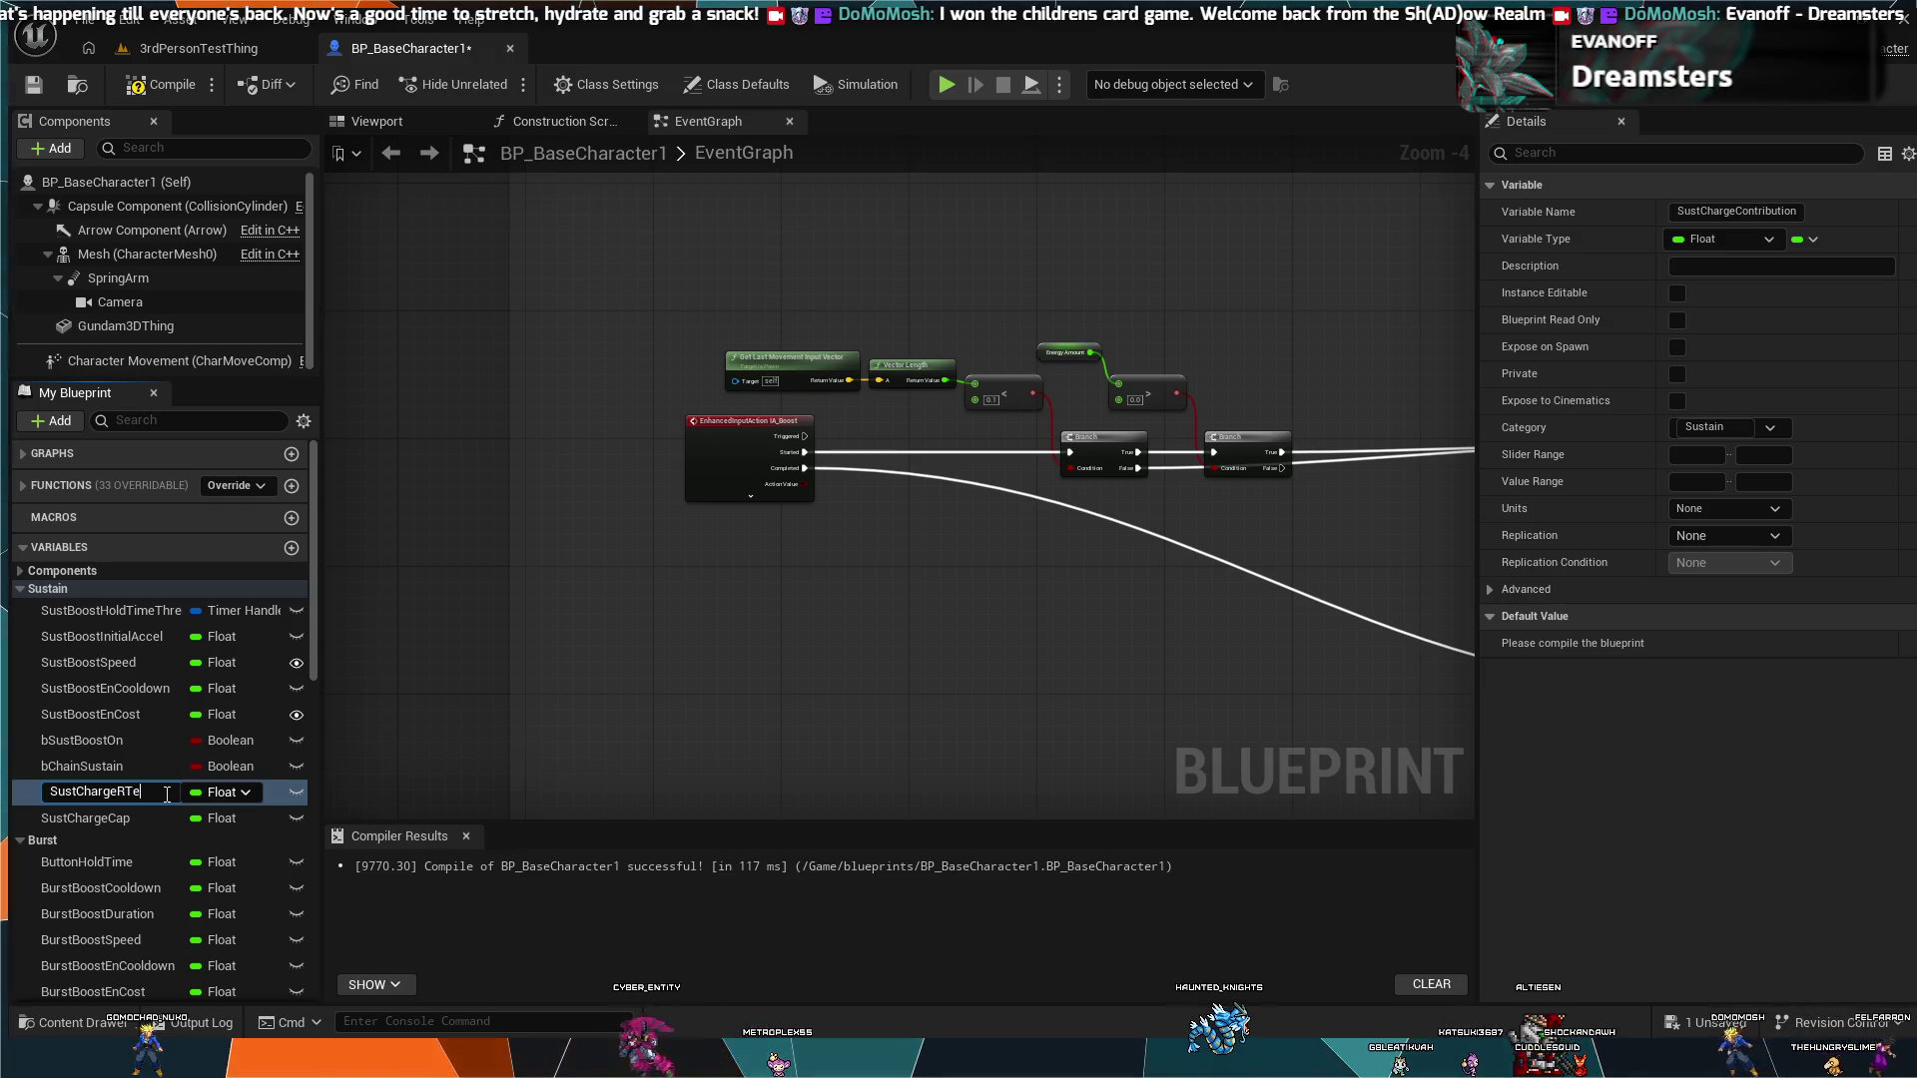
key("BackSpace")
type("ate")
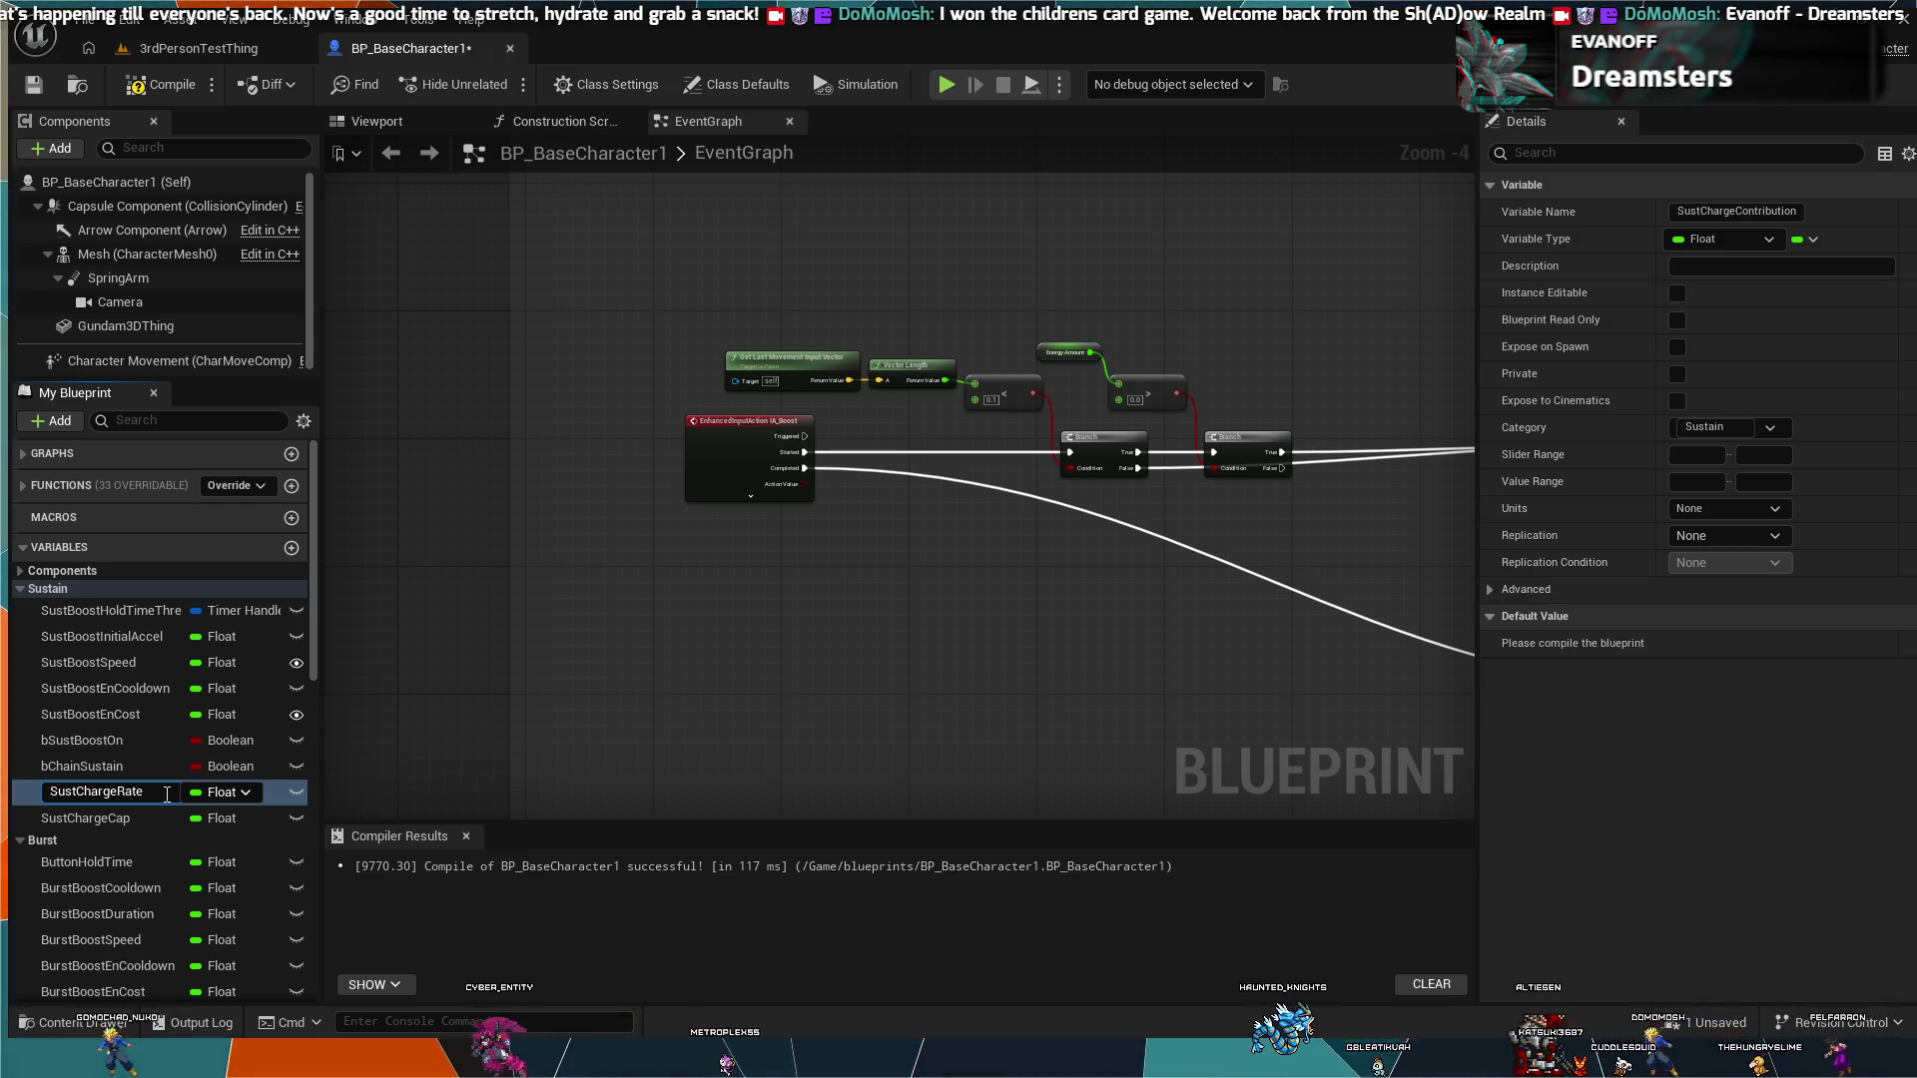
key("Return")
Step: Rename BurstChargeContribution to BurstChargeRate
scroll(107, 906, "down", 2)
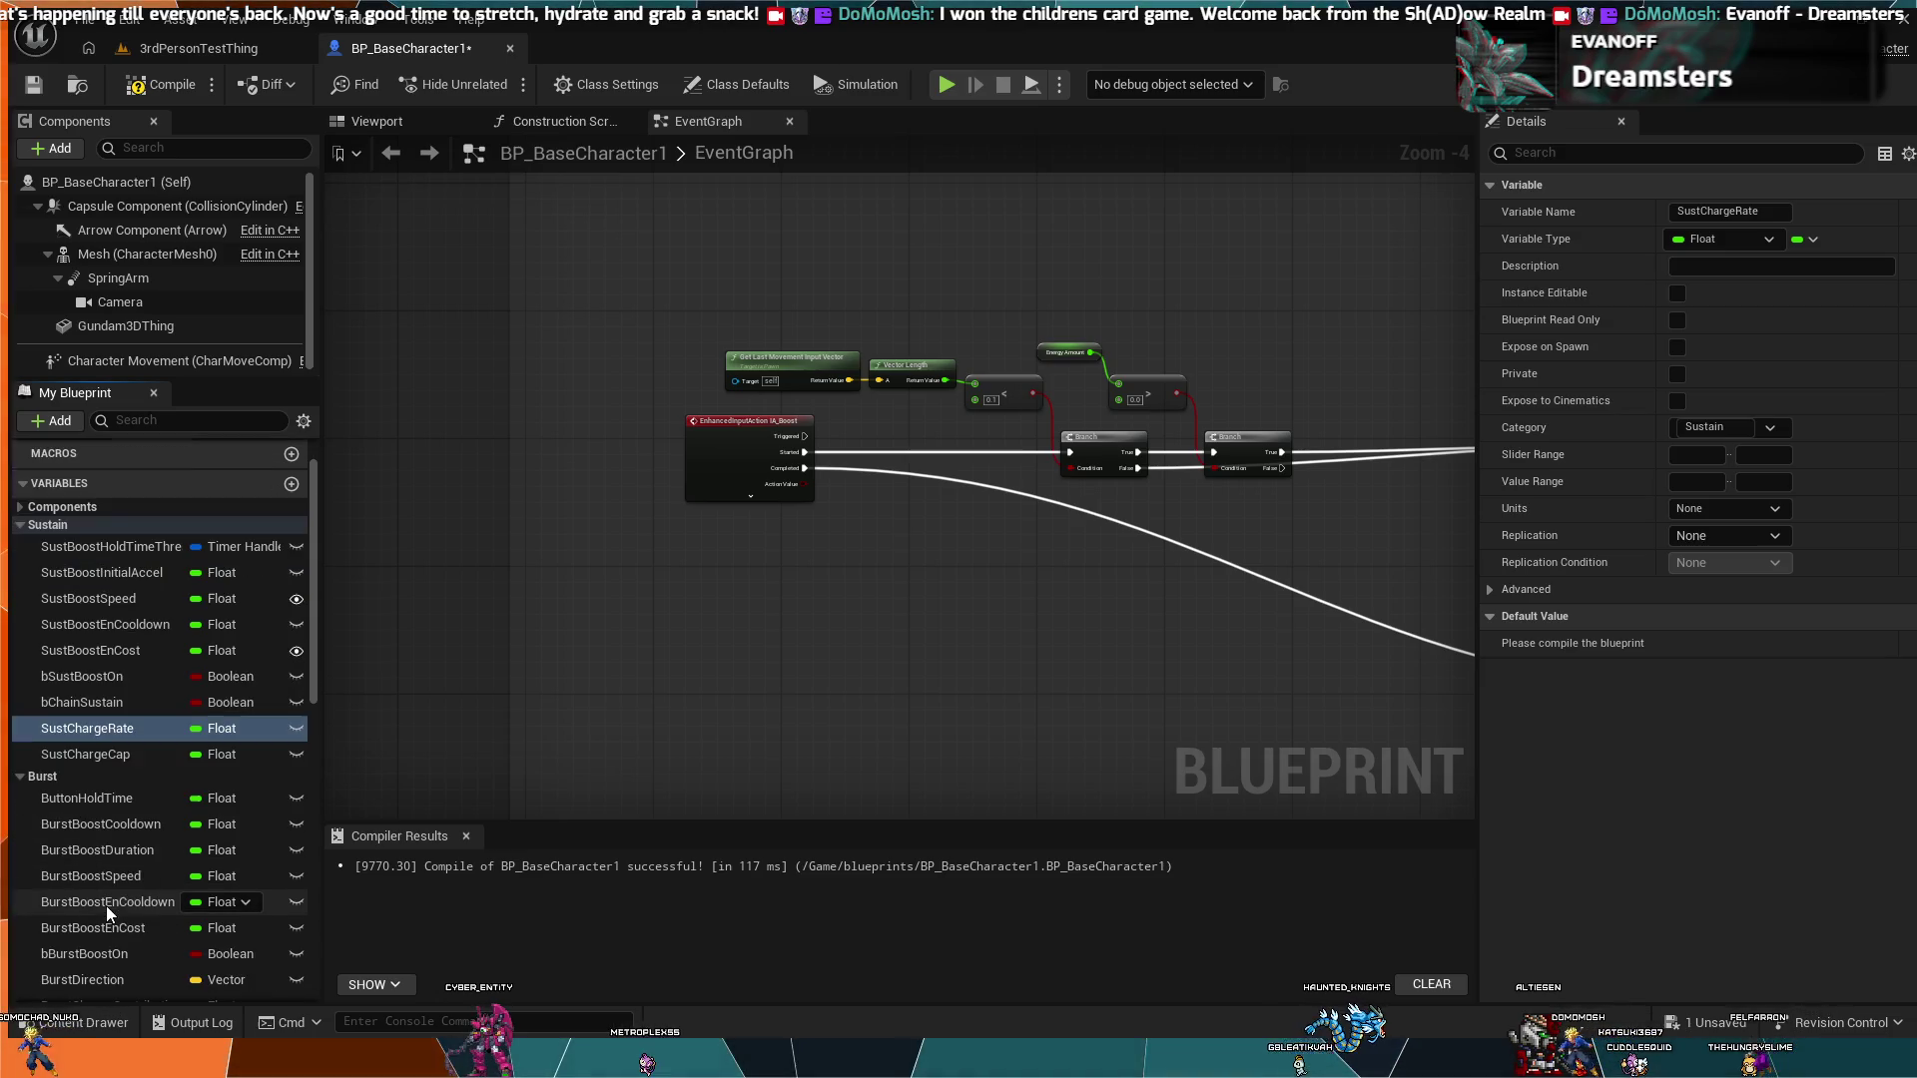
scroll(133, 866, "down", 4)
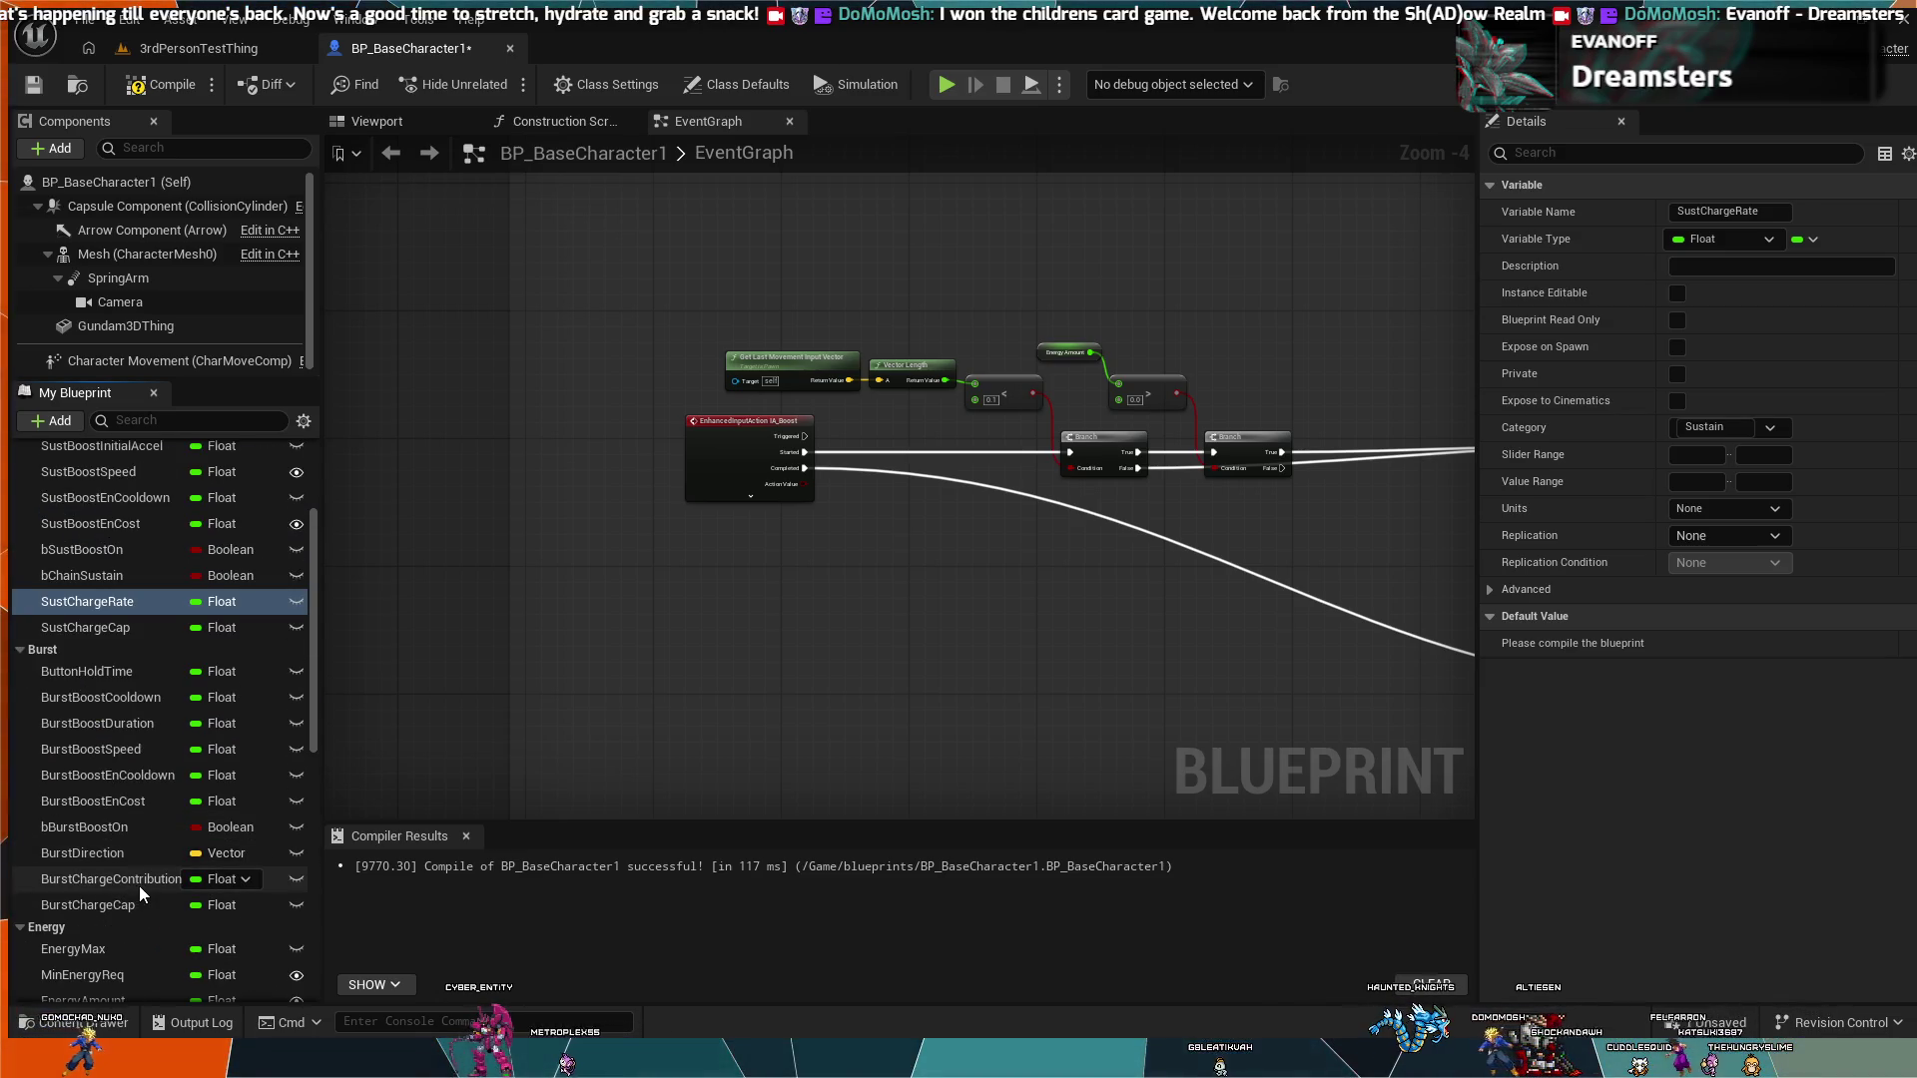
double_click(140, 886)
type("BurstChargeContribut")
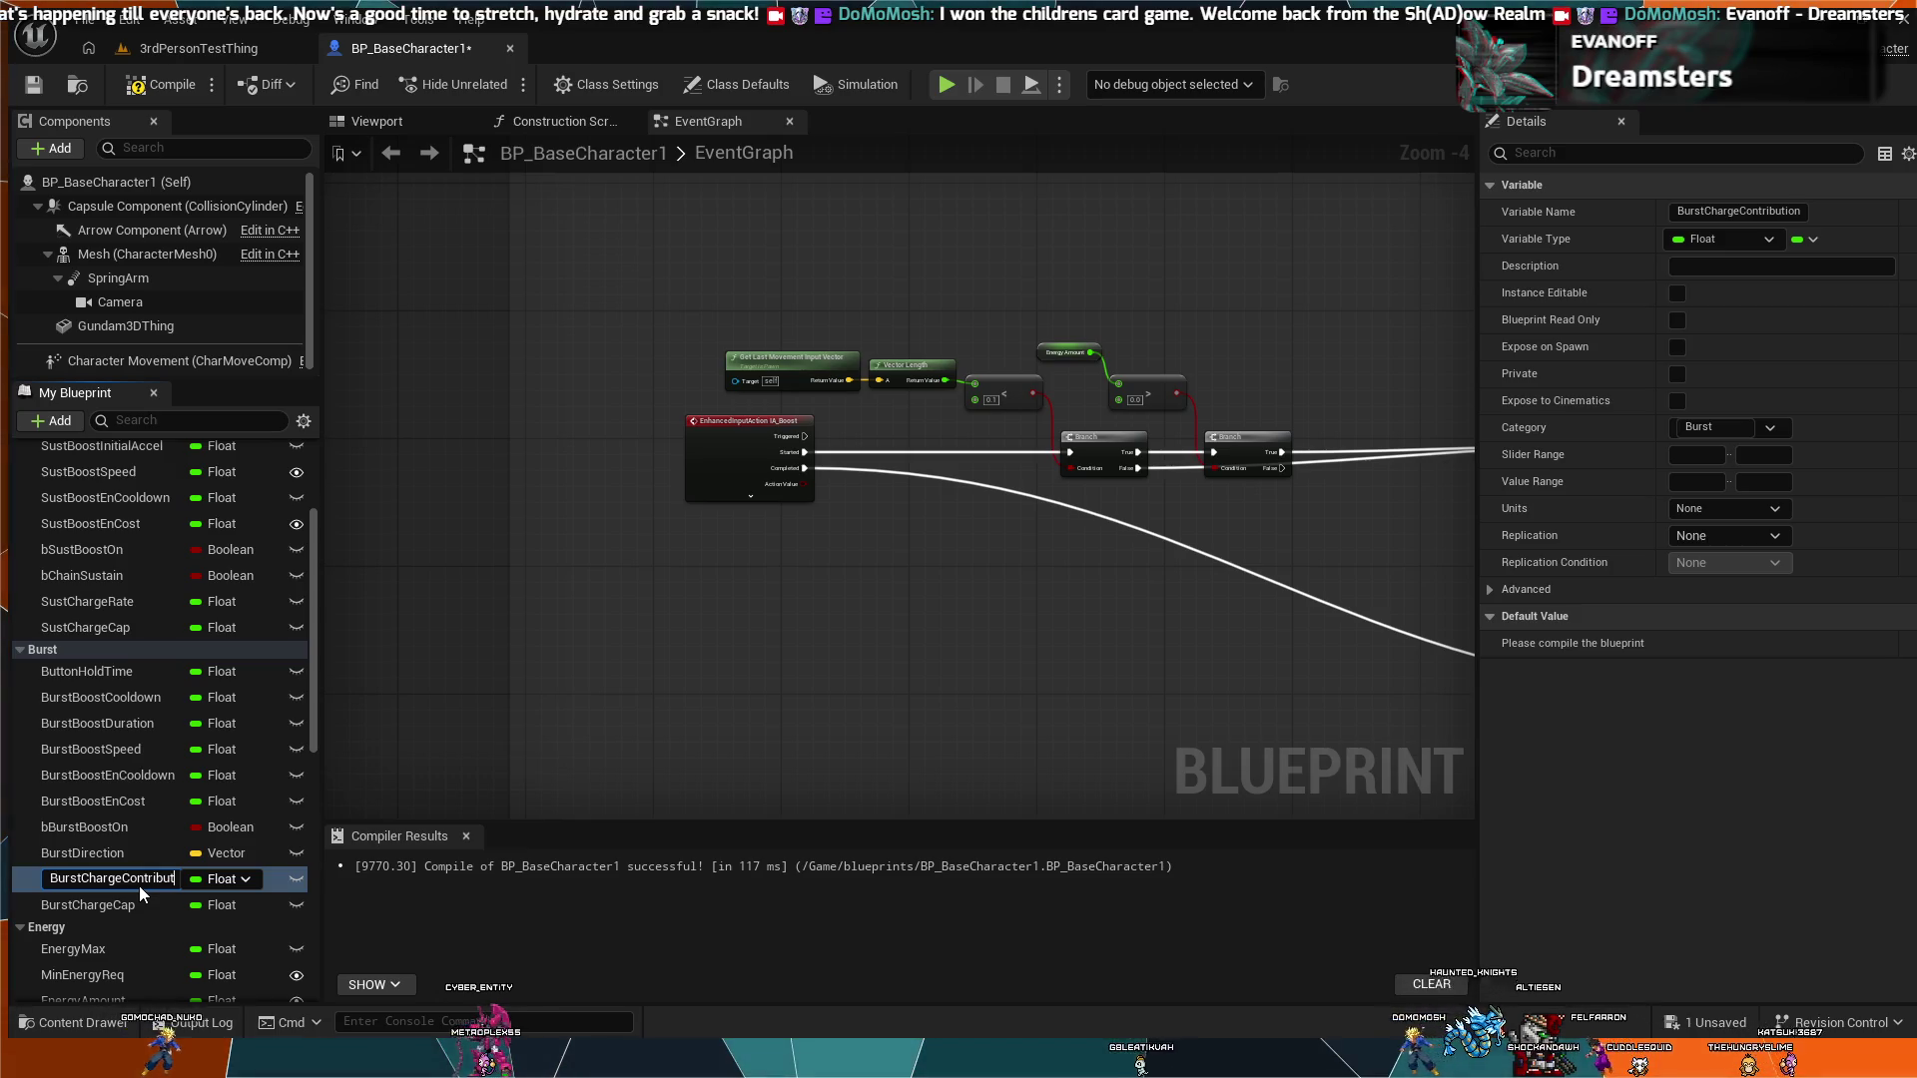
key("BackSpace")
key("BackSpace")
key("BackSpace")
type("Rate")
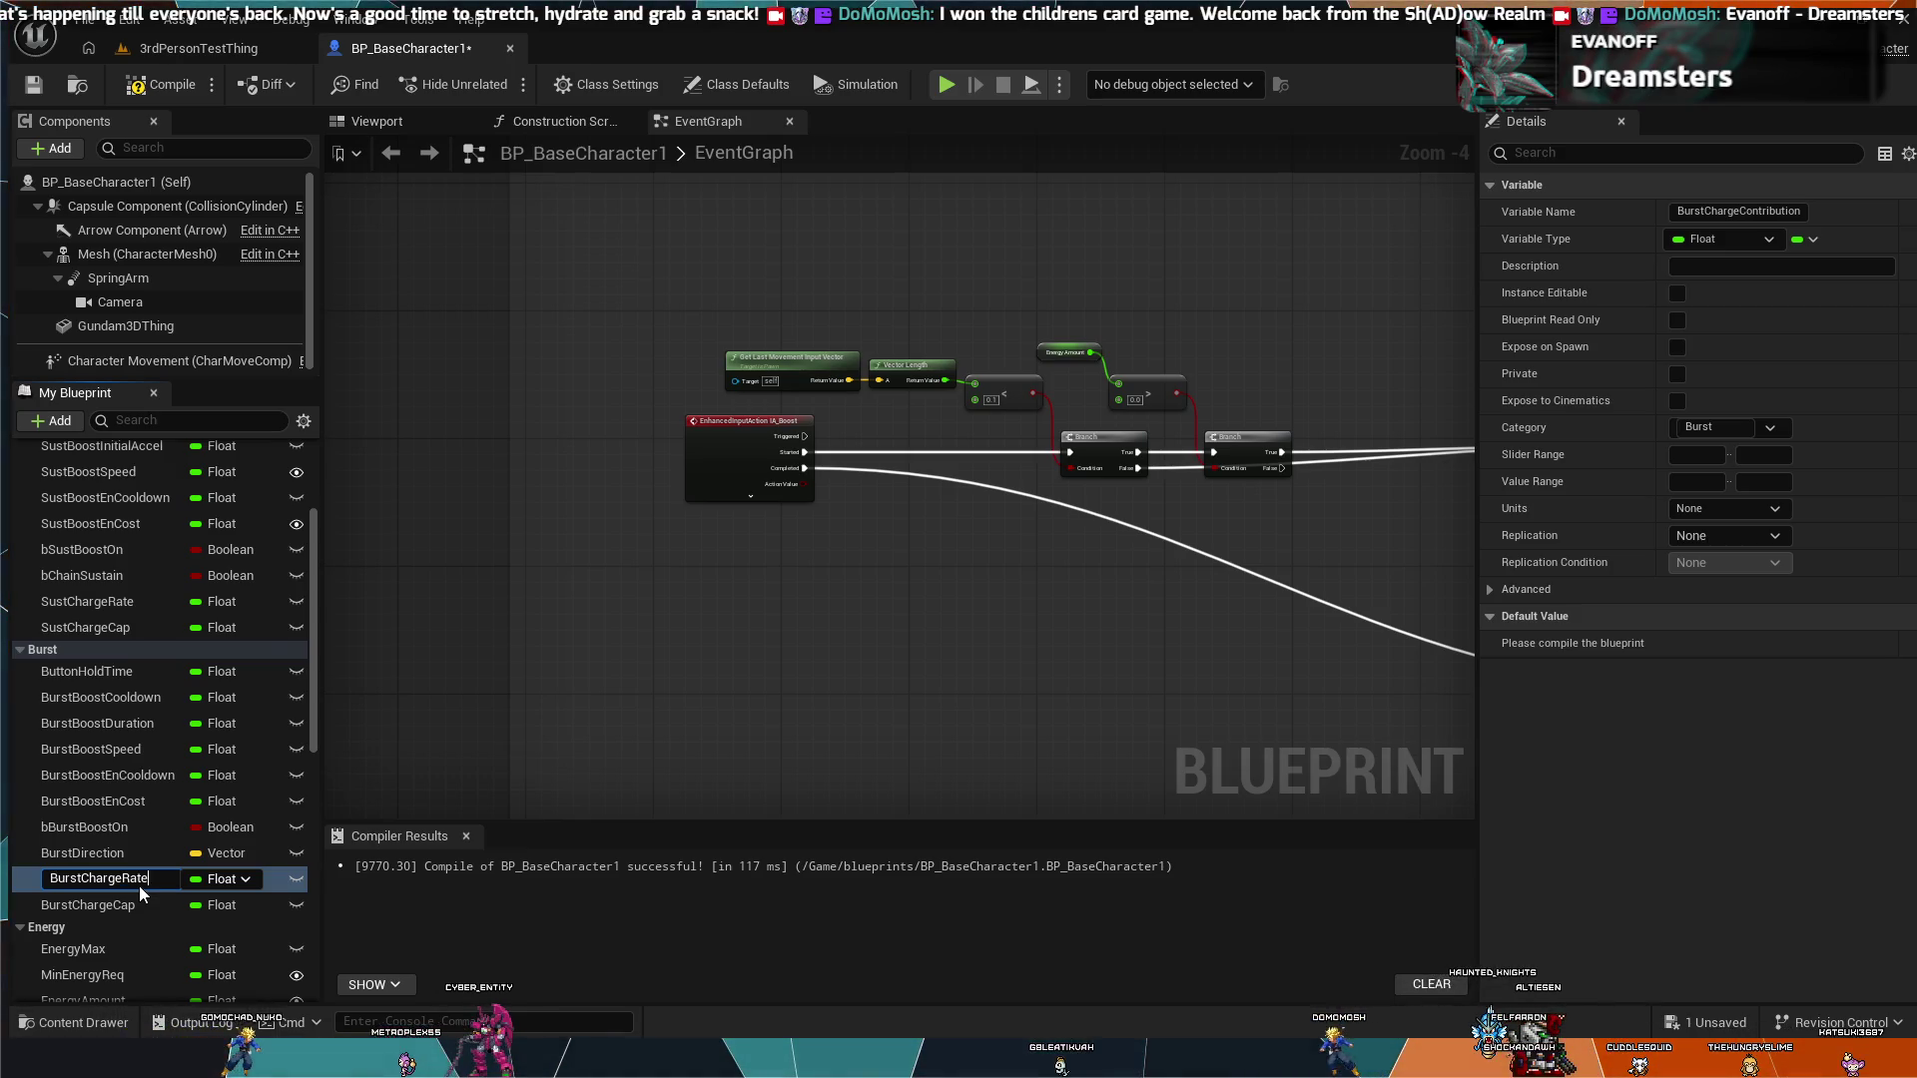
key("Return")
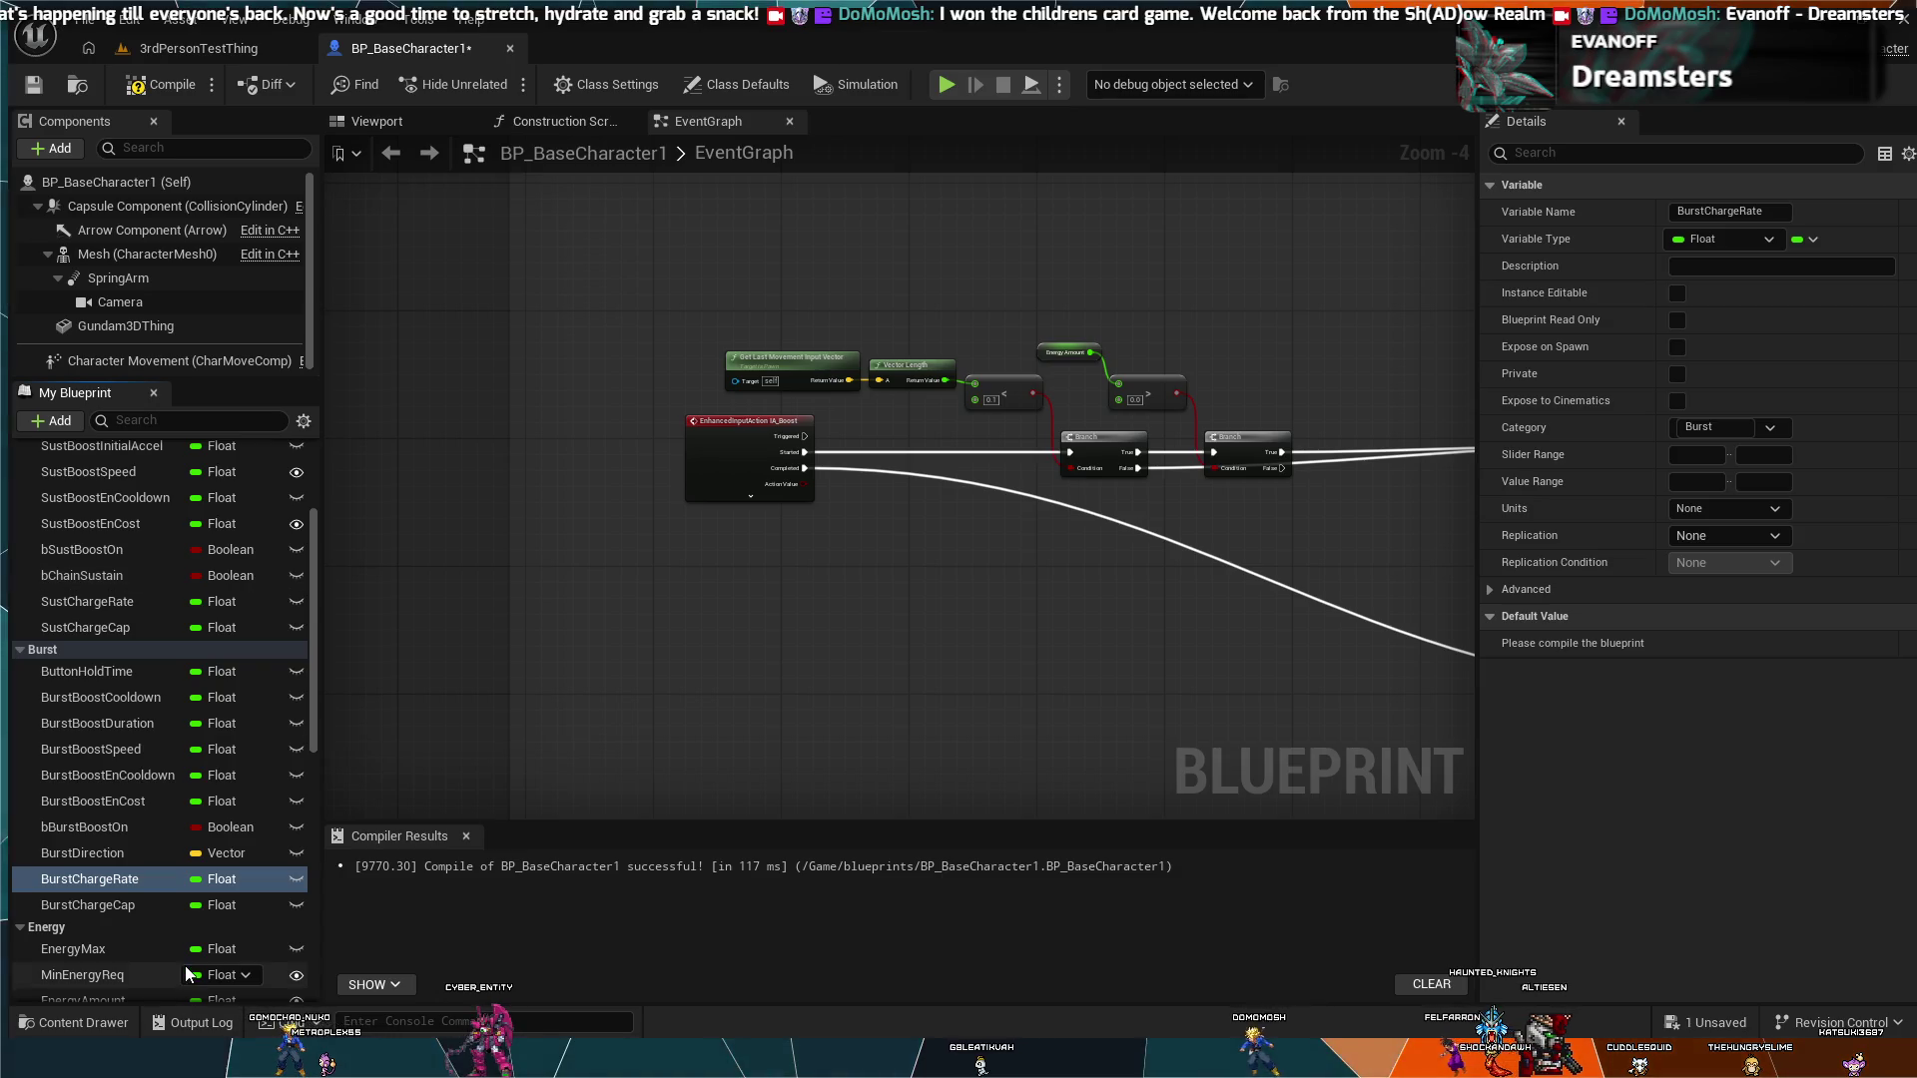
scroll(184, 969, "down", 3)
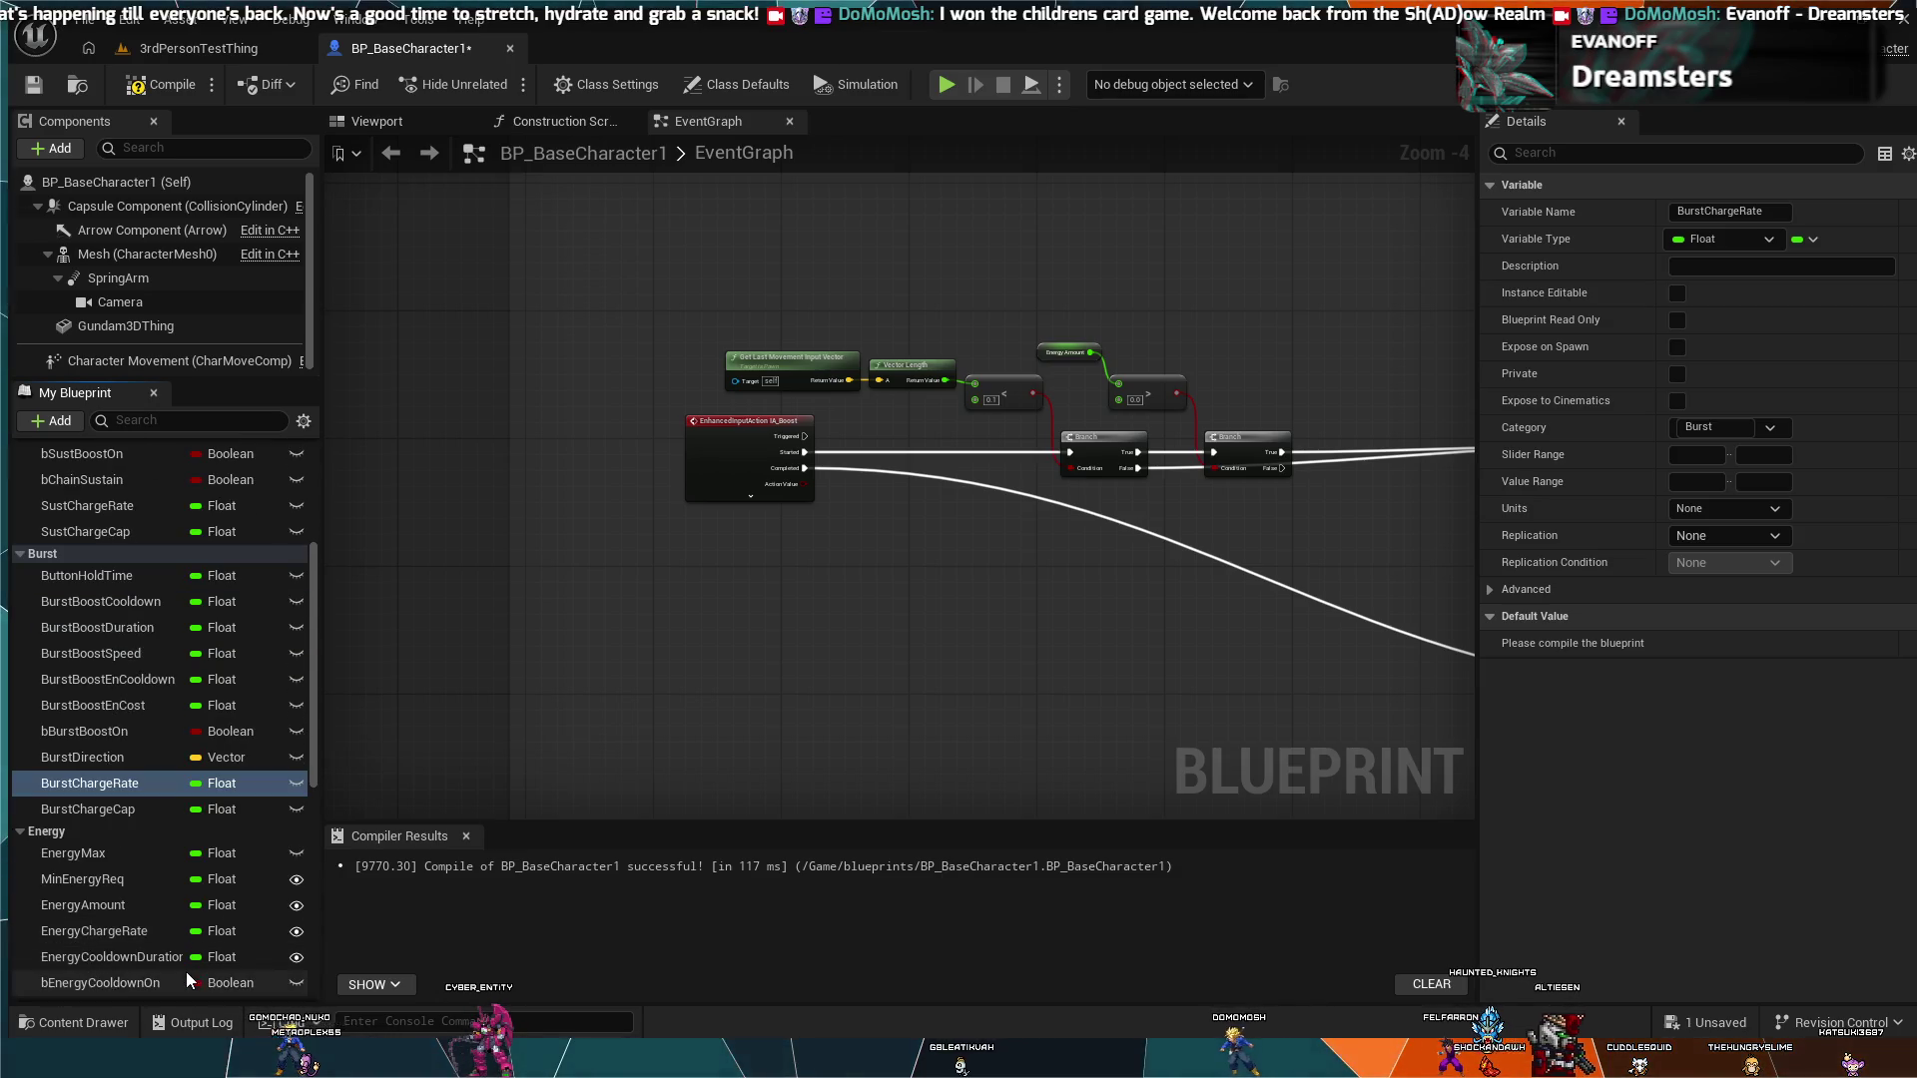
Step: Select EnergyChargeRate to show its Energy category and 10.0 default, then scroll to the Blitz variables
left_click(129, 939)
scroll(131, 939, "up", 2)
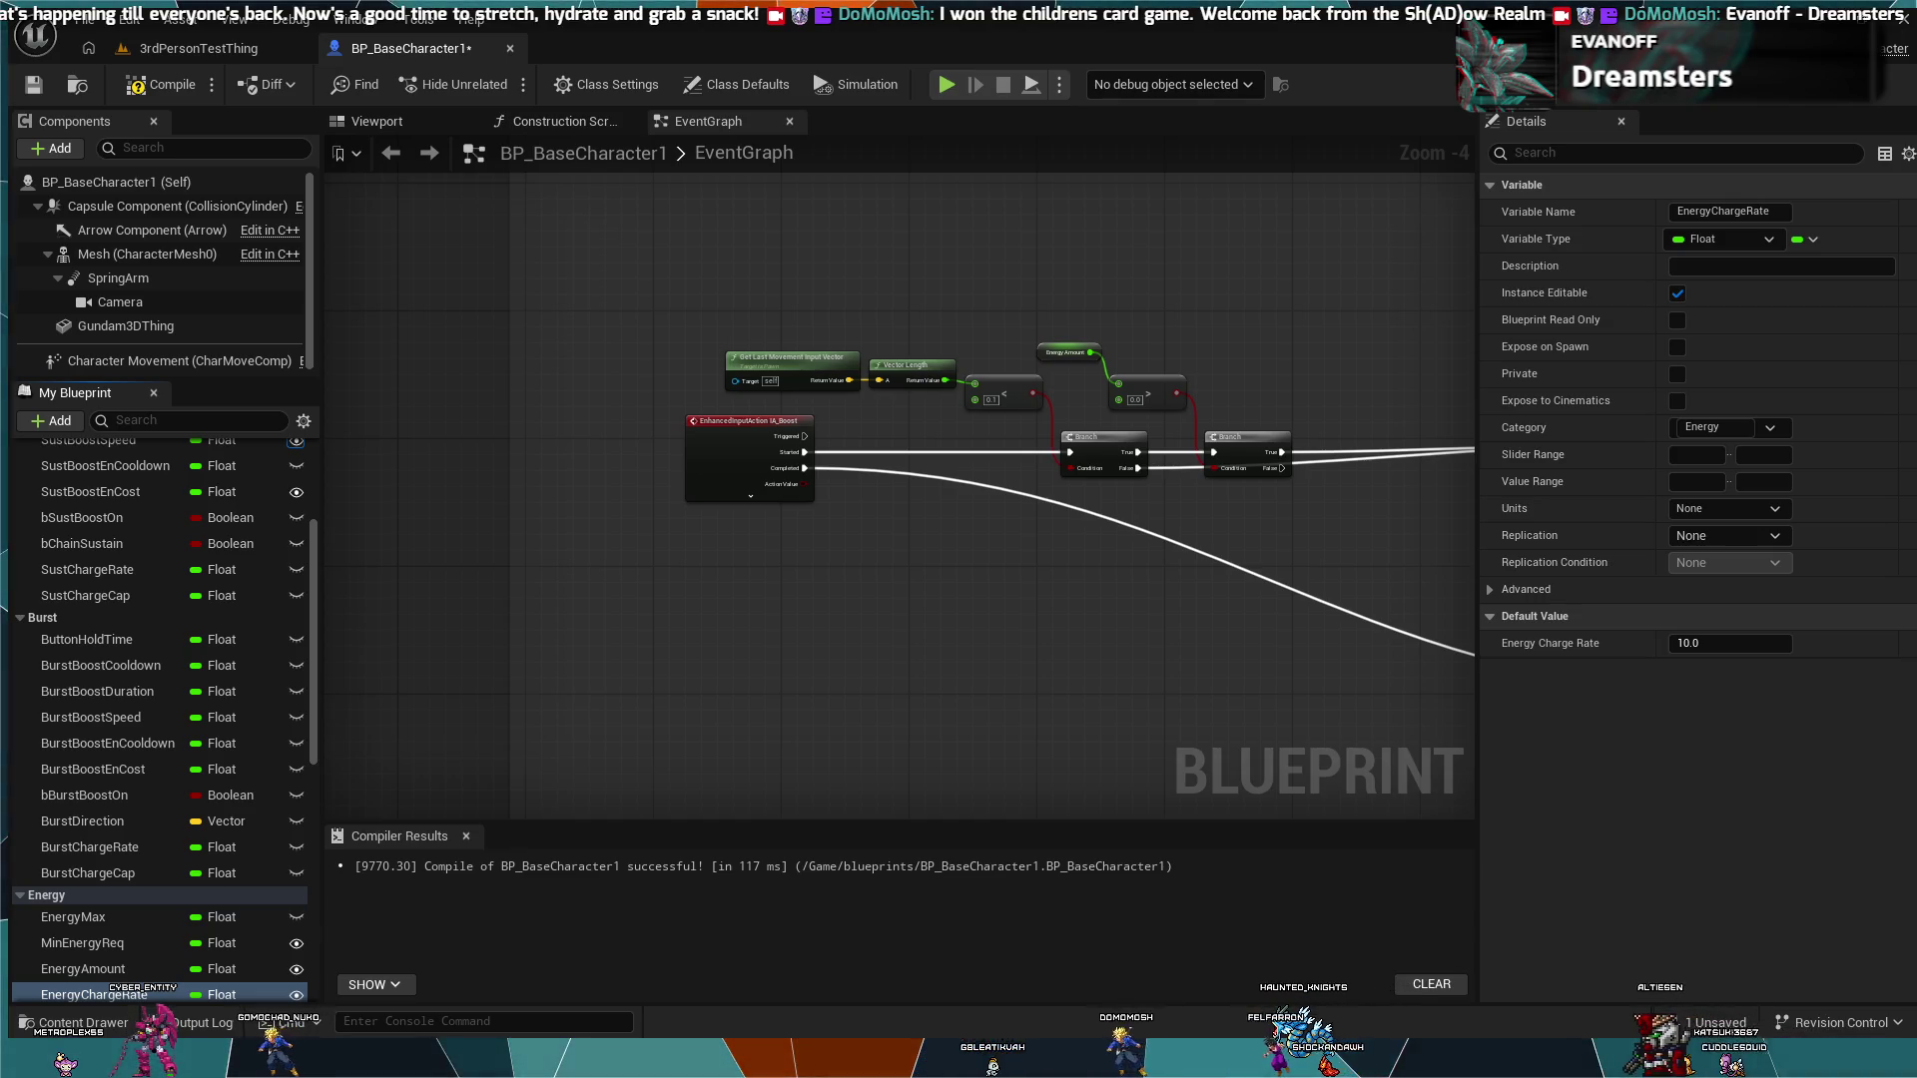
scroll(199, 799, "down", 5)
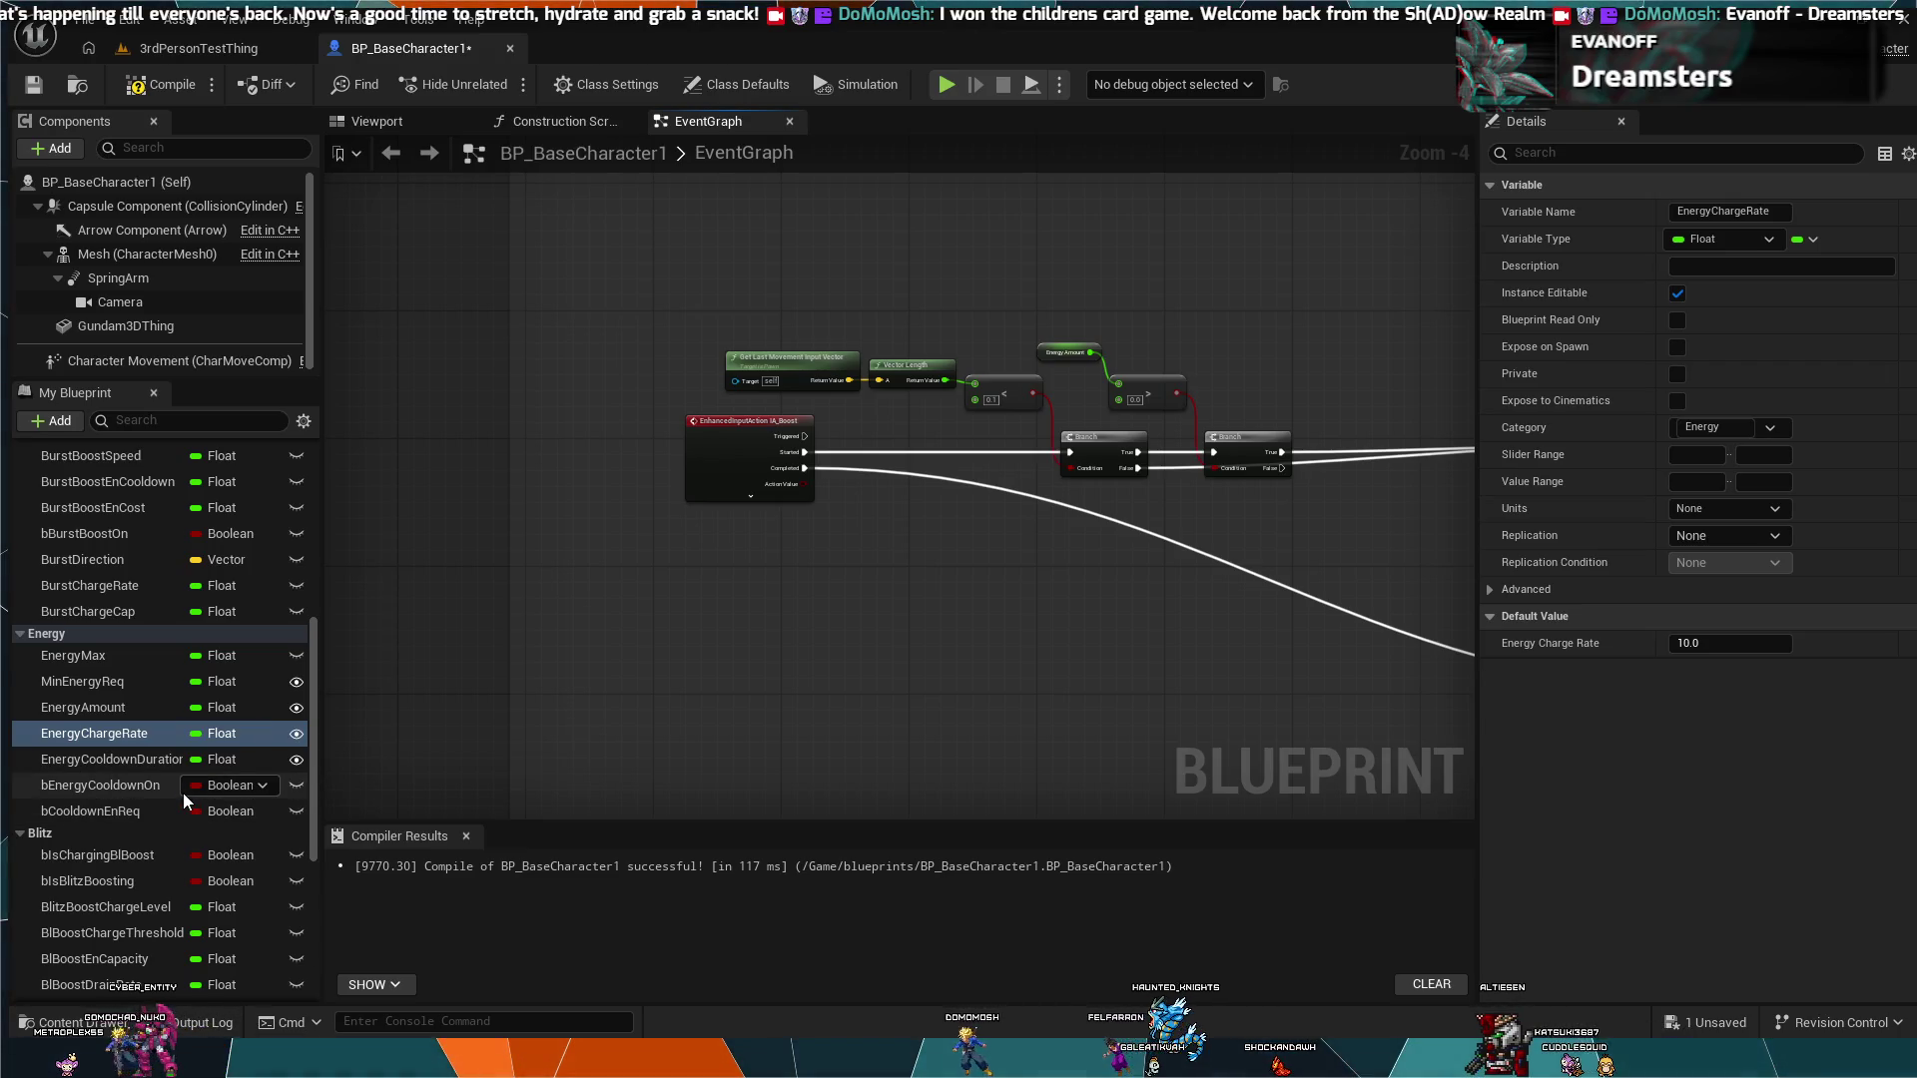
scroll(184, 792, "down", 2)
scroll(184, 792, "down", 4)
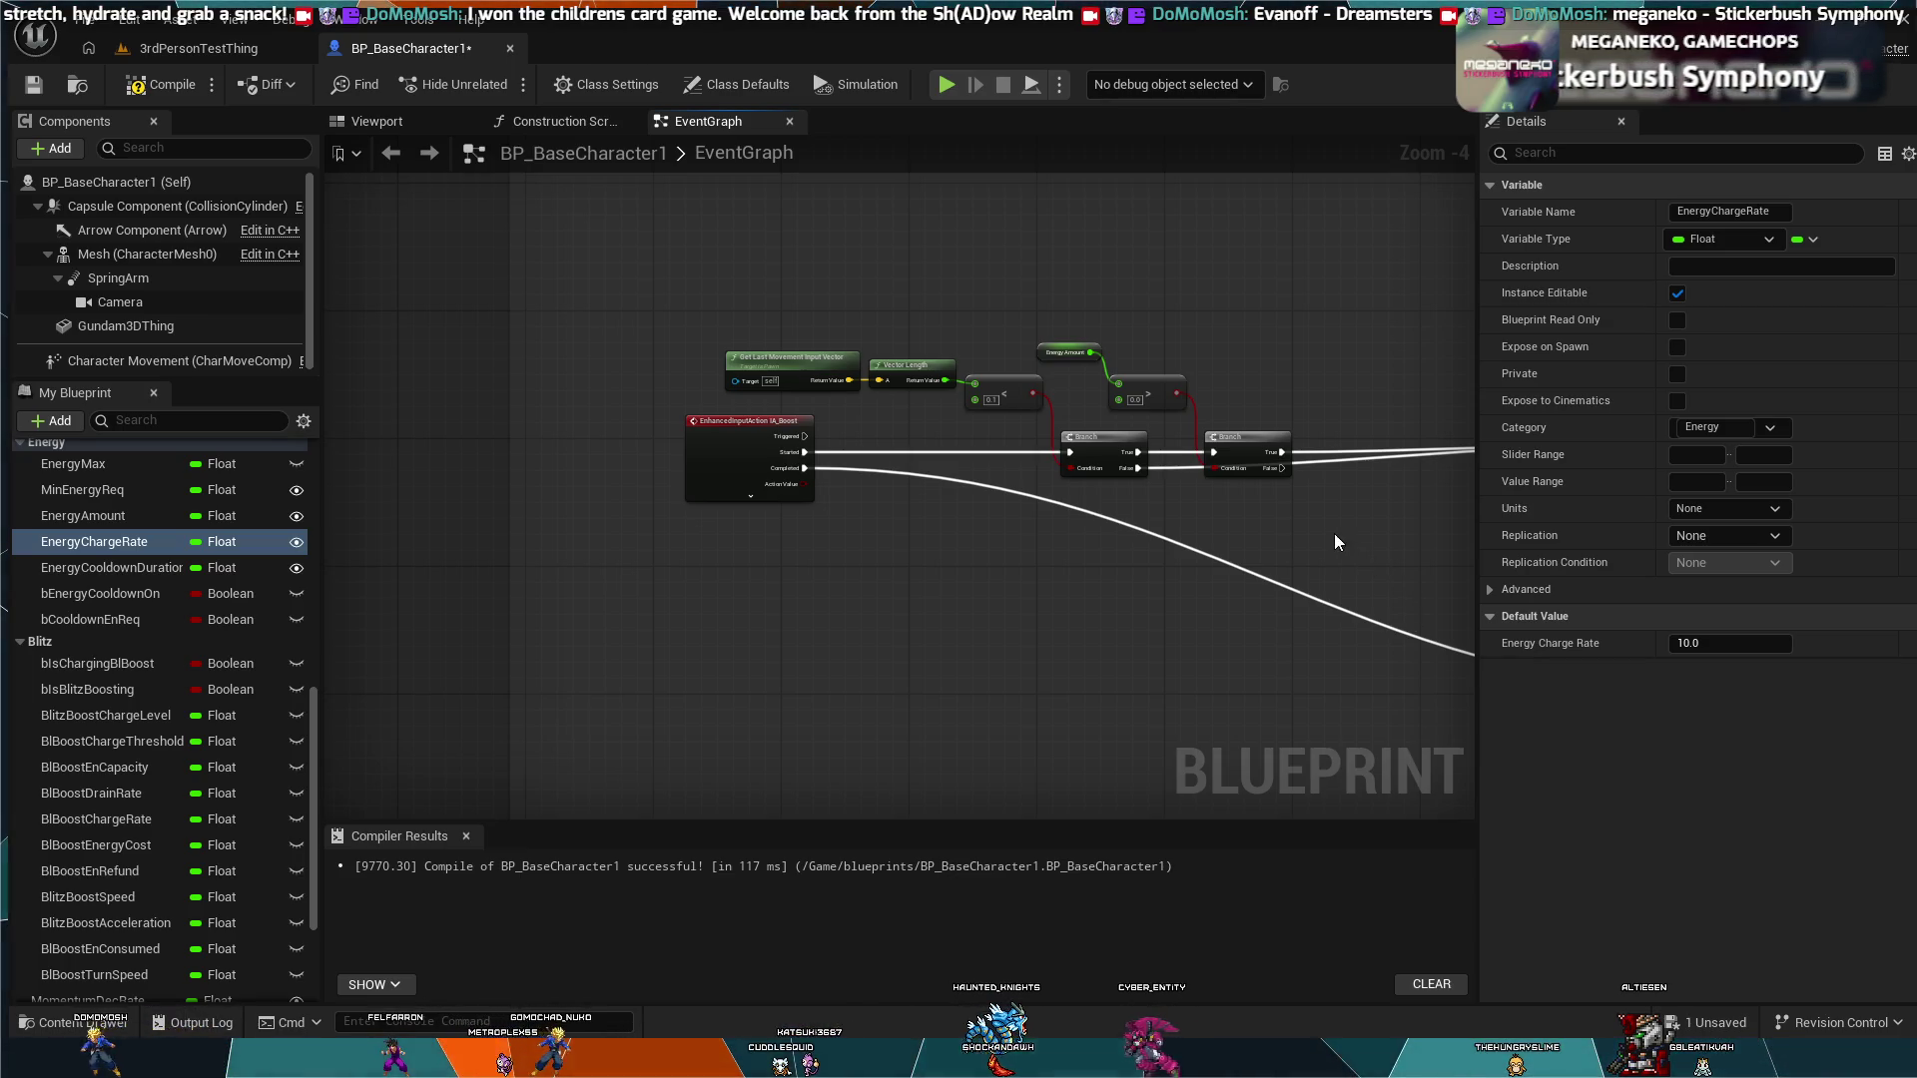
Step: Pan and zoom the event graph to frame the burst SET and Apply Root Motion nodes
left_click_drag(1335, 536, 1042, 466)
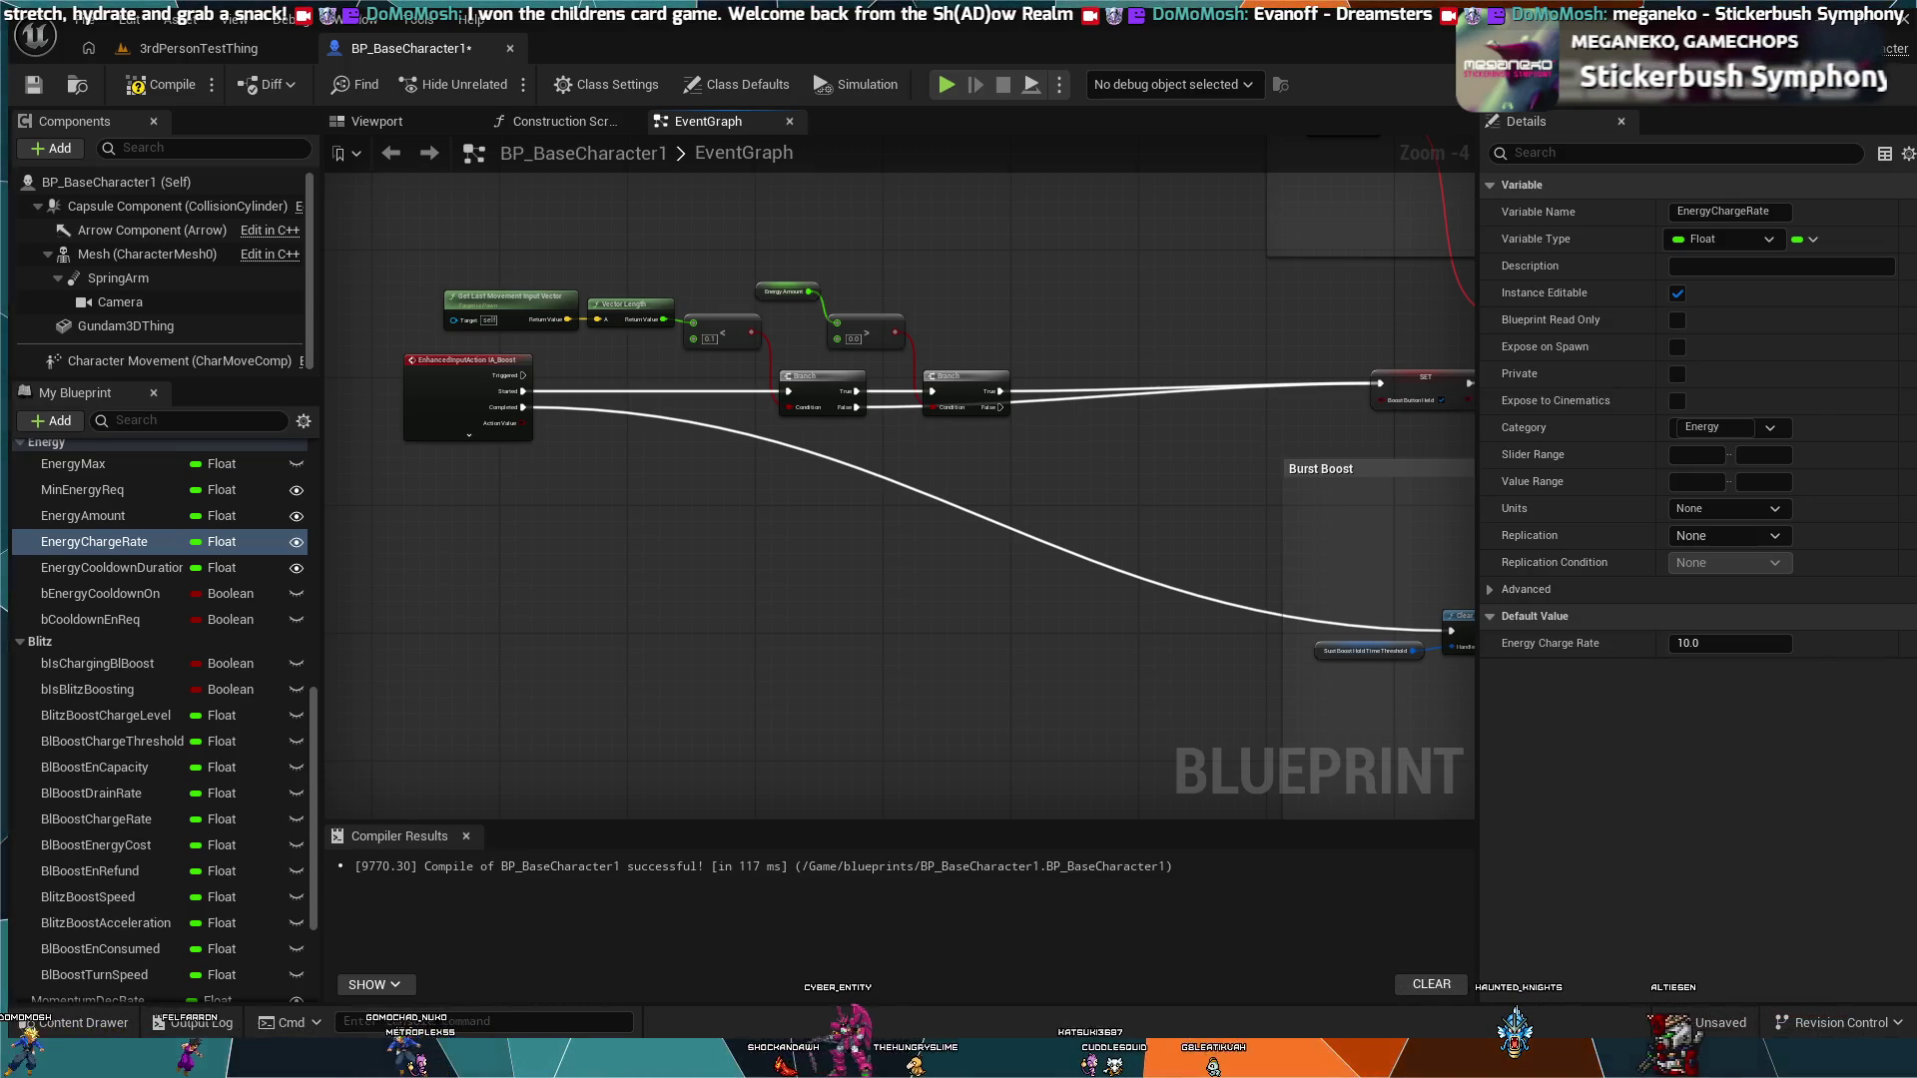
left_click_drag(1373, 581, 417, 420)
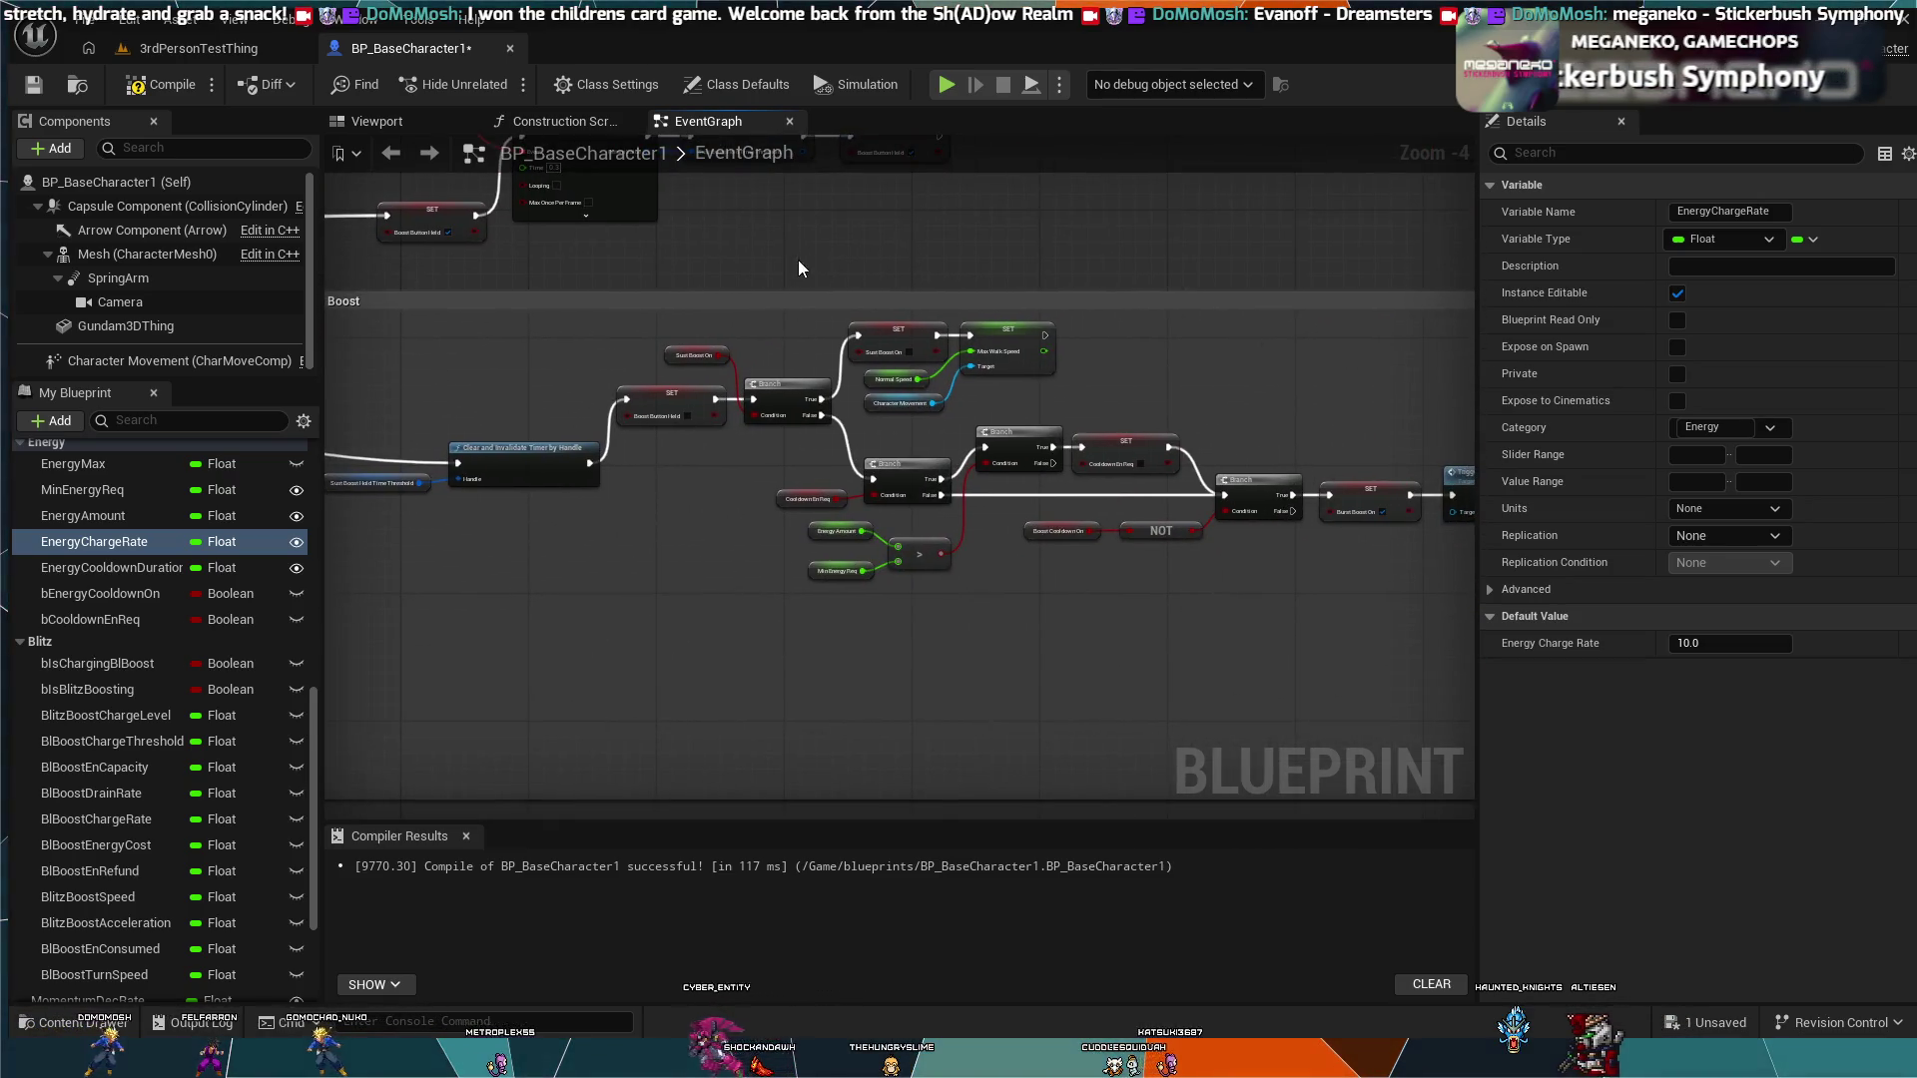
scroll(1043, 314, "up", 1)
scroll(1254, 385, "up", 1)
left_click_drag(1227, 381, 700, 357)
scroll(1137, 385, "down", 1)
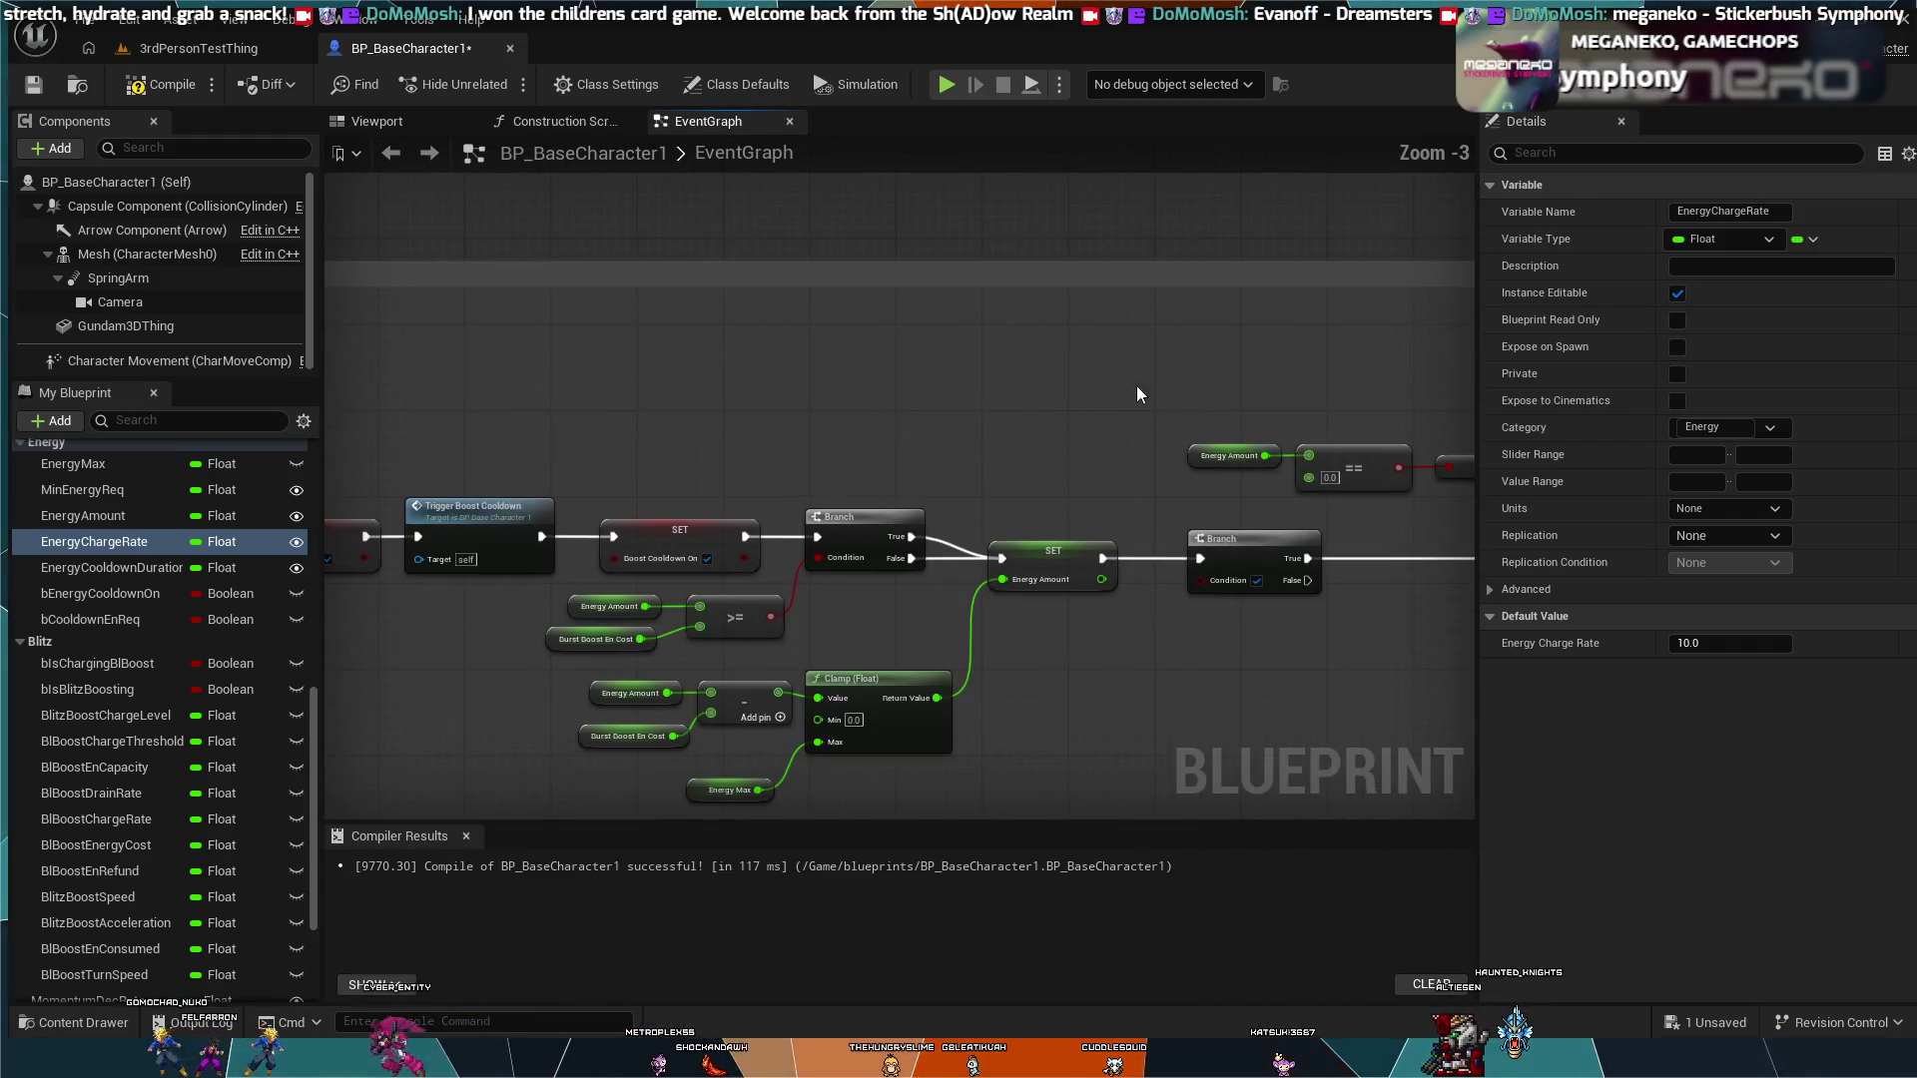
mouse_move(1137, 384)
left_mouse_down()
mouse_move(795, 263)
mouse_move(635, 265)
left_mouse_up()
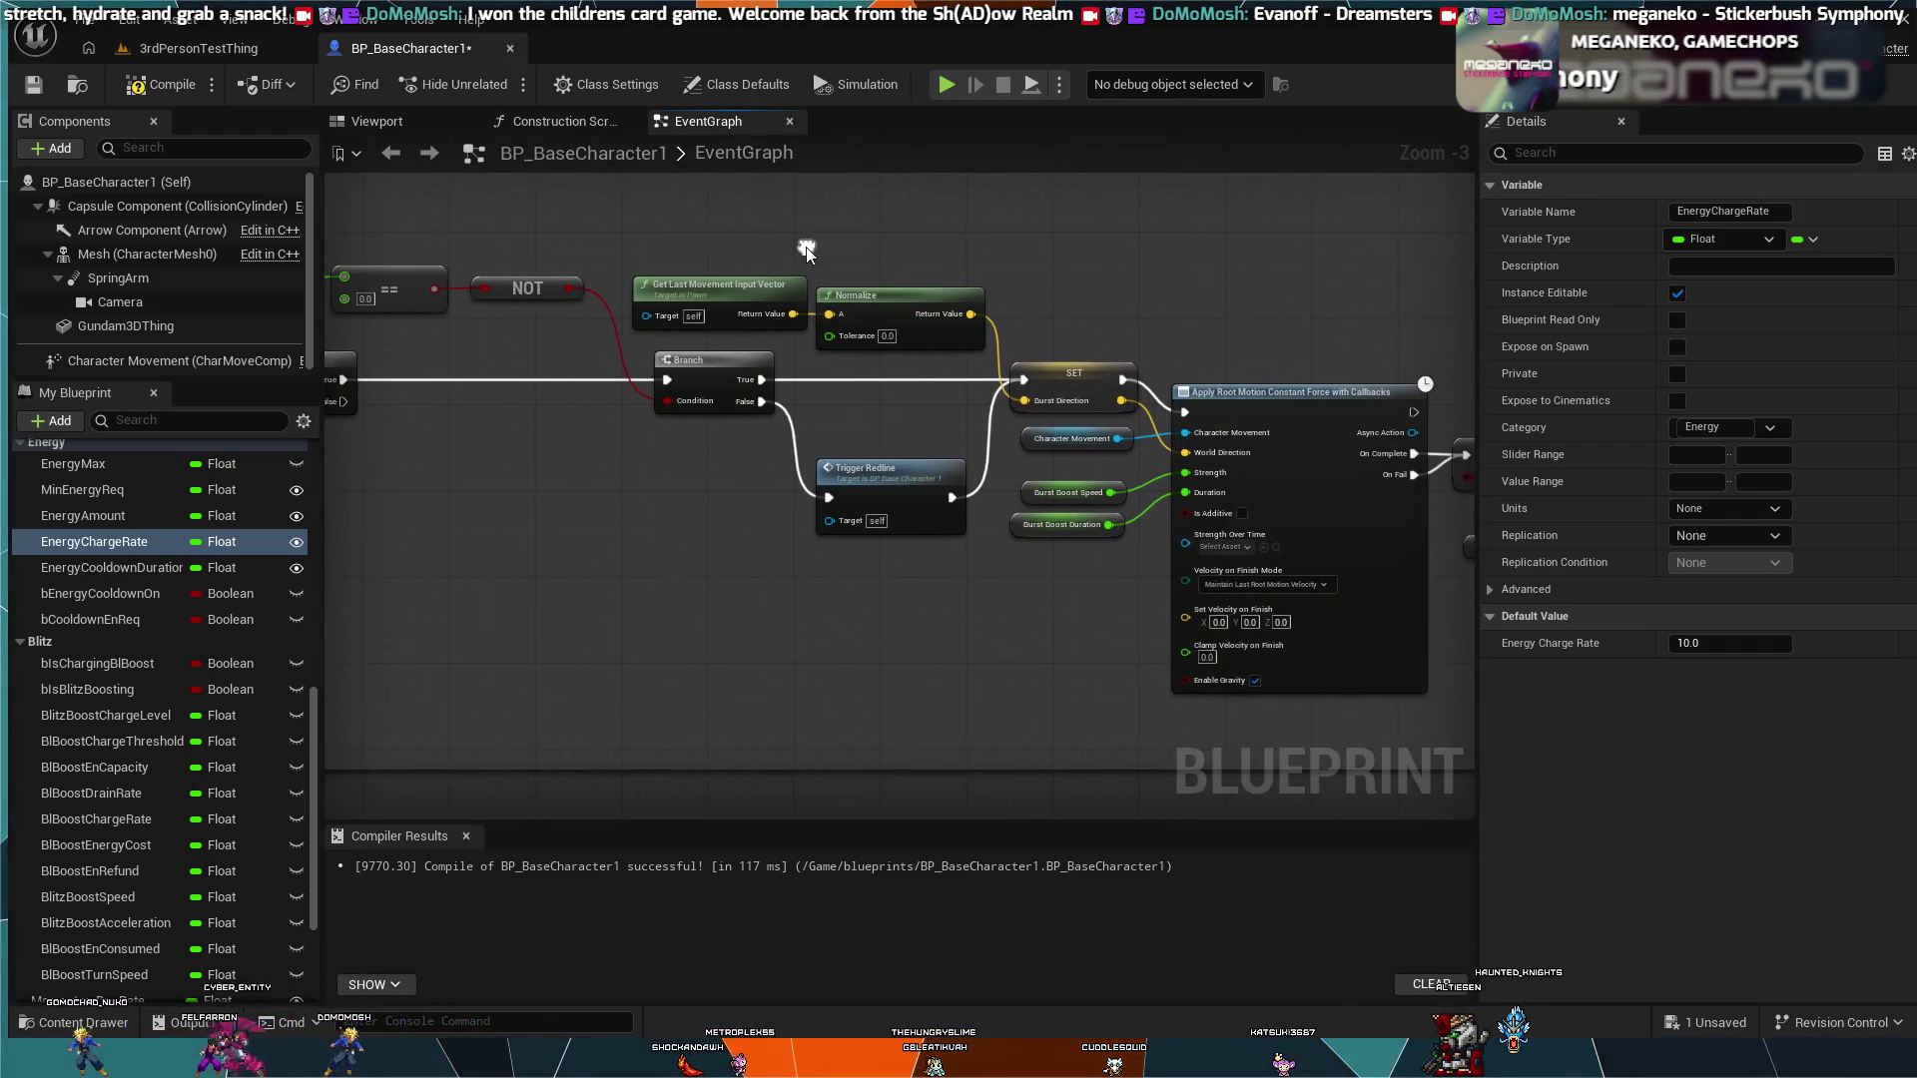
left_click_drag(1063, 274, 914, 275)
mouse_move(1032, 268)
left_mouse_down()
mouse_move(869, 261)
mouse_move(997, 313)
left_mouse_up()
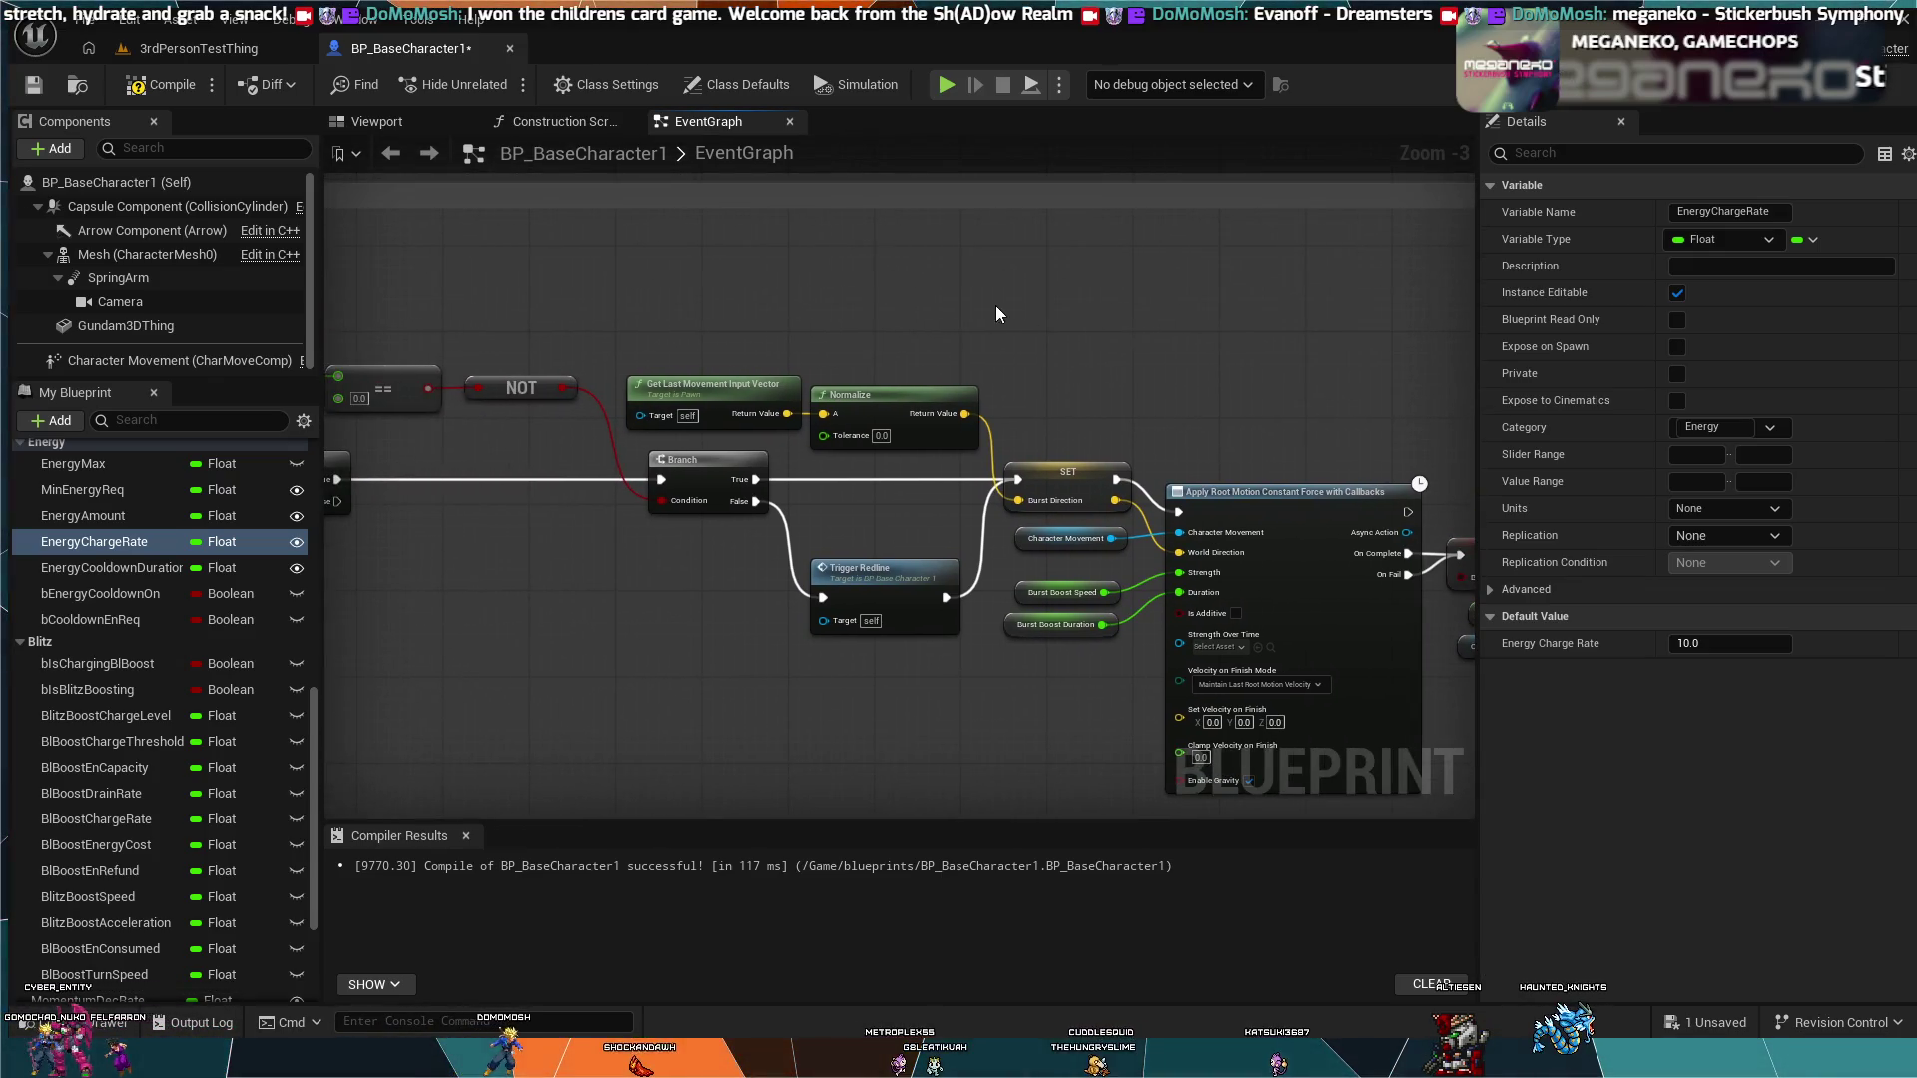
scroll(990, 304, "down", 4)
left_click_drag(798, 474, 884, 473)
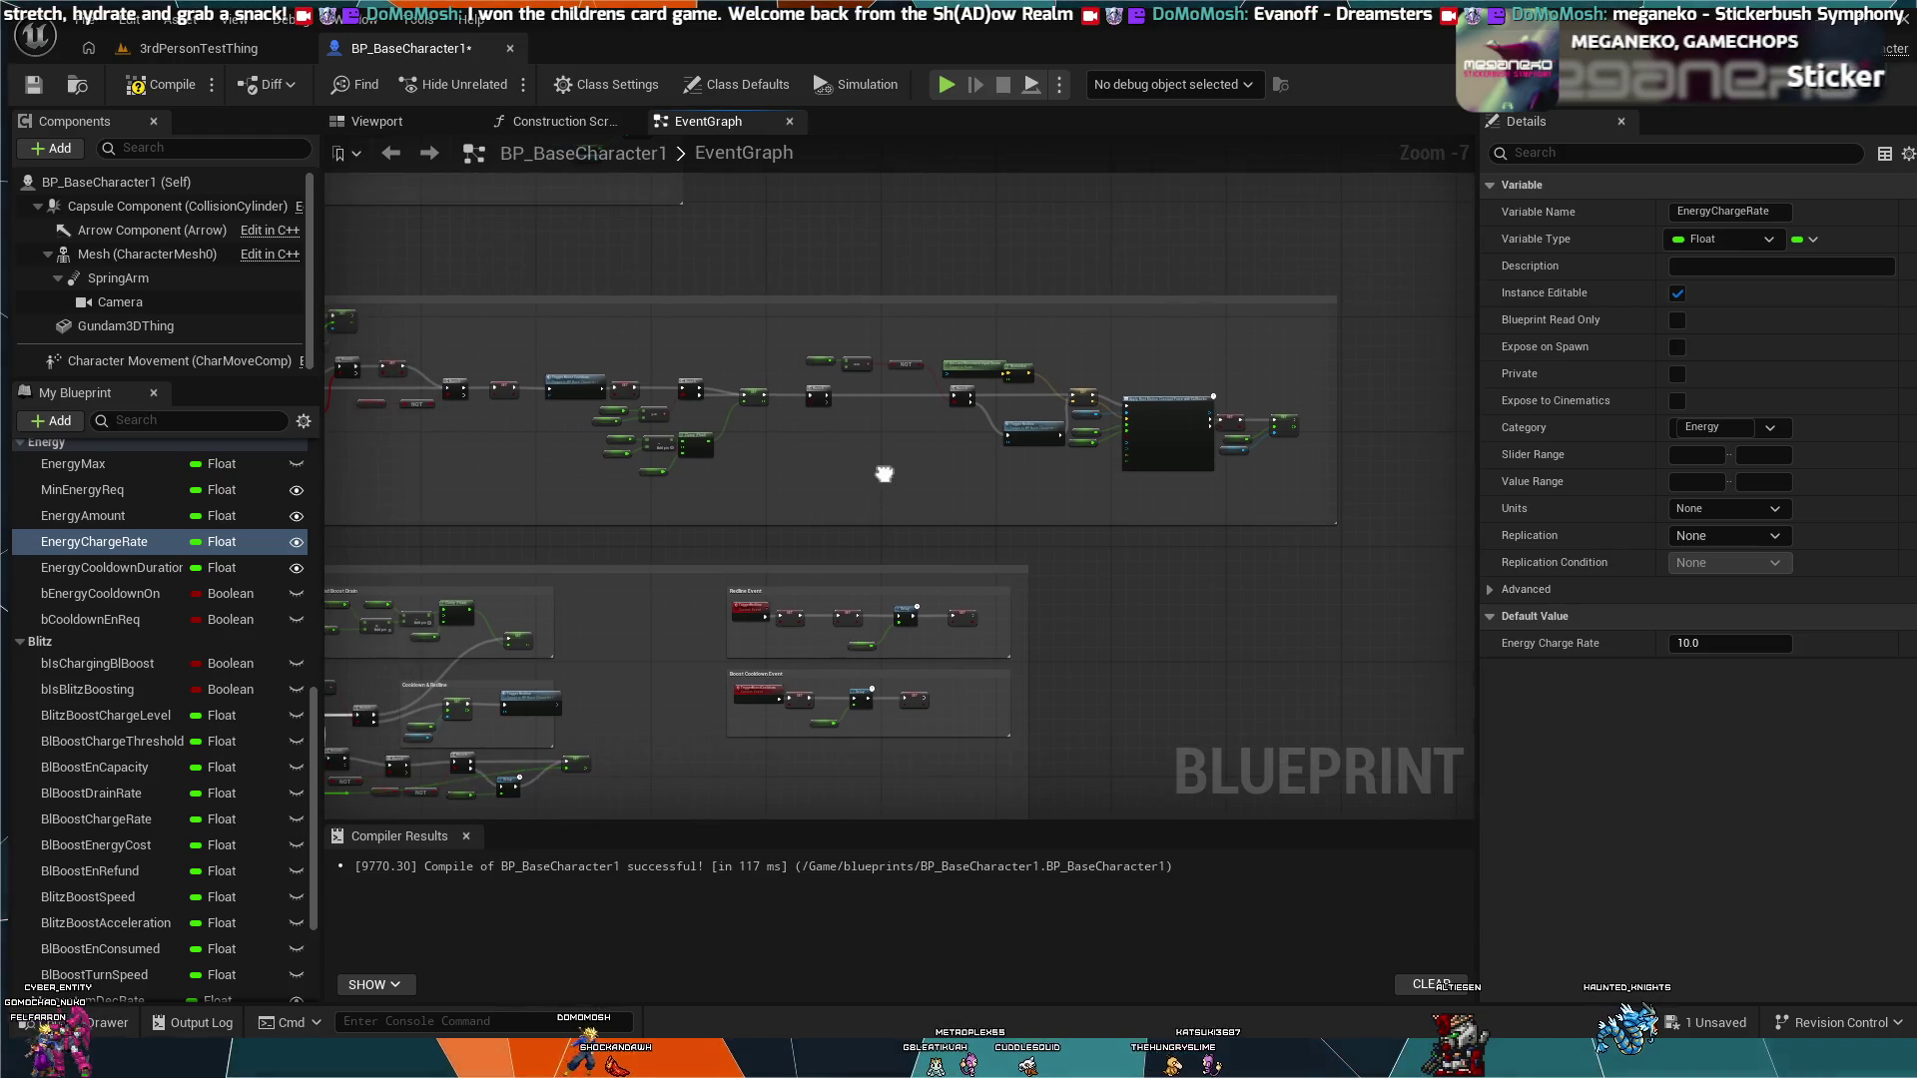
scroll(886, 457, "up", 5)
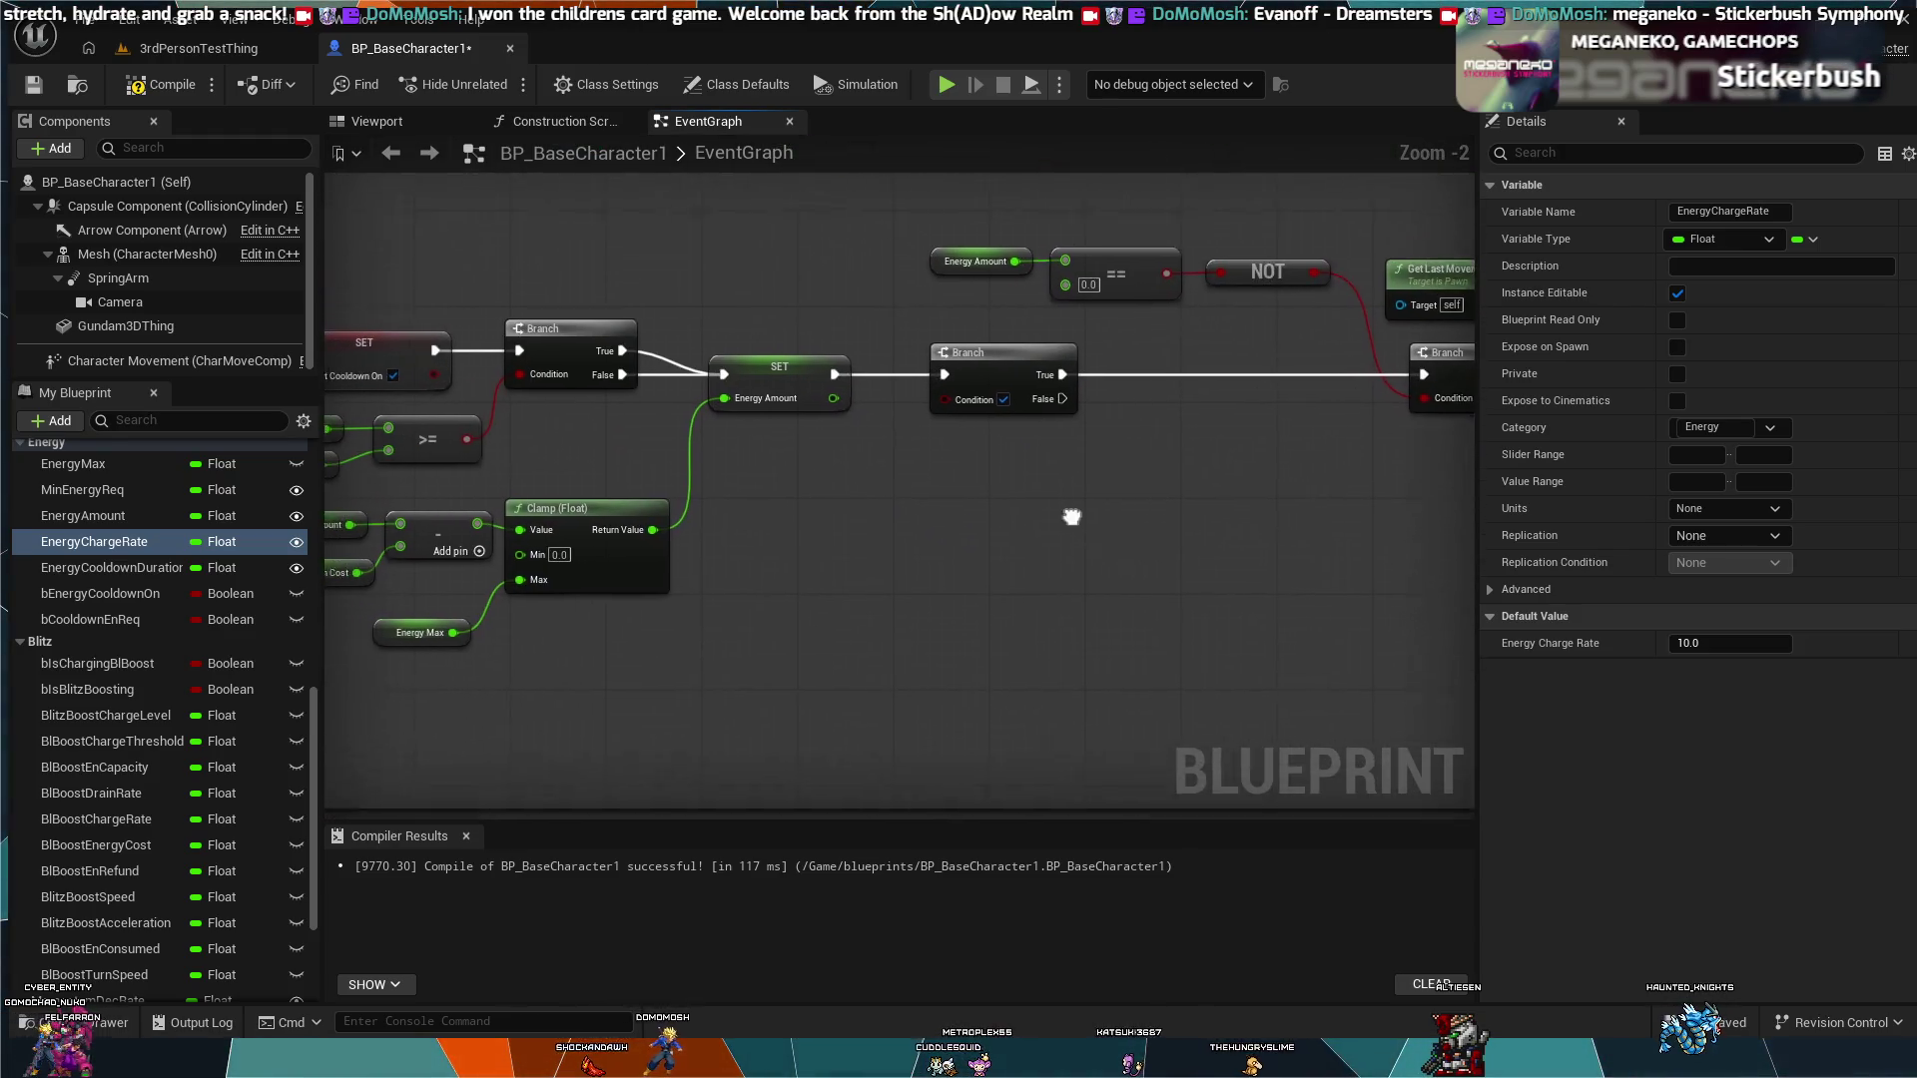
mouse_move(1070, 518)
left_mouse_down()
mouse_move(1084, 525)
mouse_move(765, 562)
mouse_move(492, 556)
mouse_move(603, 555)
left_mouse_up()
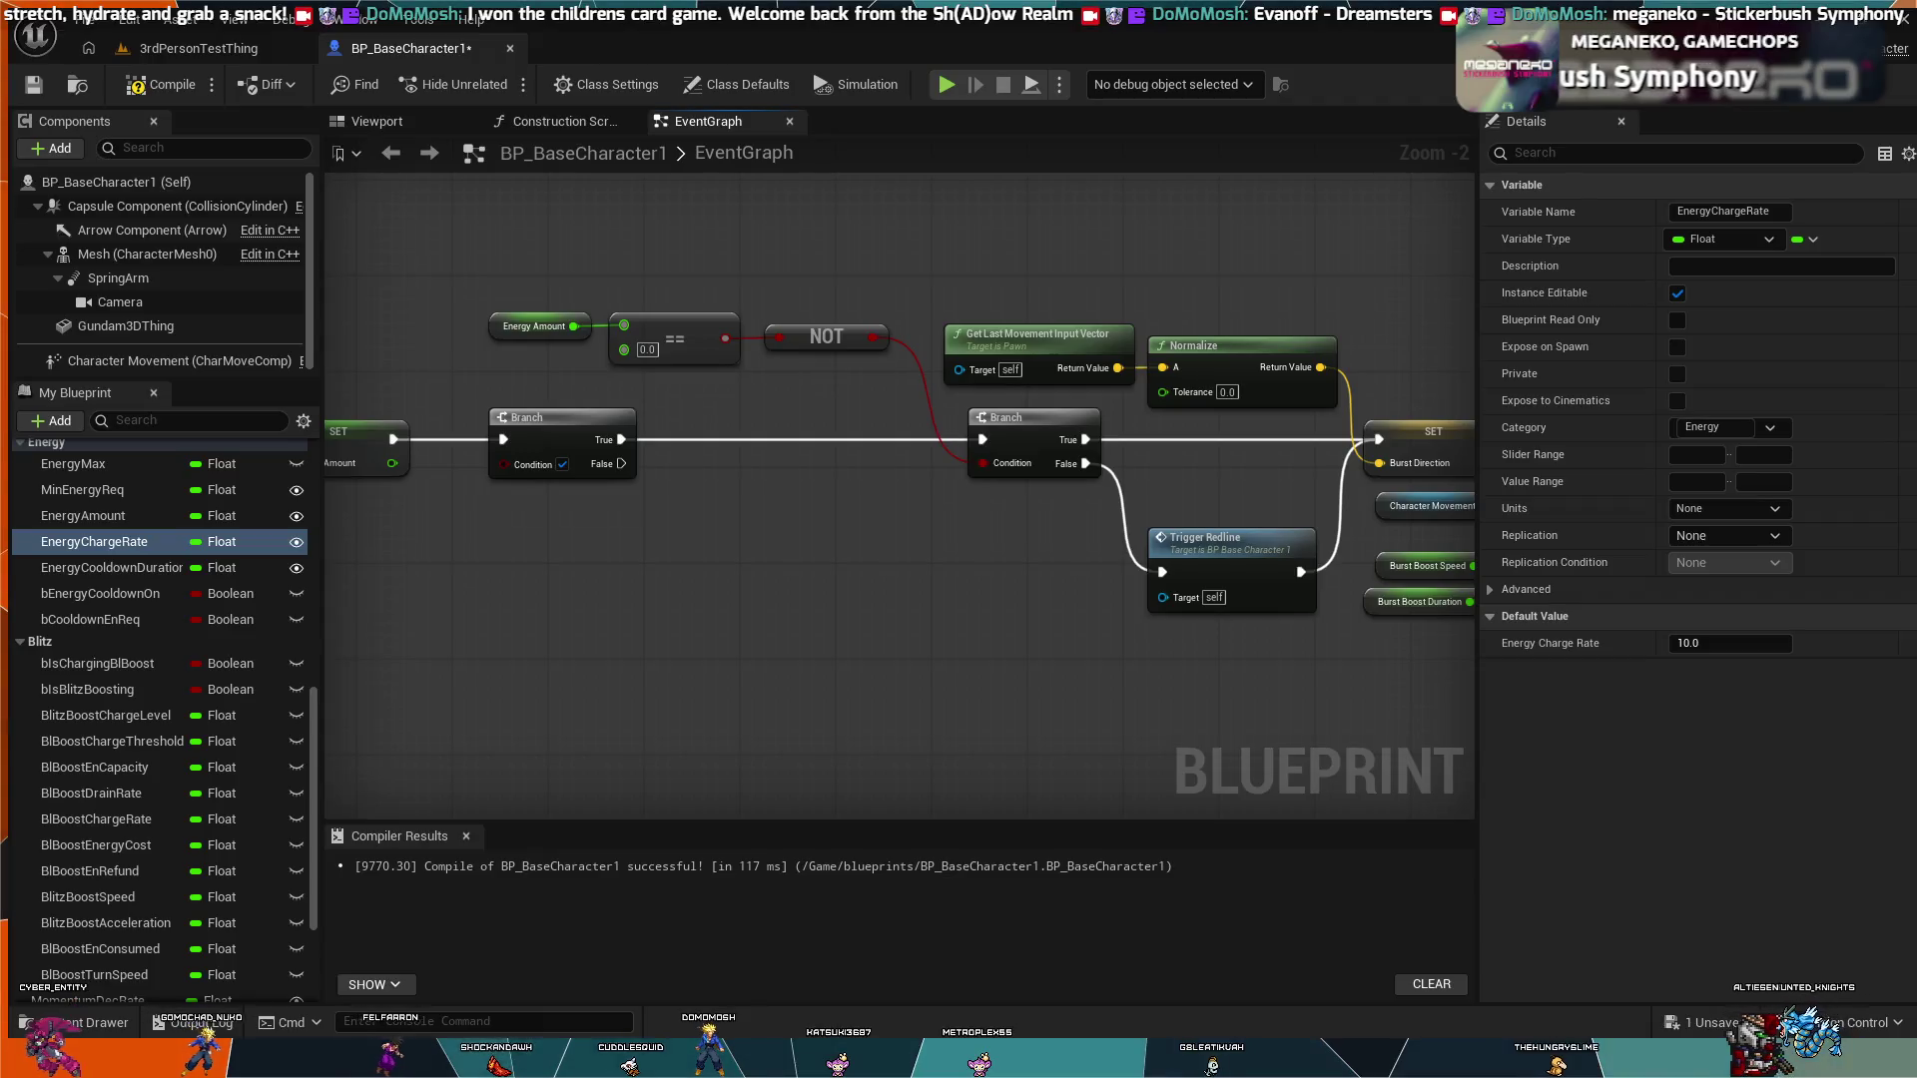
left_click_drag(660, 497, 738, 519)
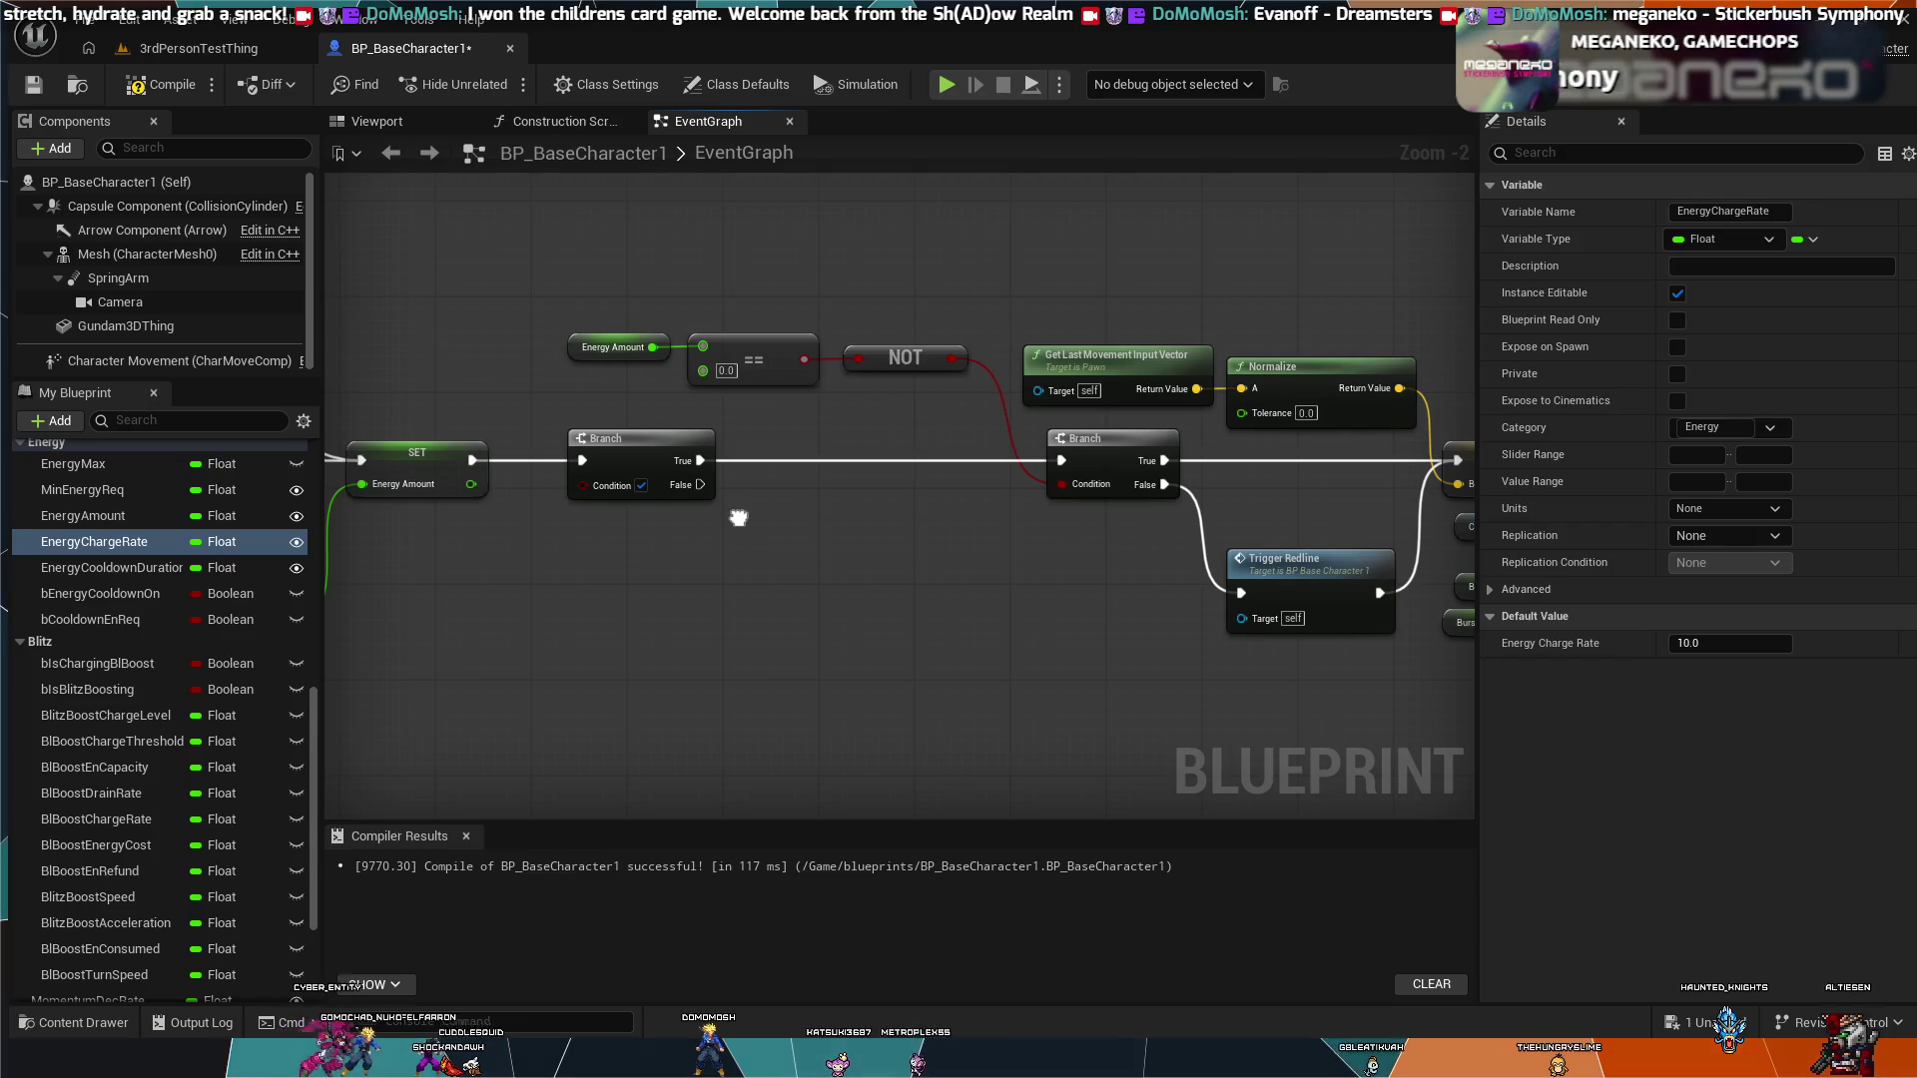
mouse_move(739, 518)
left_mouse_down()
mouse_move(620, 410)
mouse_move(459, 384)
mouse_move(344, 427)
mouse_move(326, 332)
left_mouse_up()
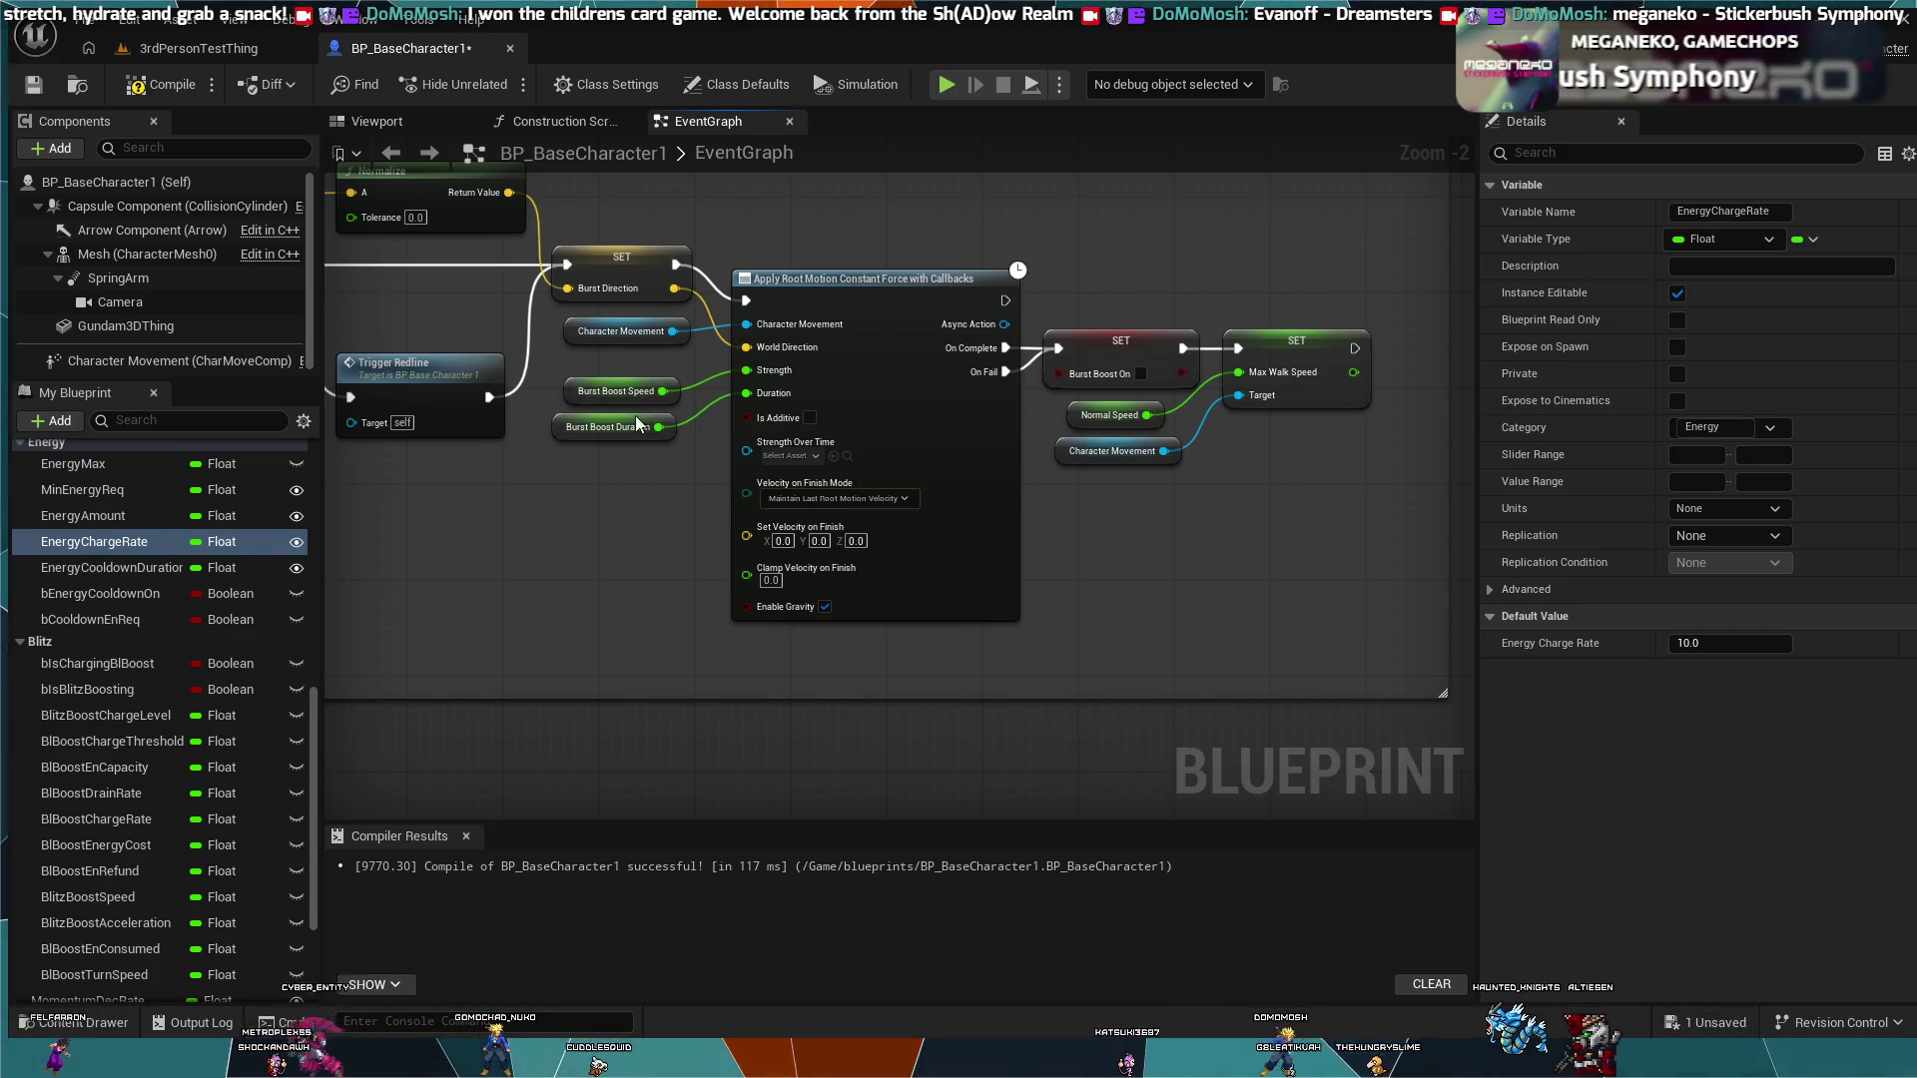
Step: Add a trial ++ node after the Burst Direction SET, then delete it
mouse_move(675, 266)
left_mouse_down()
mouse_move(784, 210)
mouse_move(756, 239)
left_mouse_up()
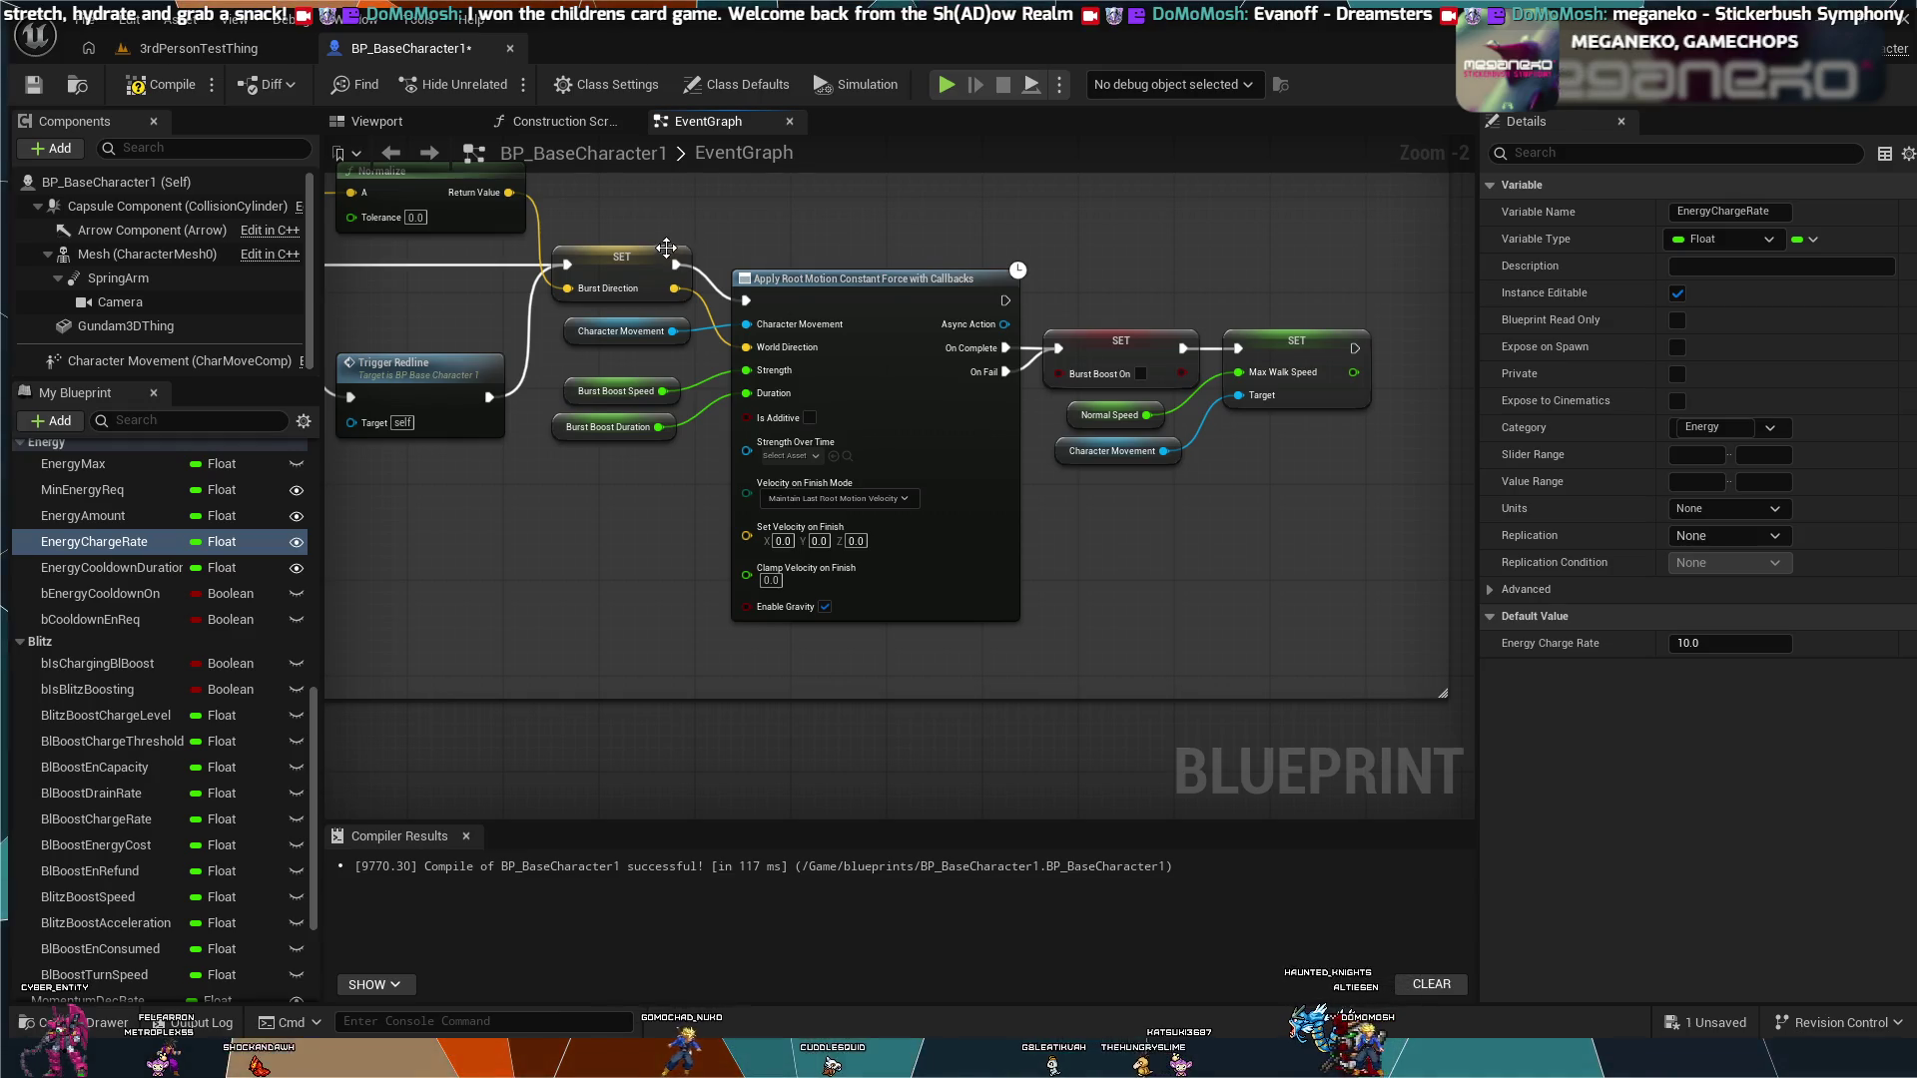
mouse_move(675, 266)
left_mouse_down()
mouse_move(710, 225)
mouse_move(679, 229)
left_mouse_up()
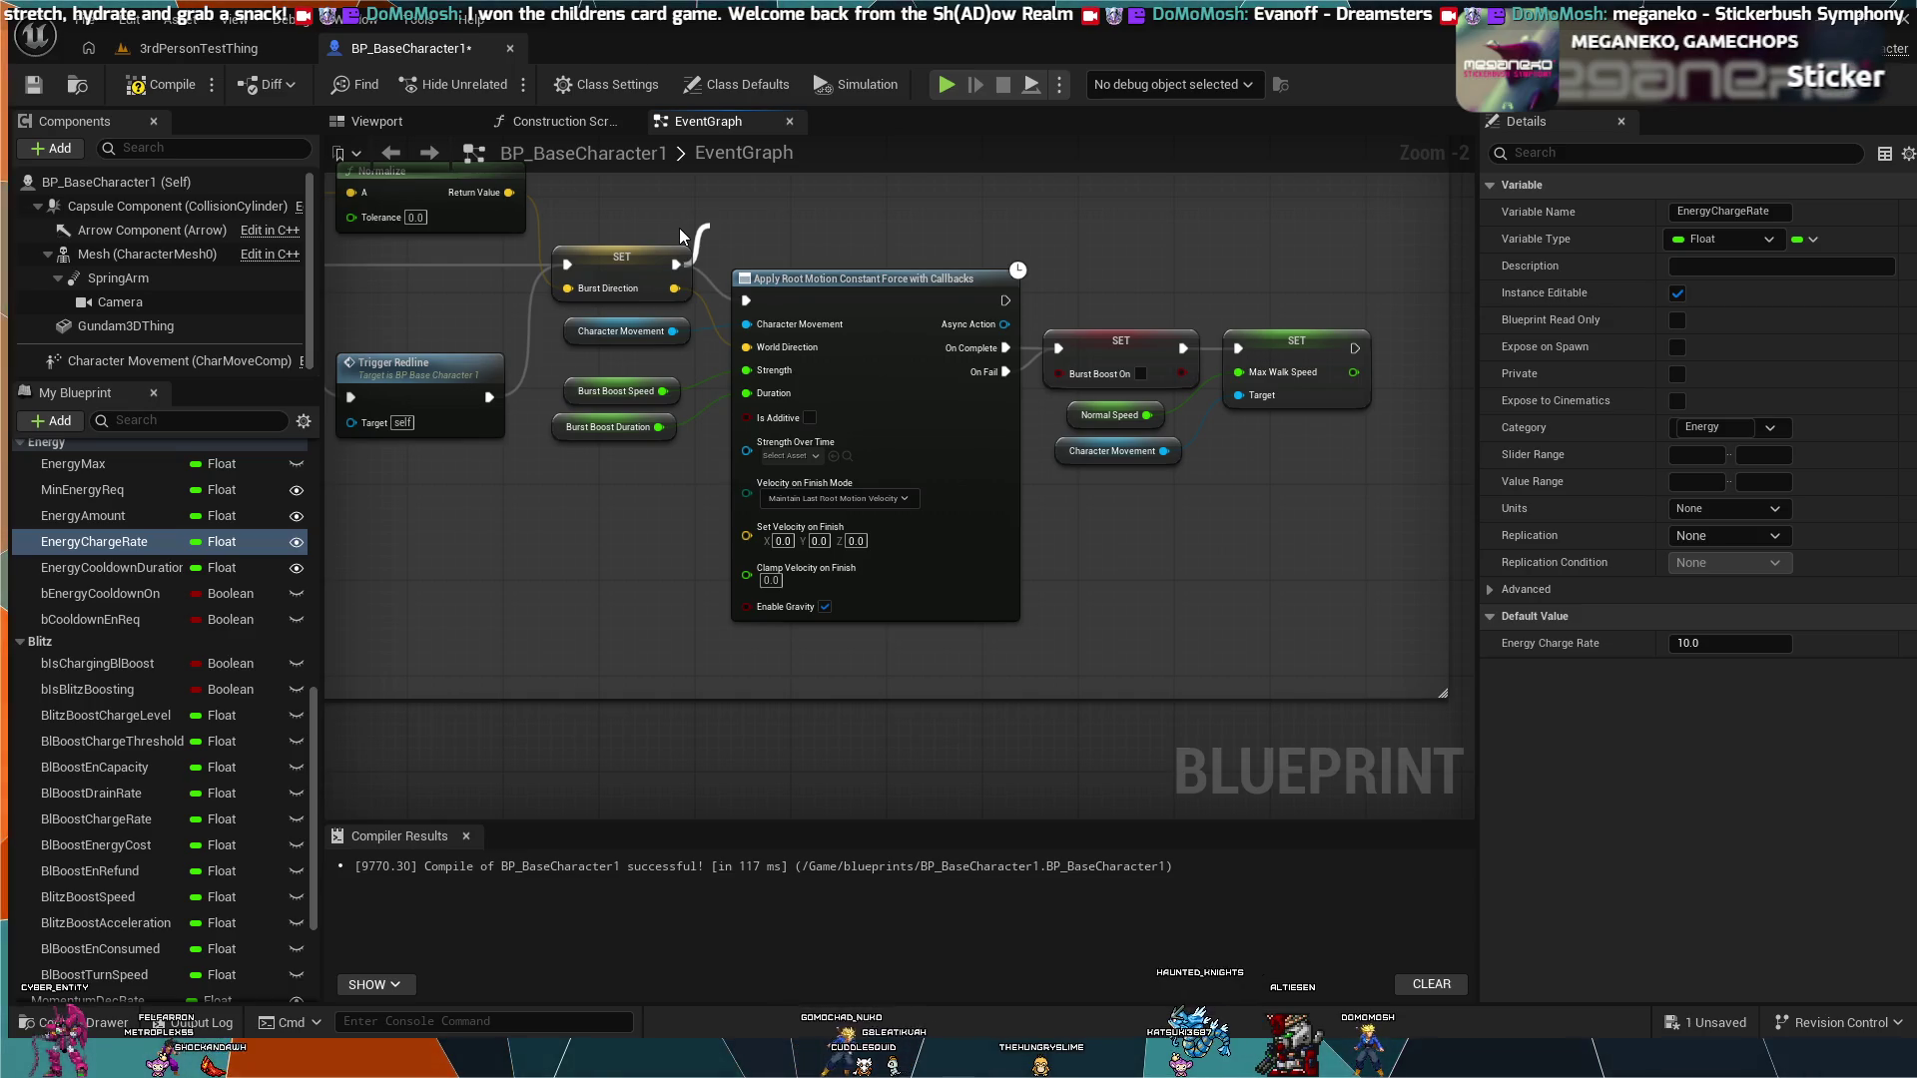
left_click_drag(679, 236, 678, 234)
key("ctrl+v")
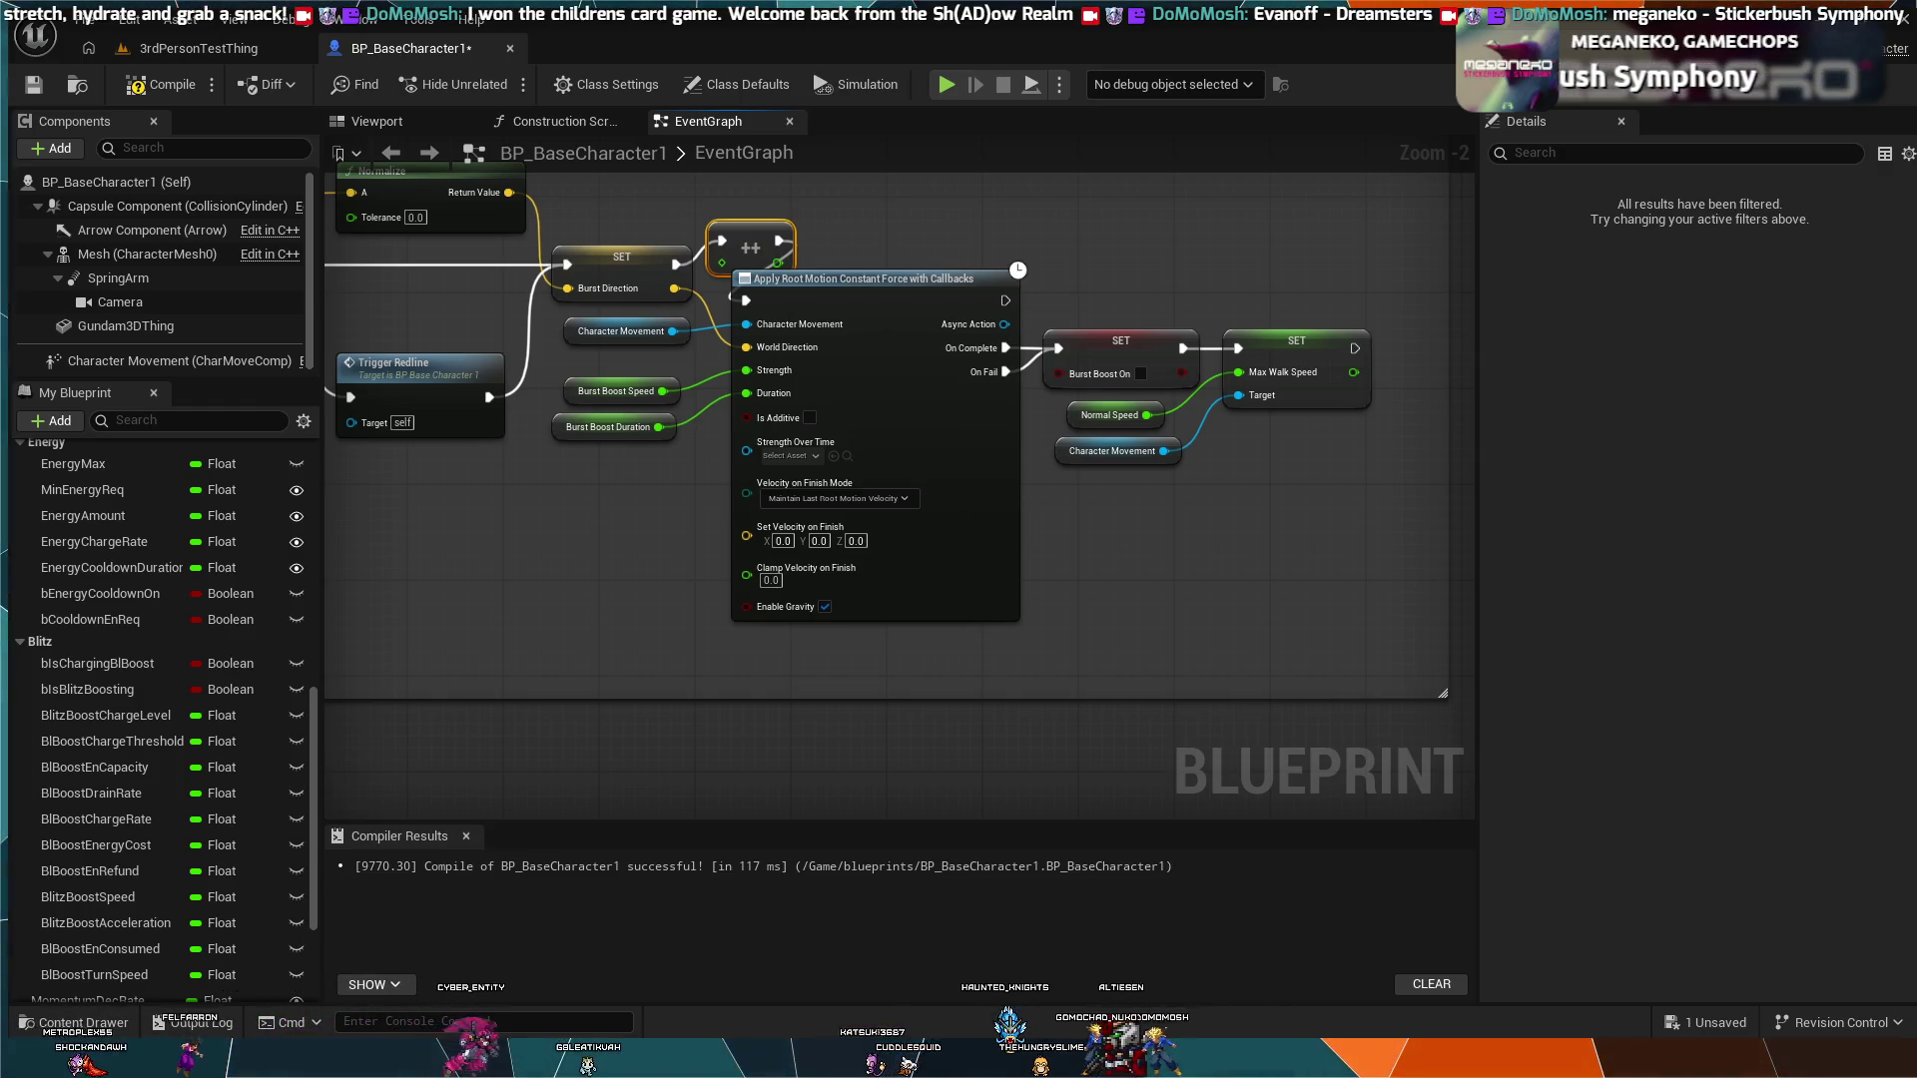
left_click_drag(752, 193, 715, 245)
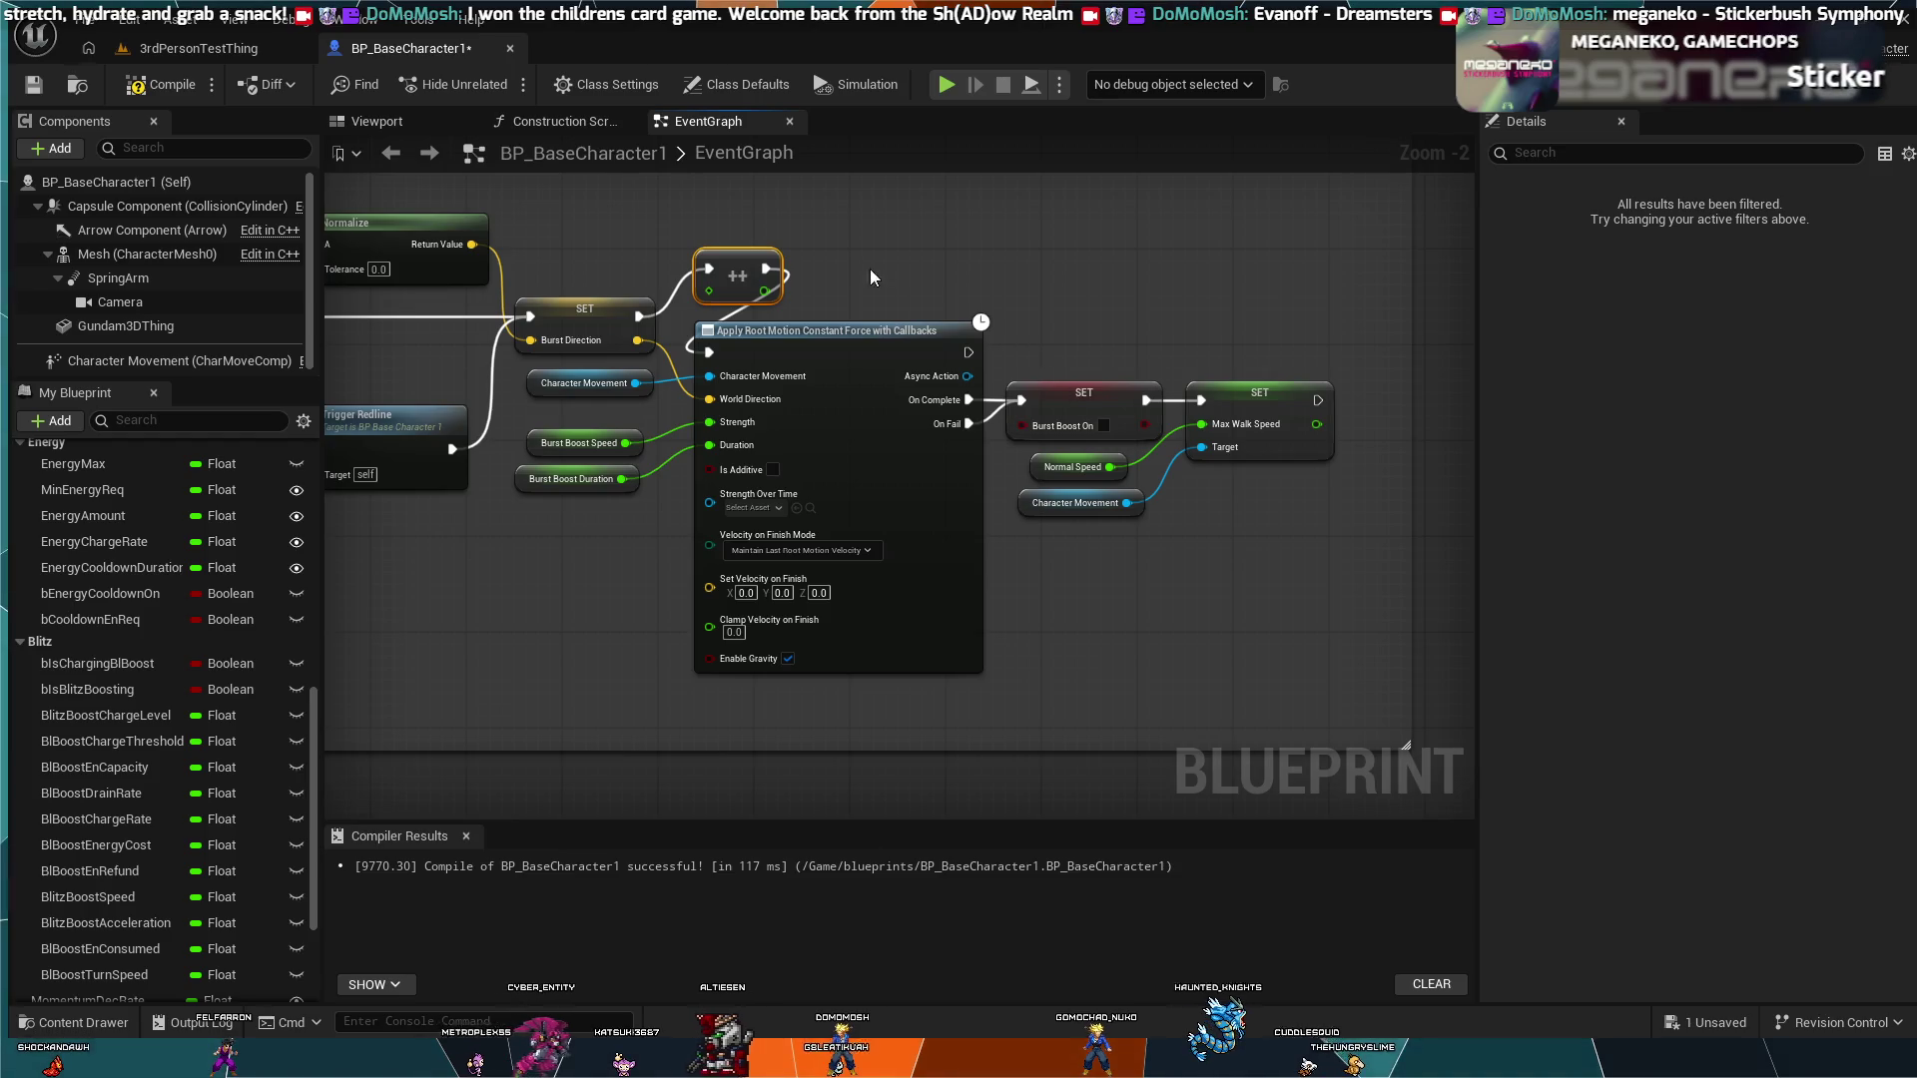
mouse_move(735, 263)
left_mouse_down()
mouse_move(673, 301)
mouse_move(757, 226)
mouse_move(759, 246)
left_mouse_up()
key("Delete")
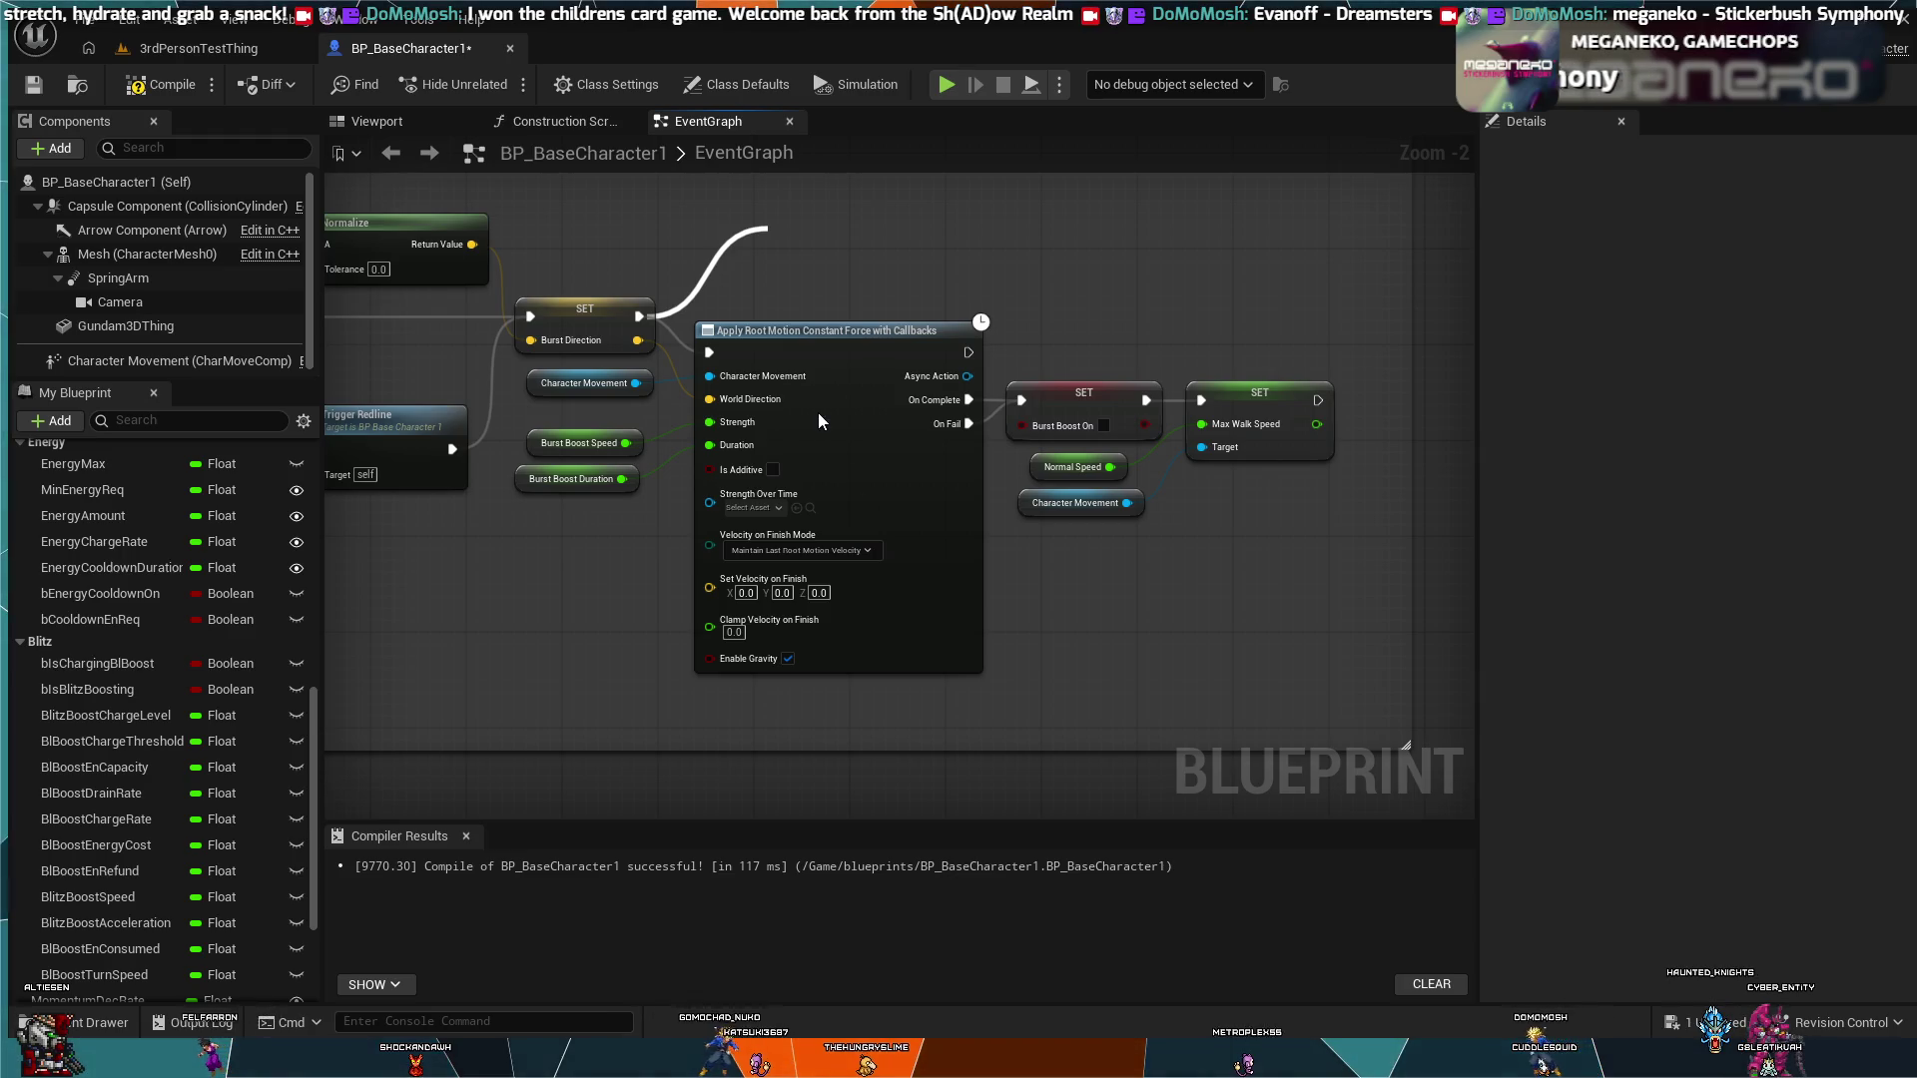
Step: Wire an ADD node between the Burst Direction SET and Apply Root Motion, shifting it up-left
key("ctrl+z")
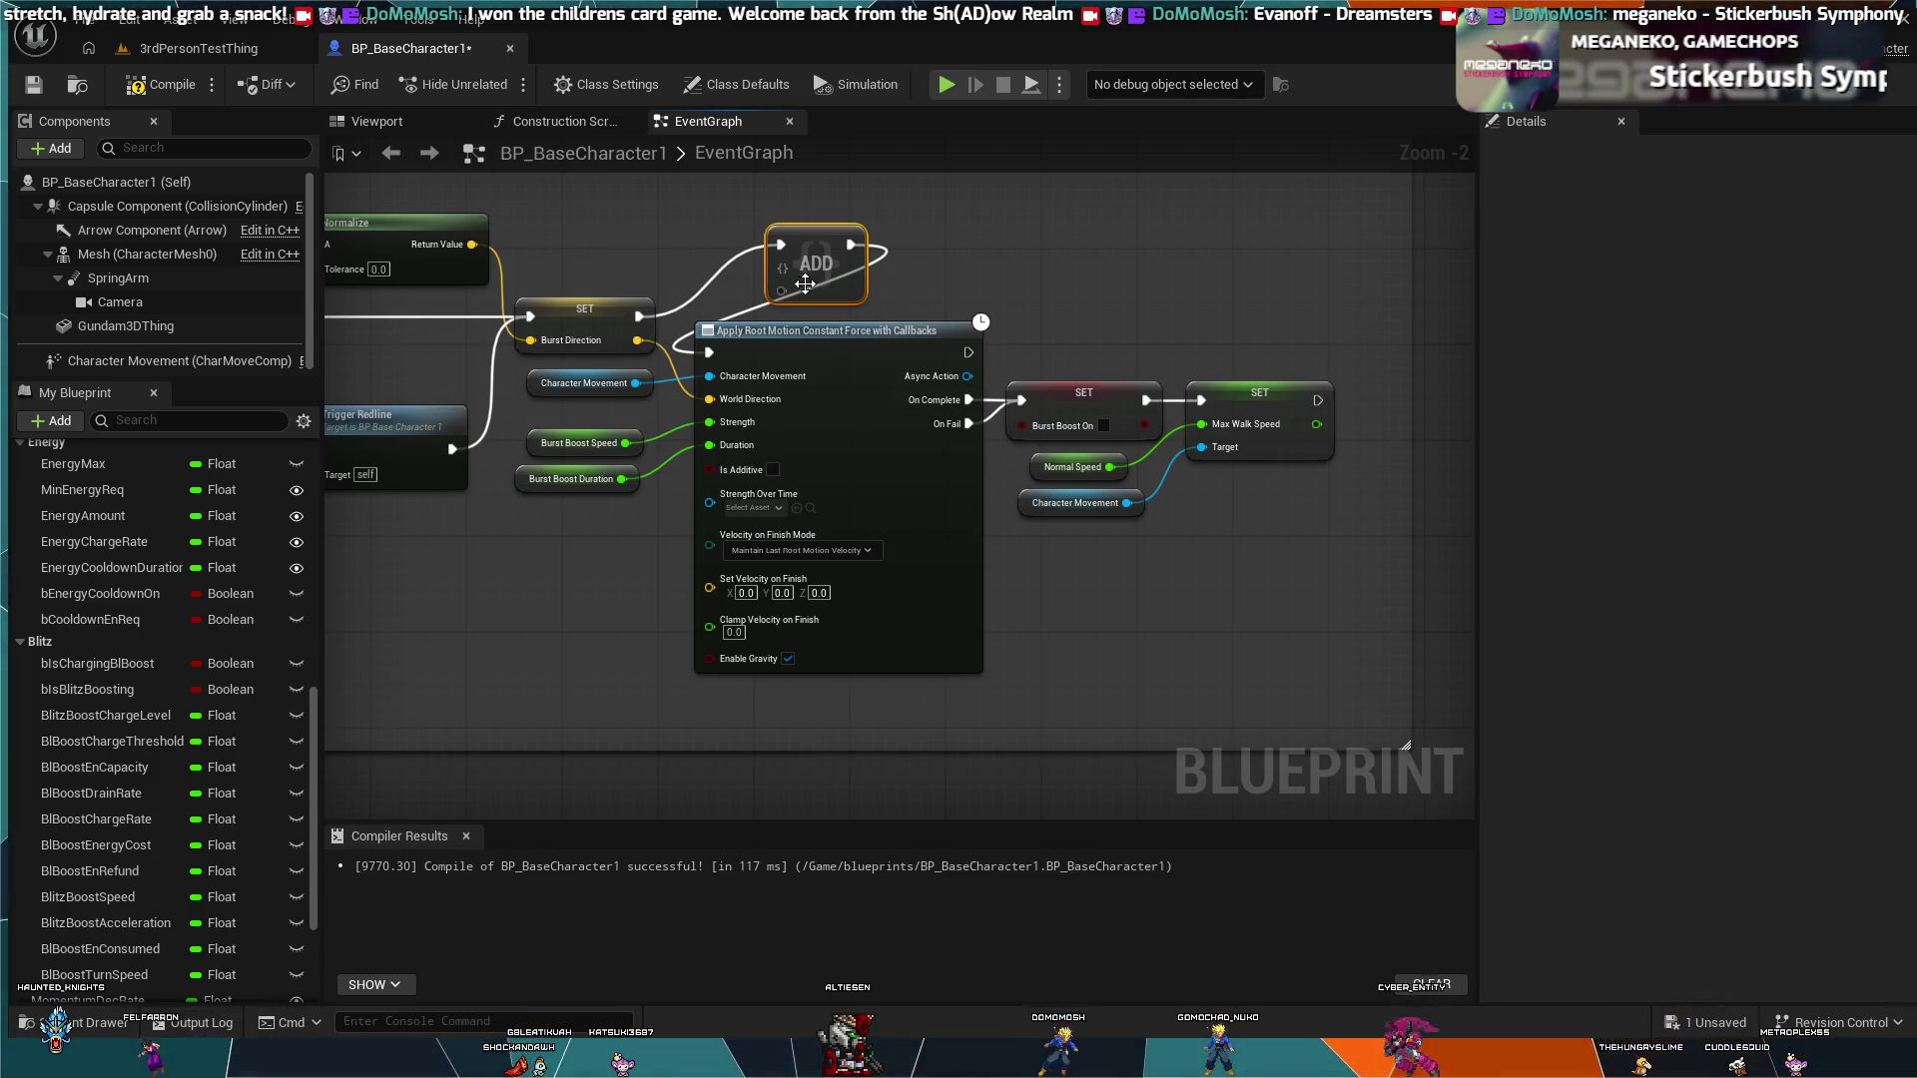
left_click_drag(778, 267, 708, 234)
Step: Replace the ADD node with a ++ node between SET and Apply Root Motion, placed above them
left_click_drag(849, 243, 1029, 432)
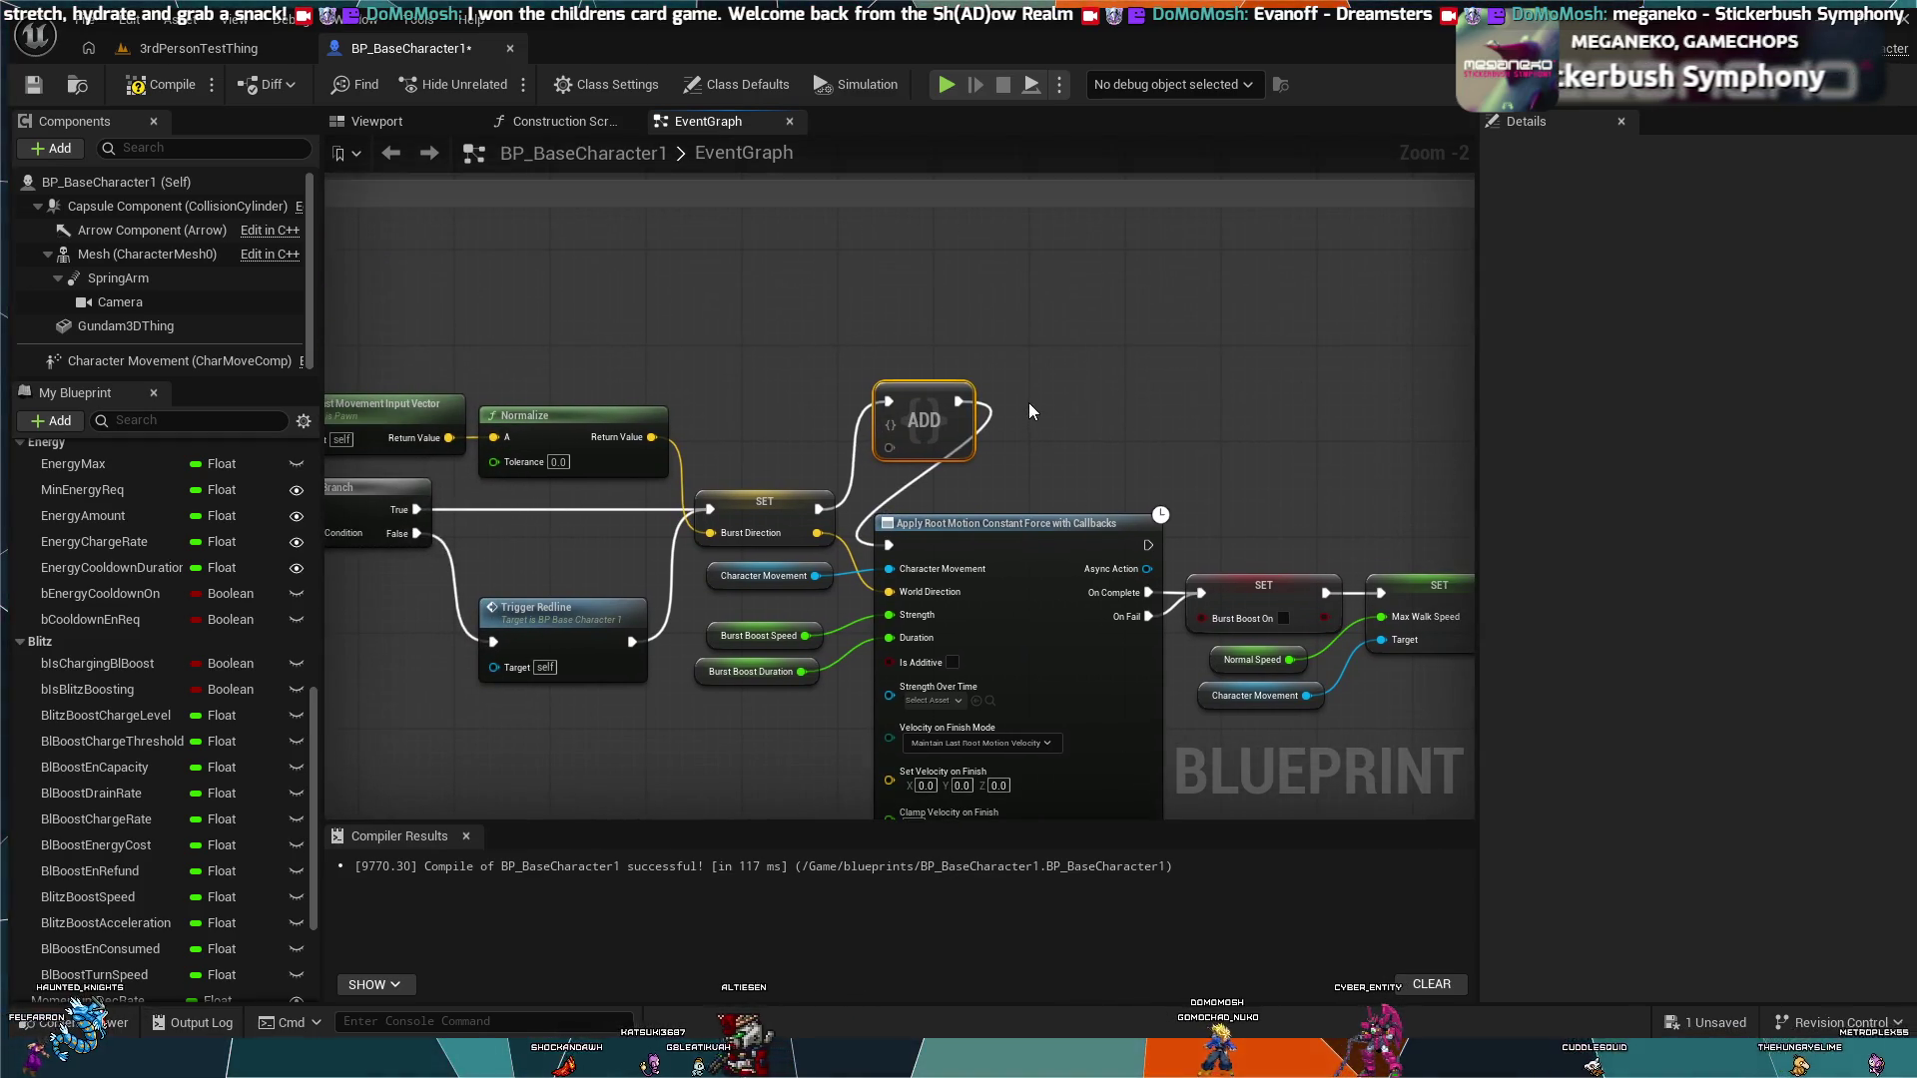
key("ctrl+z")
key("ctrl+z")
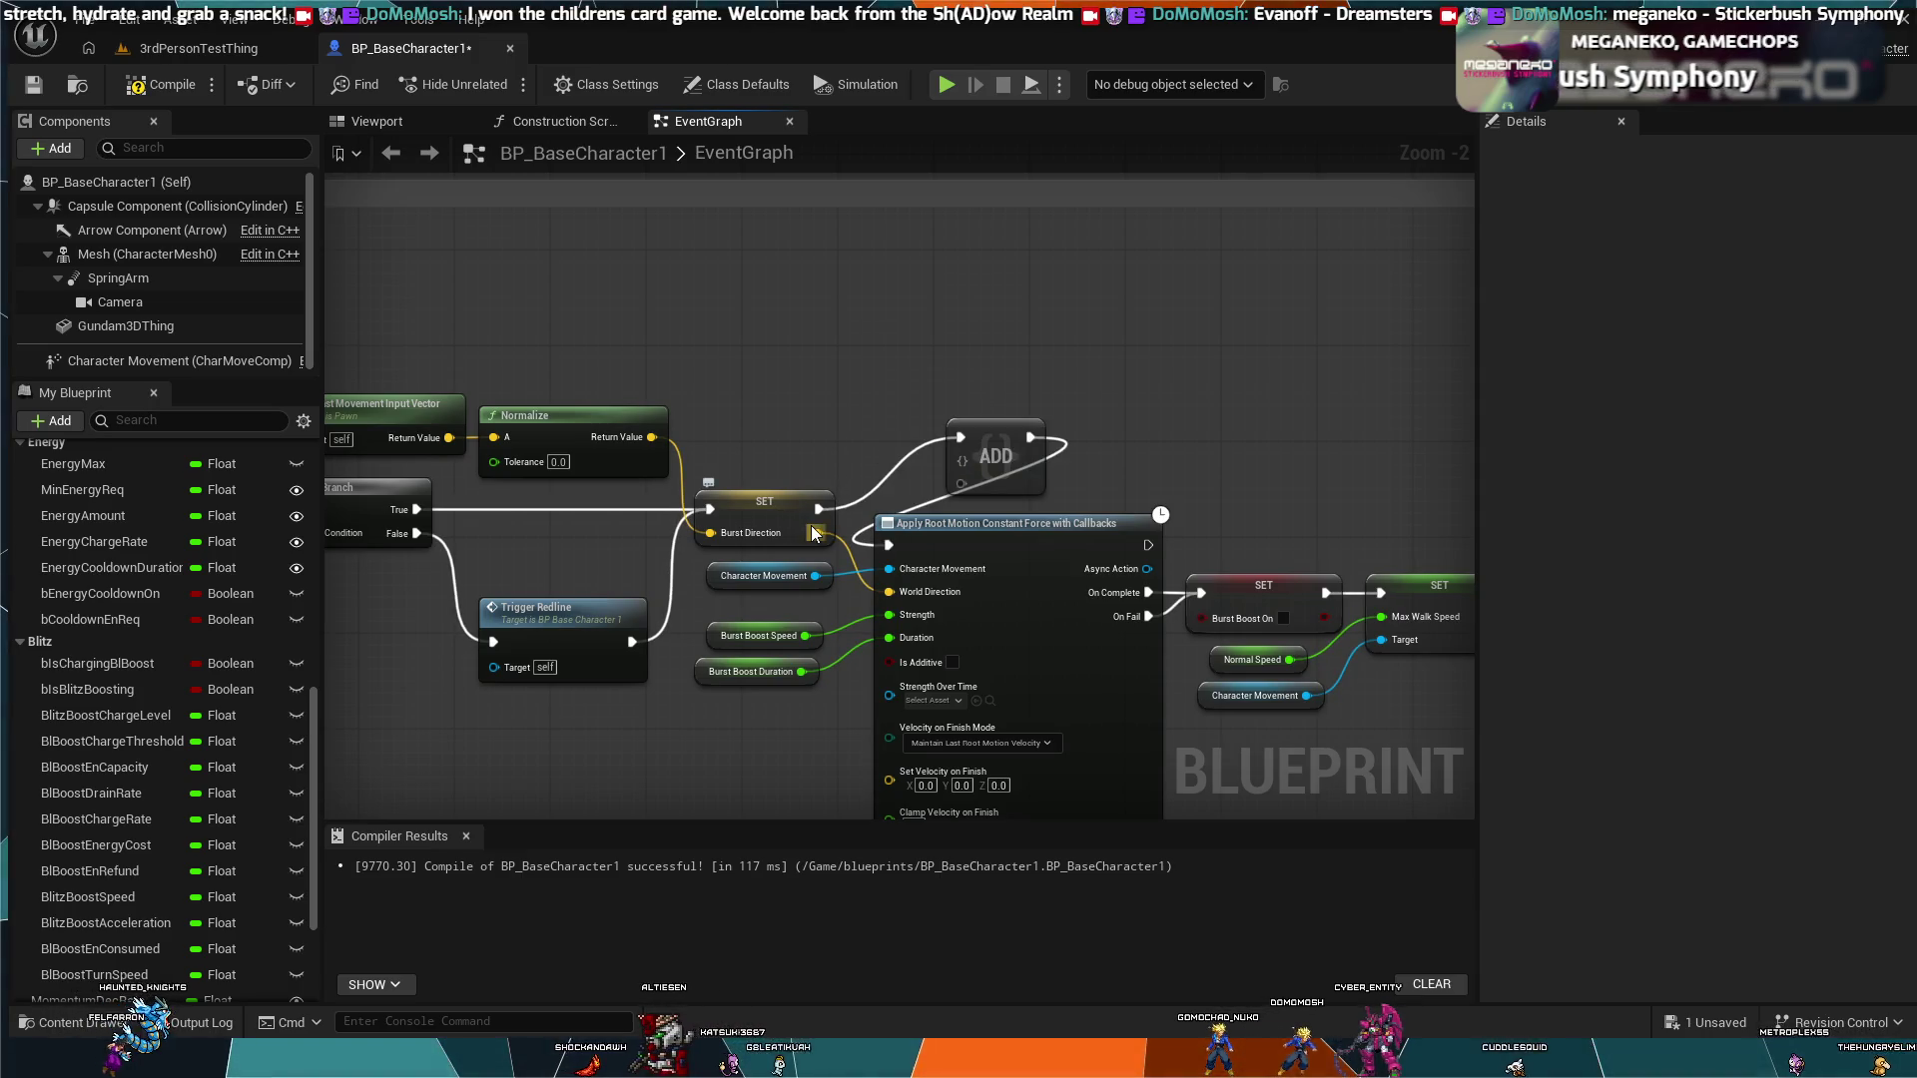
left_click_drag(821, 511, 884, 429)
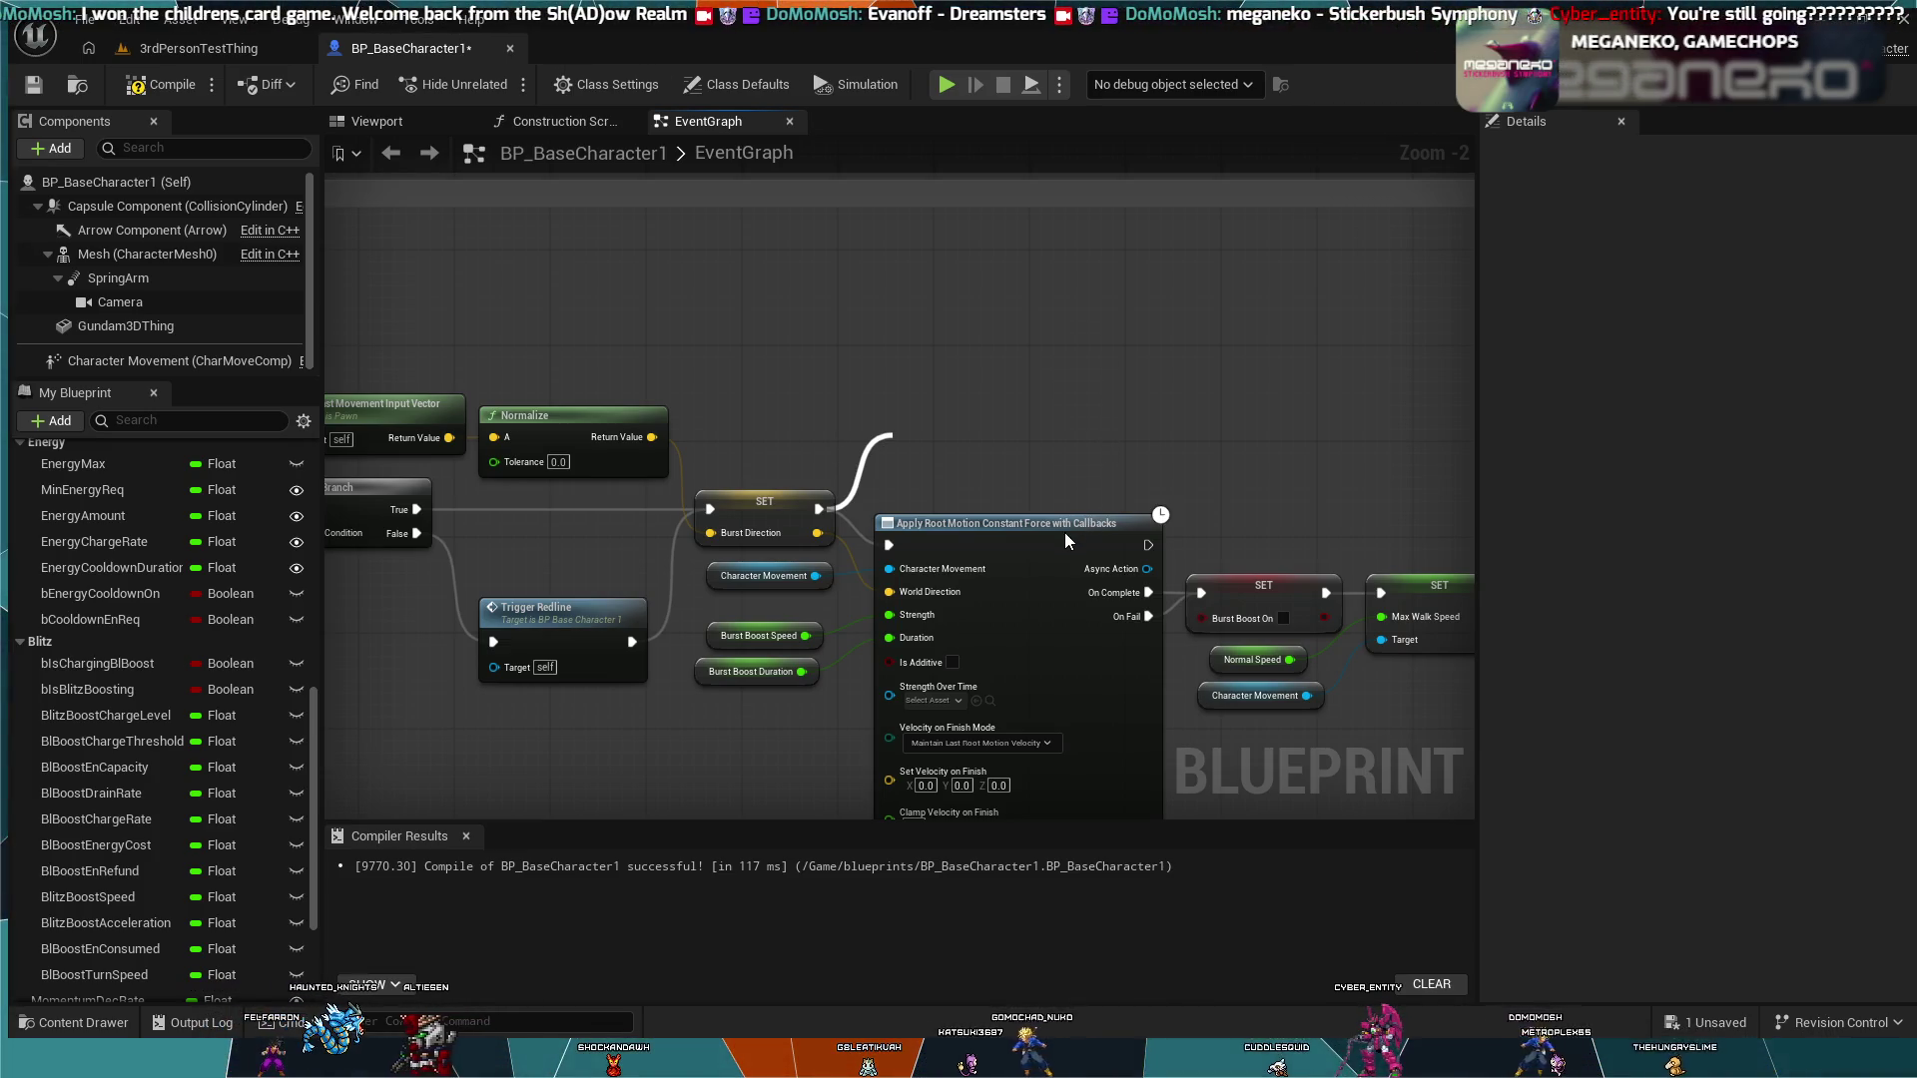
key("ctrl+y")
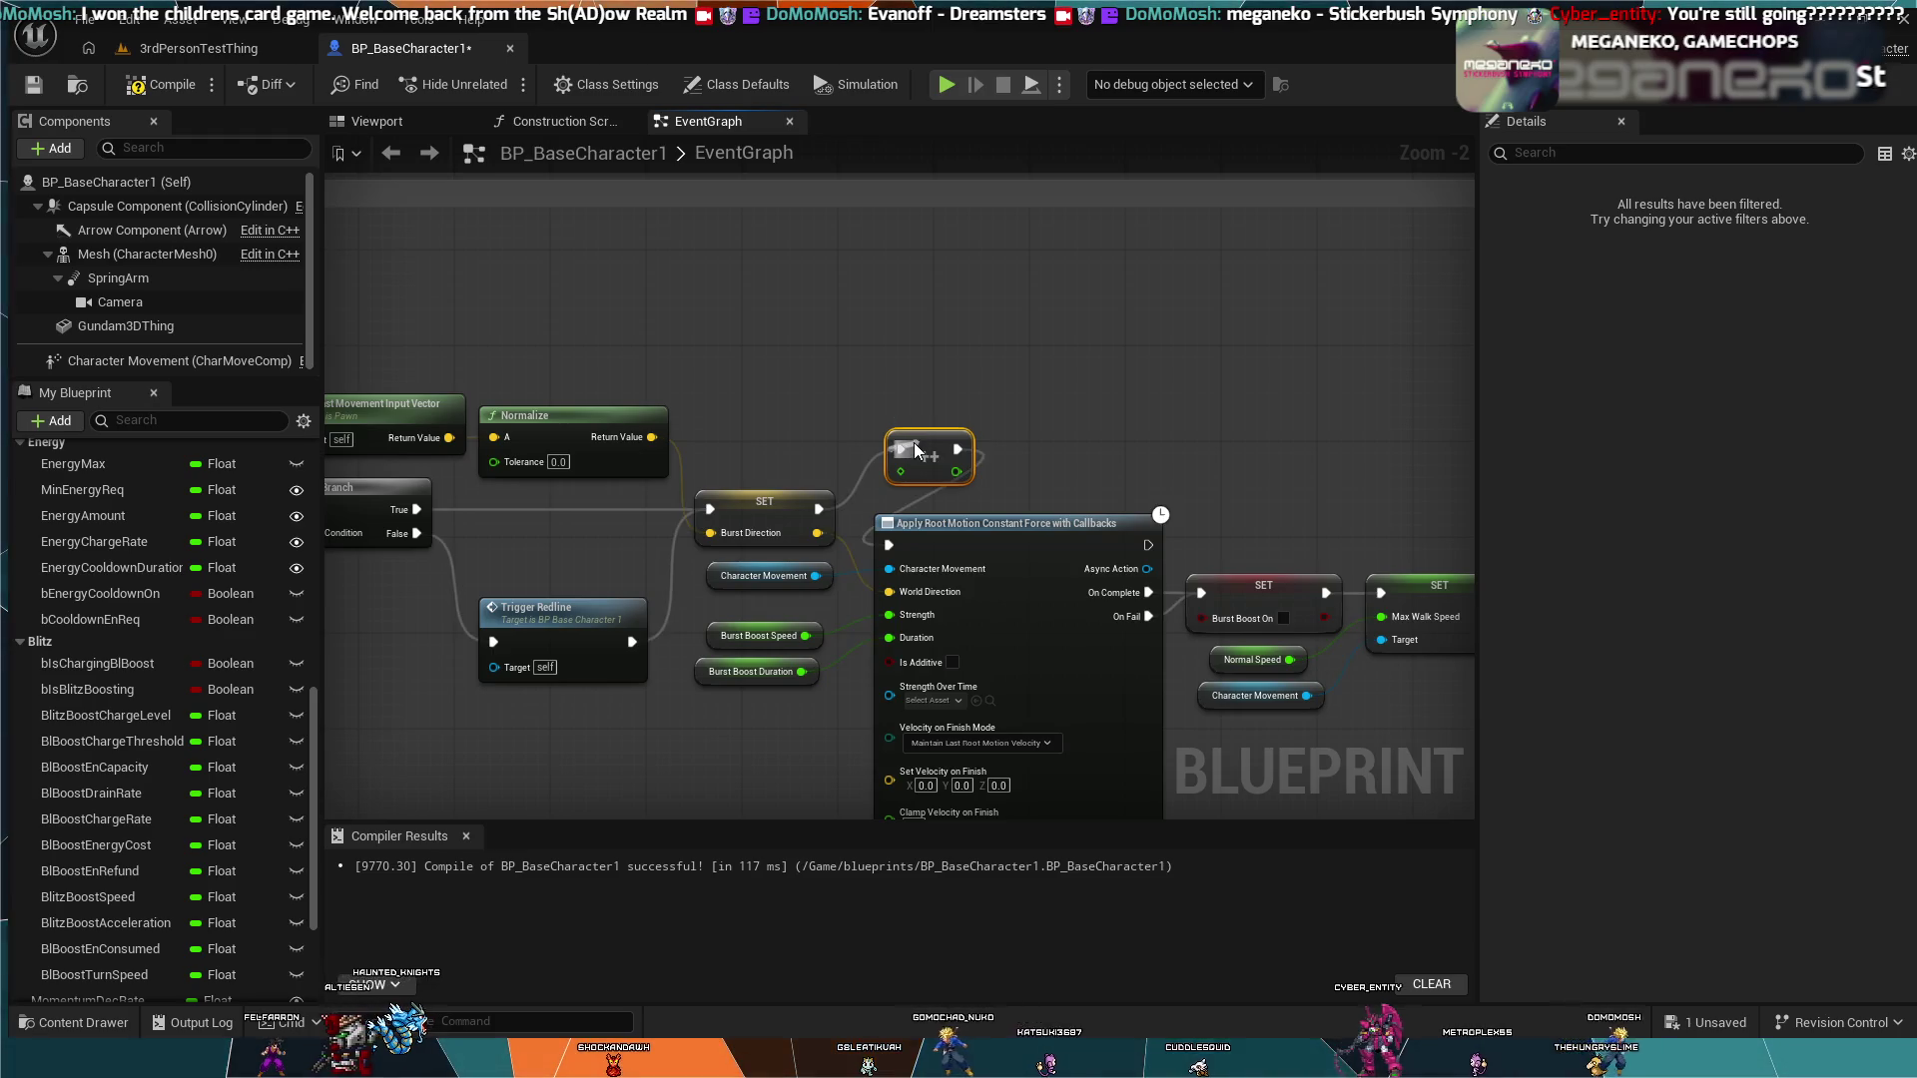
mouse_move(913, 441)
left_mouse_down()
mouse_move(848, 358)
mouse_move(858, 330)
left_mouse_up()
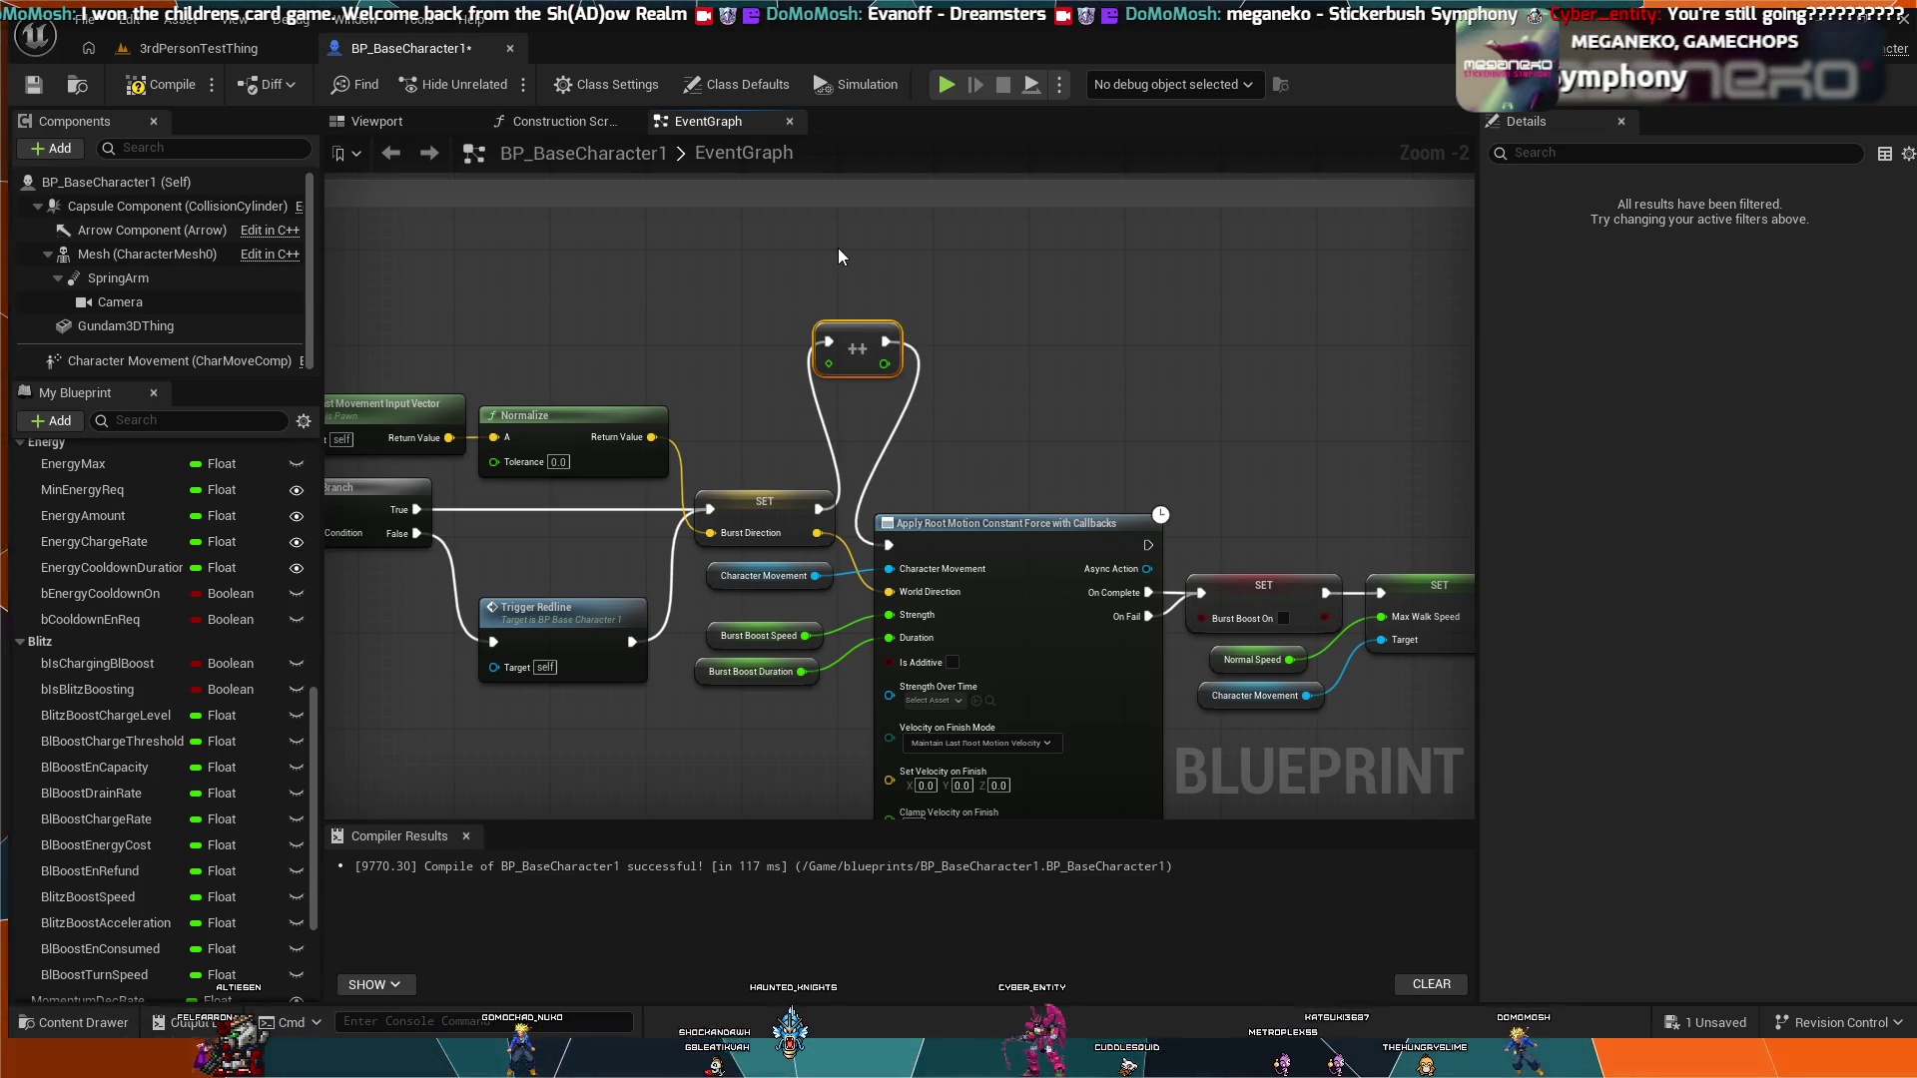
scroll(1144, 449, "up", 2)
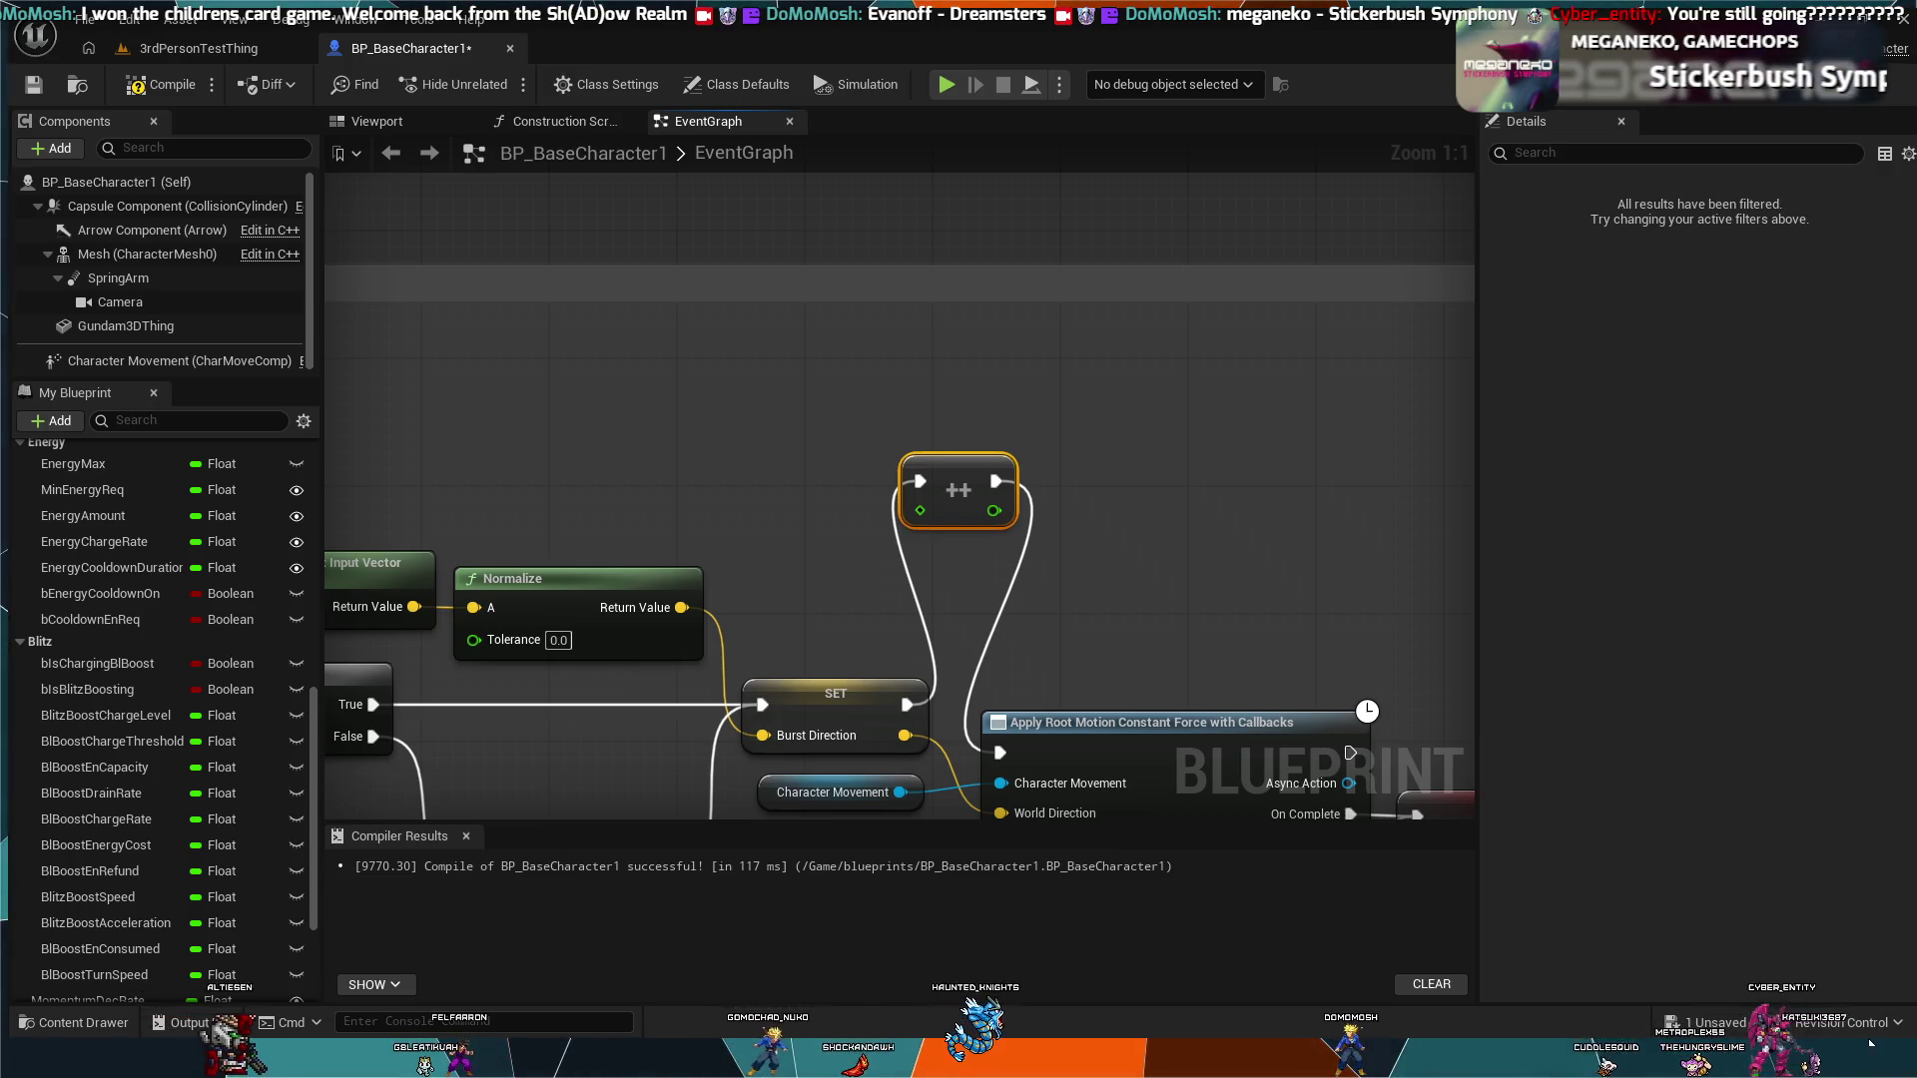
scroll(122, 539, "up", 2)
scroll(116, 617, "up", 5)
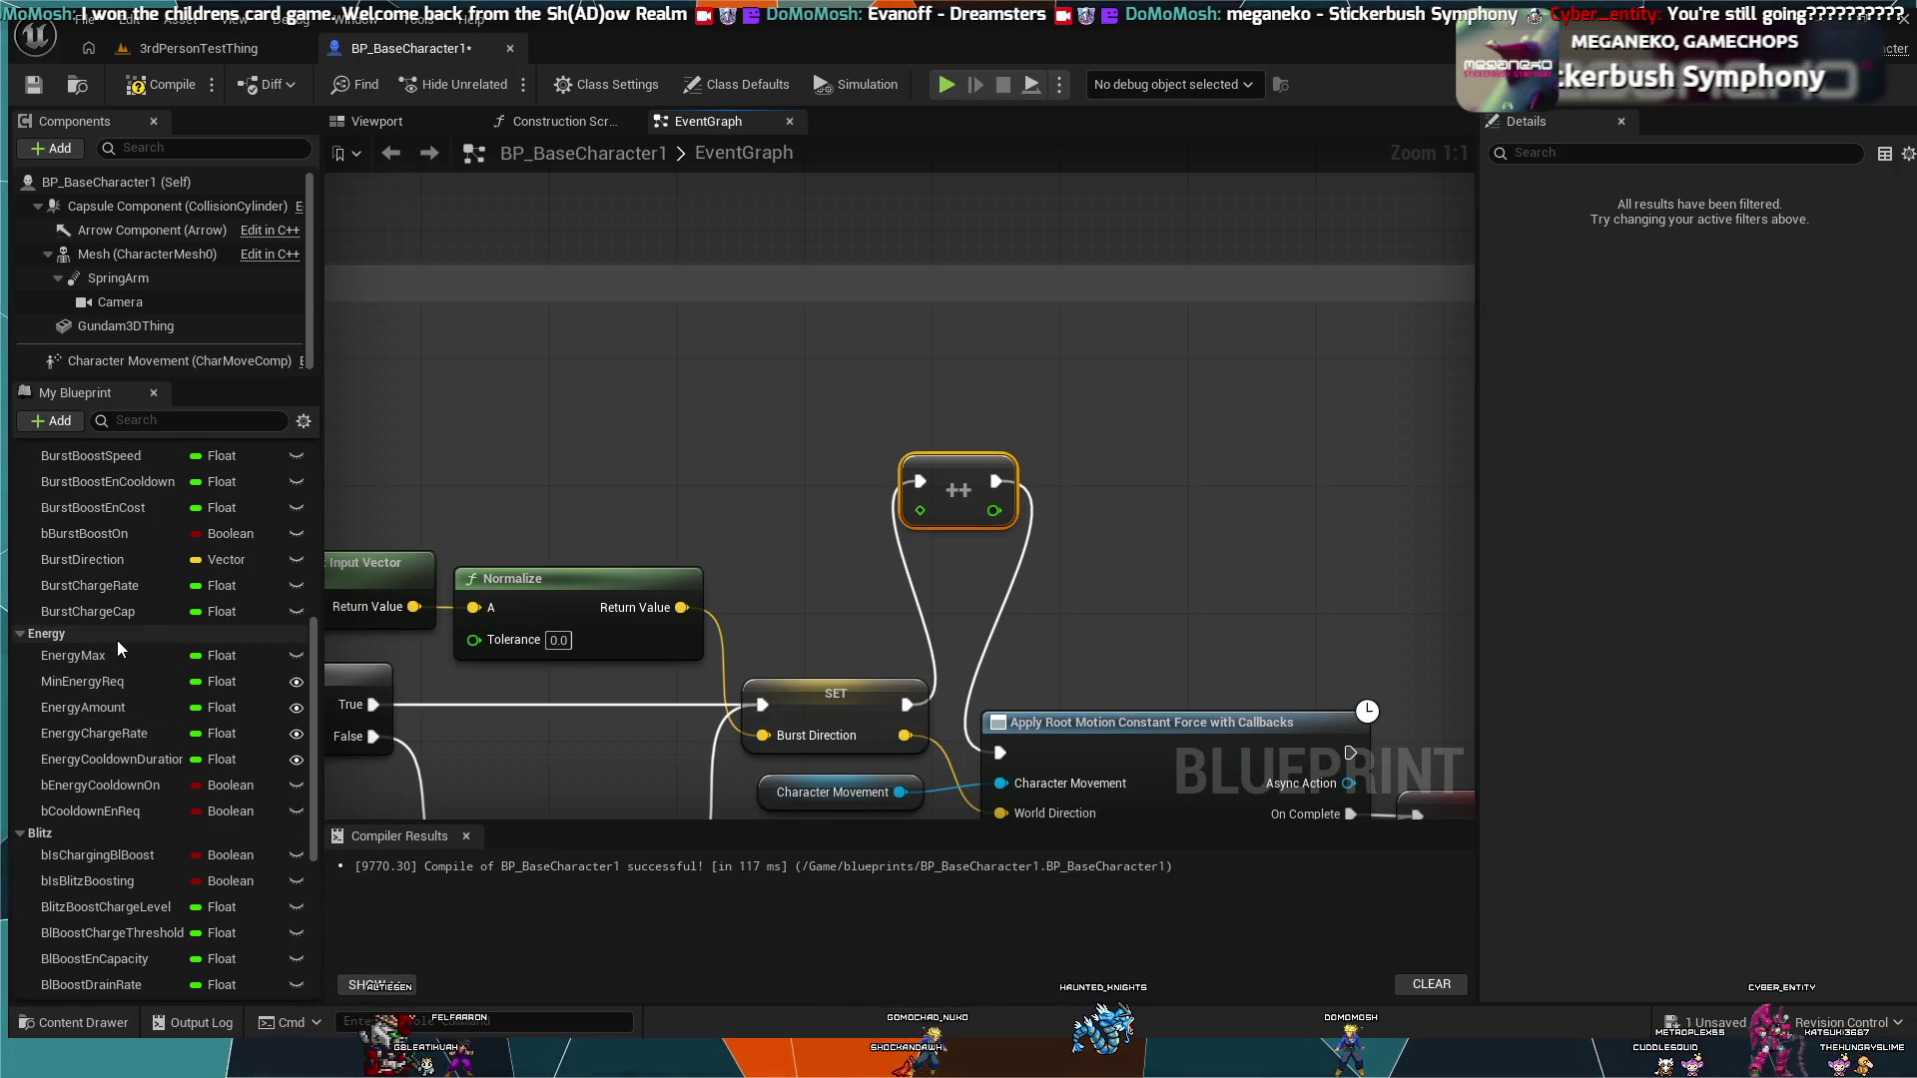
scroll(118, 645, "up", 1)
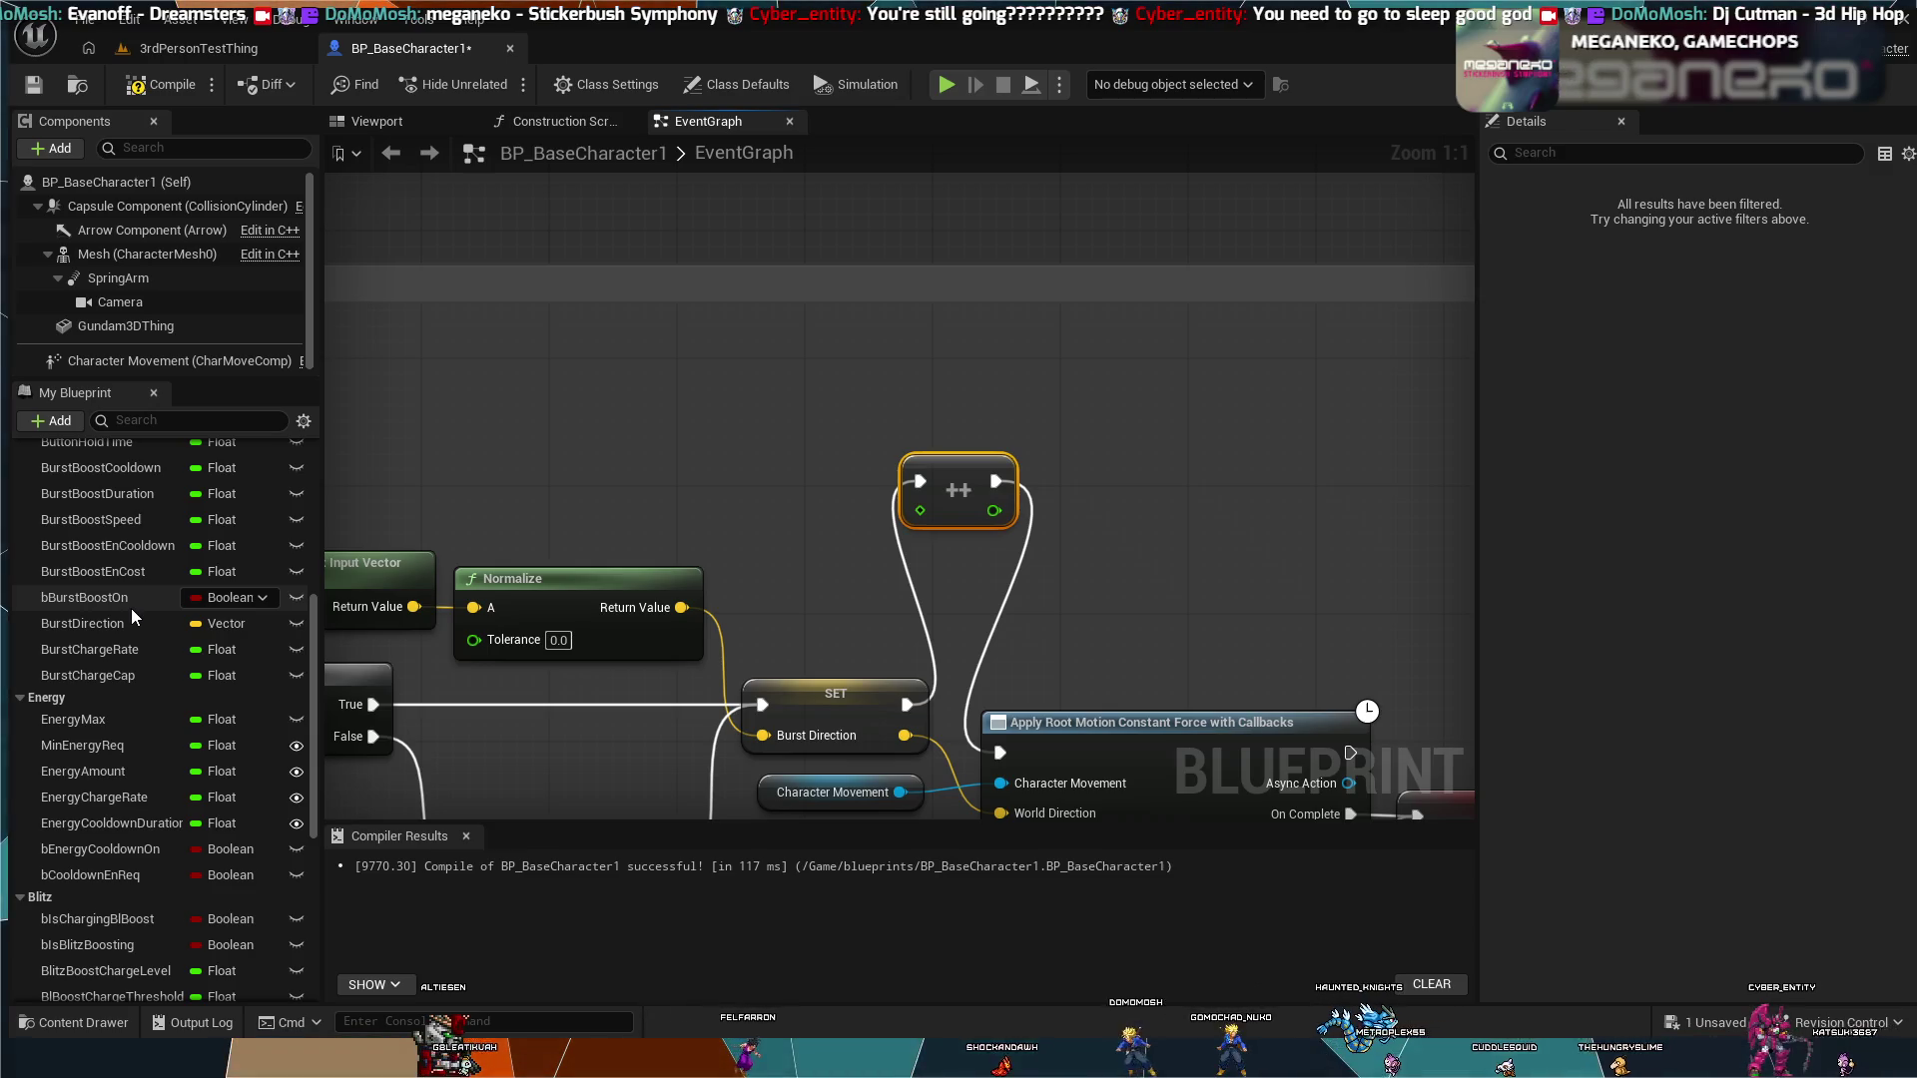
scroll(131, 609, "up", 1)
scroll(100, 718, "up", 2)
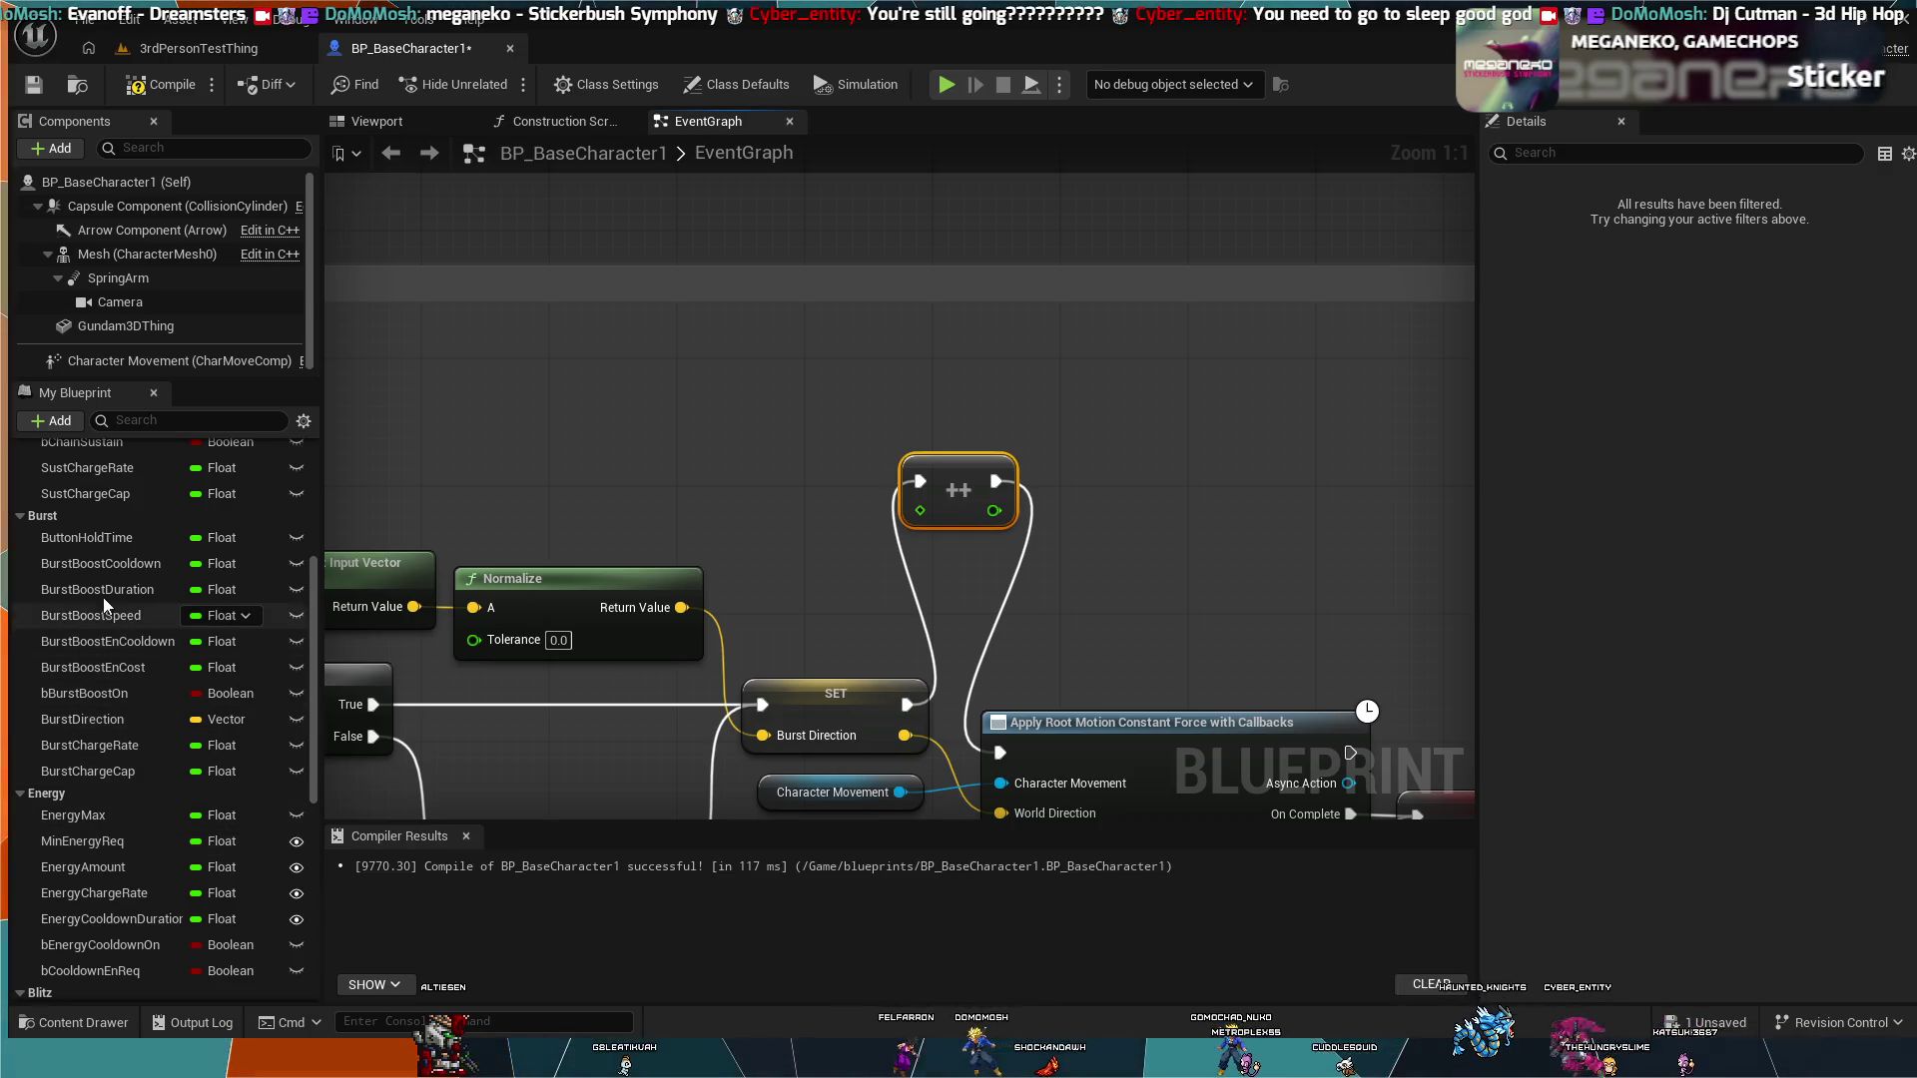
scroll(80, 610, "up", 1)
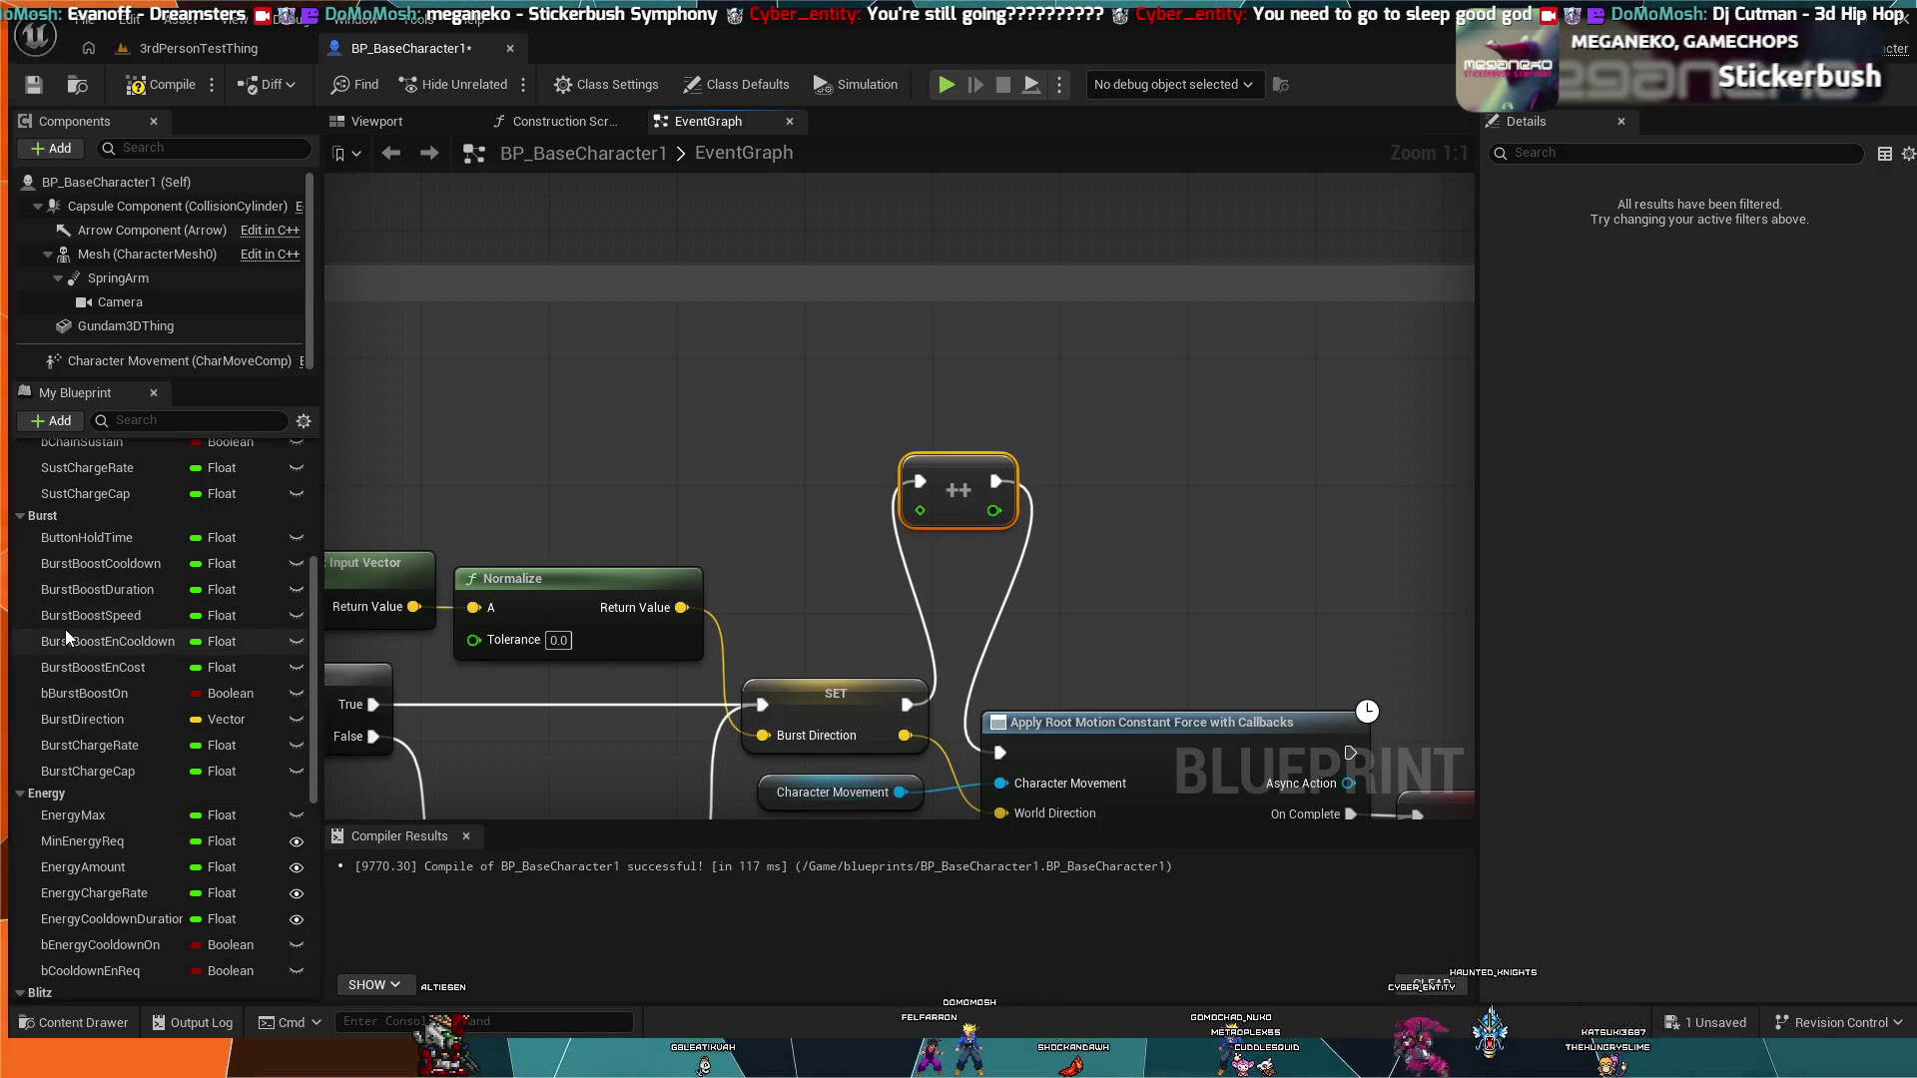
scroll(66, 626, "up", 7)
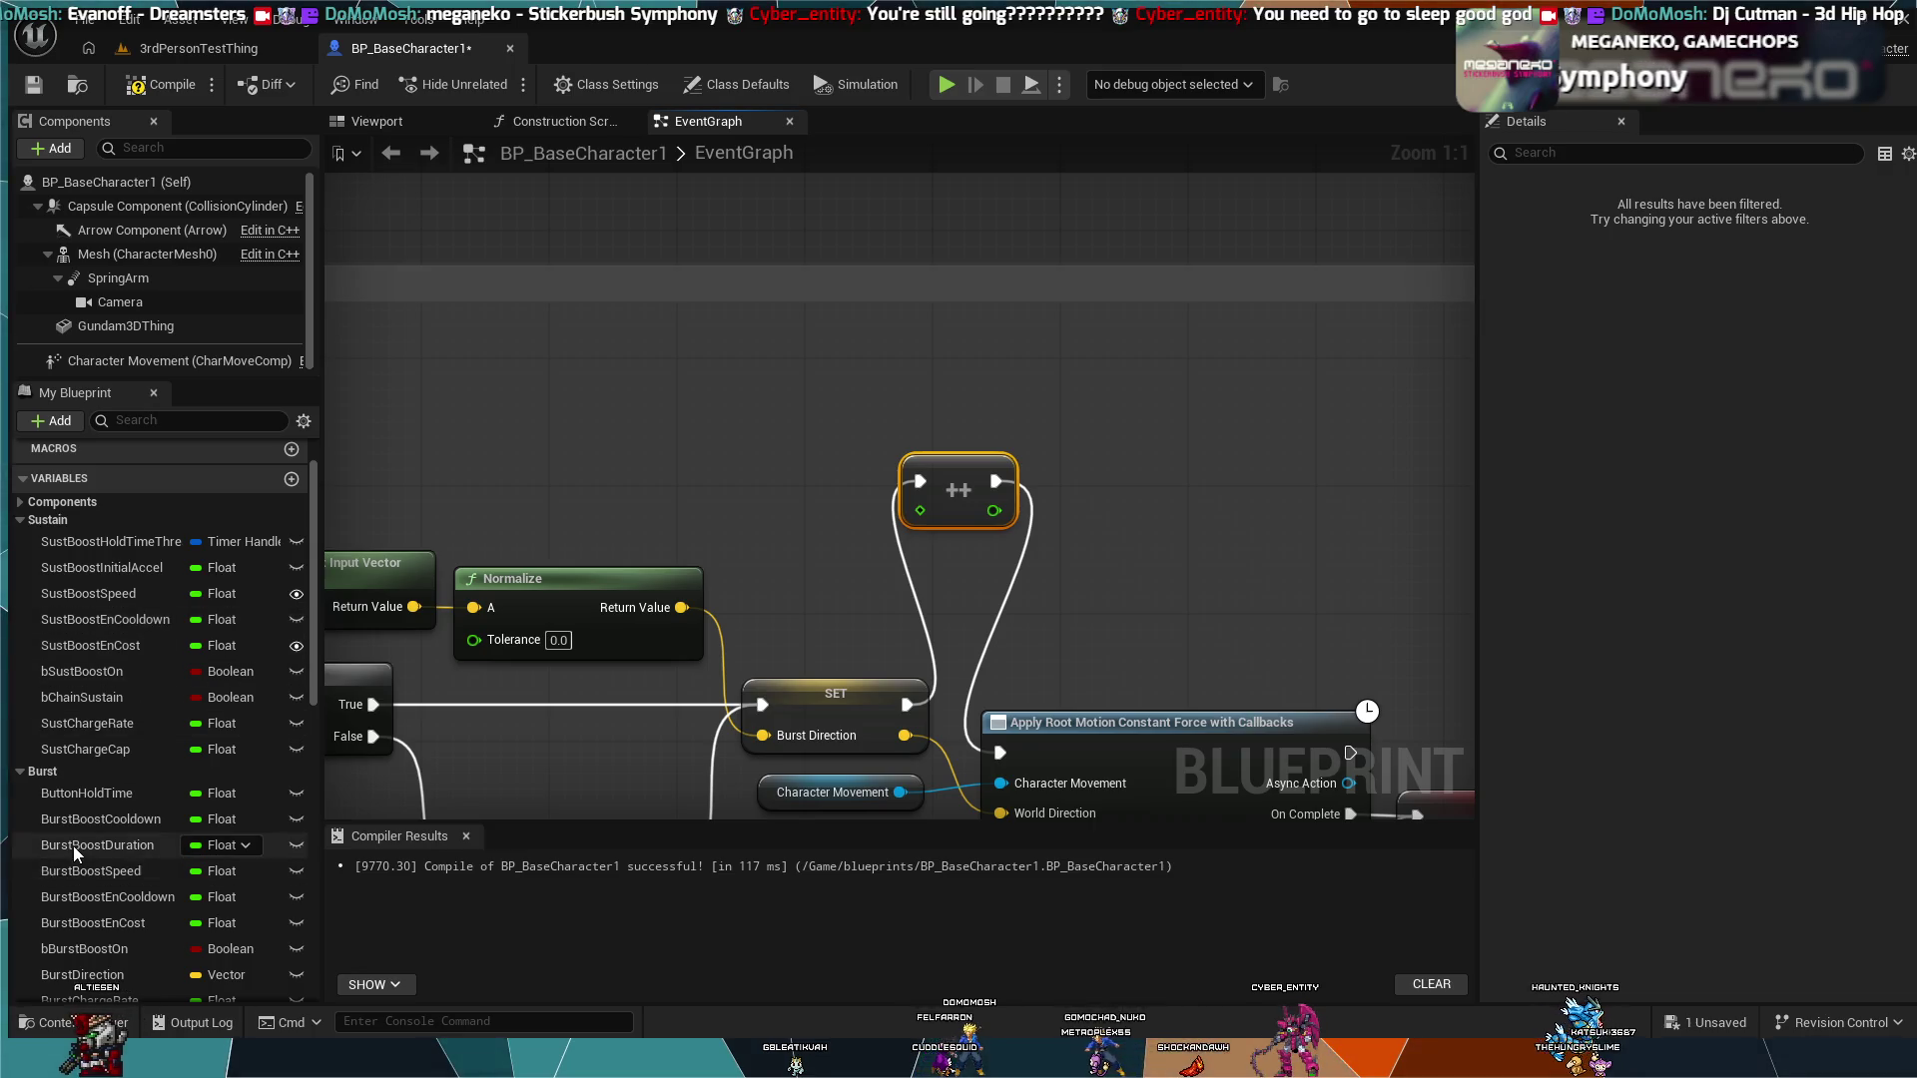
scroll(62, 860, "down", 3)
scroll(62, 862, "down", 10)
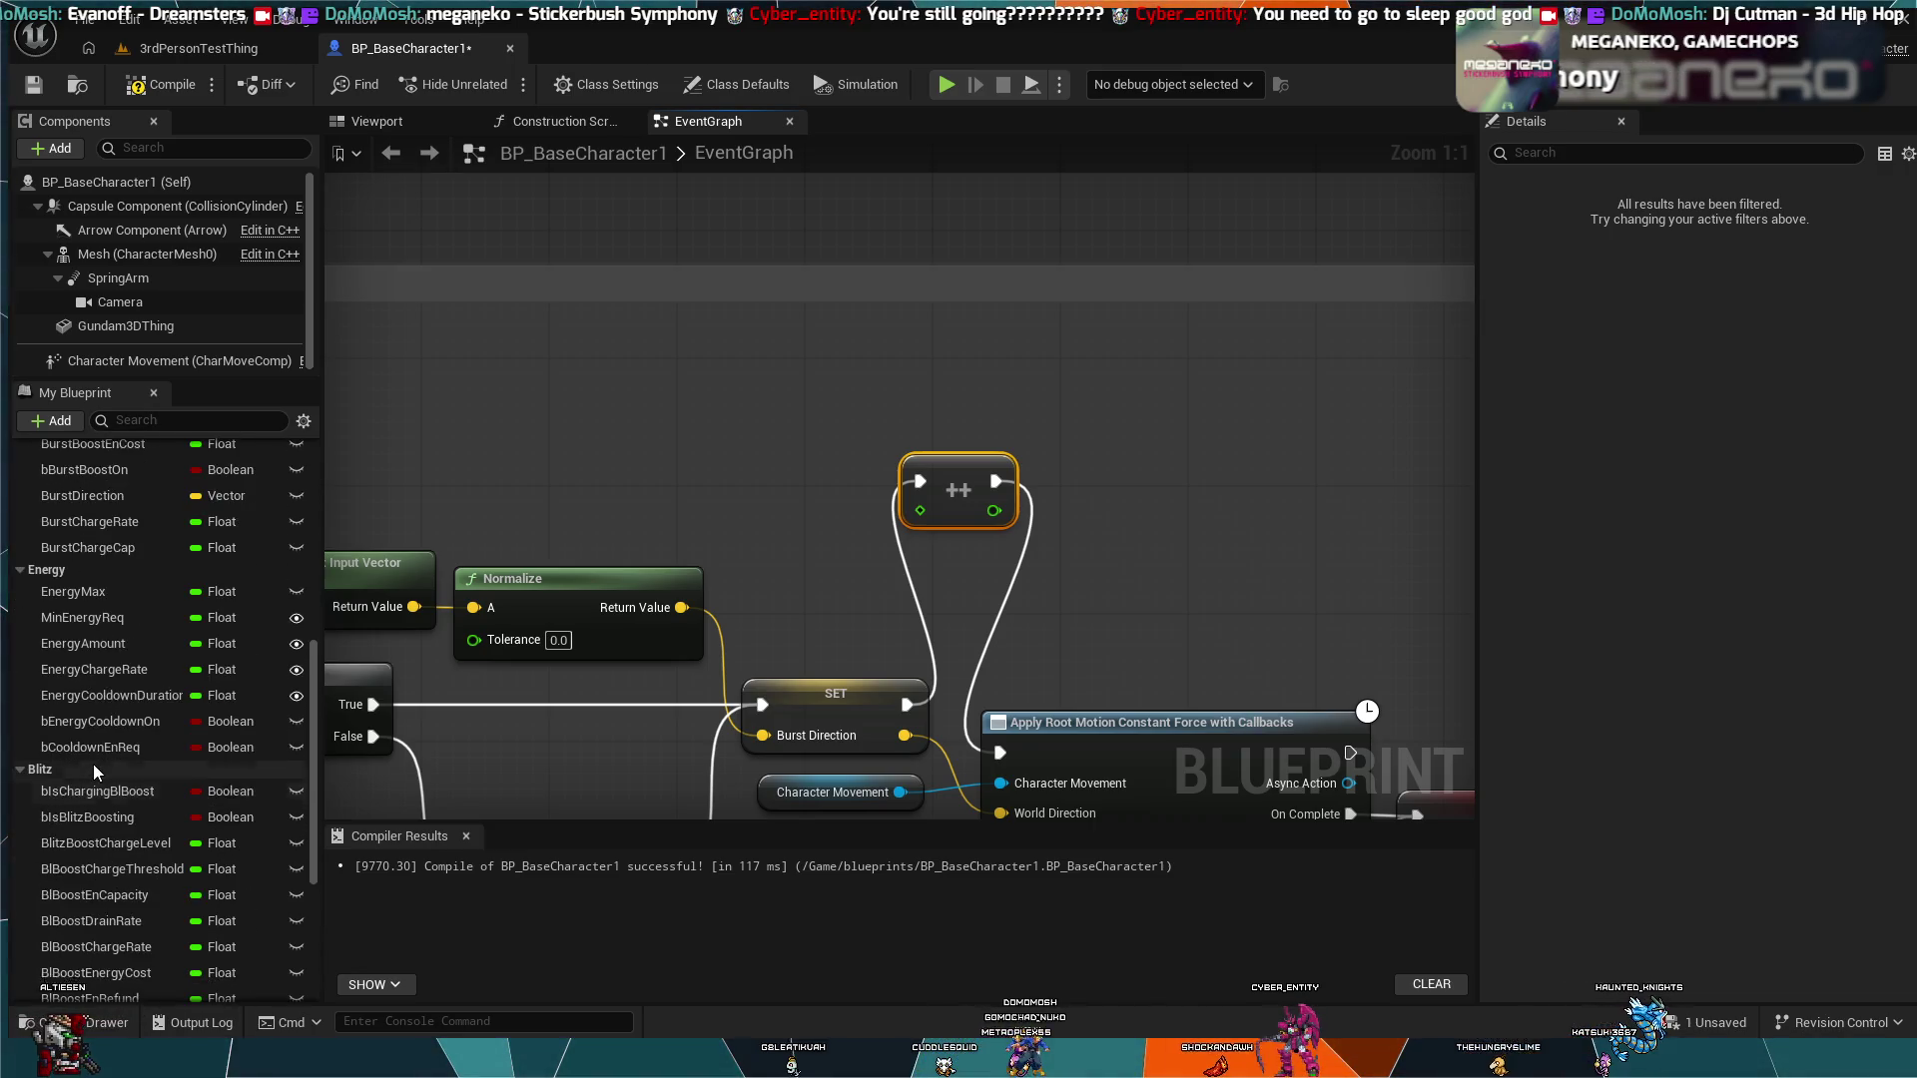
scroll(89, 771, "down", 6)
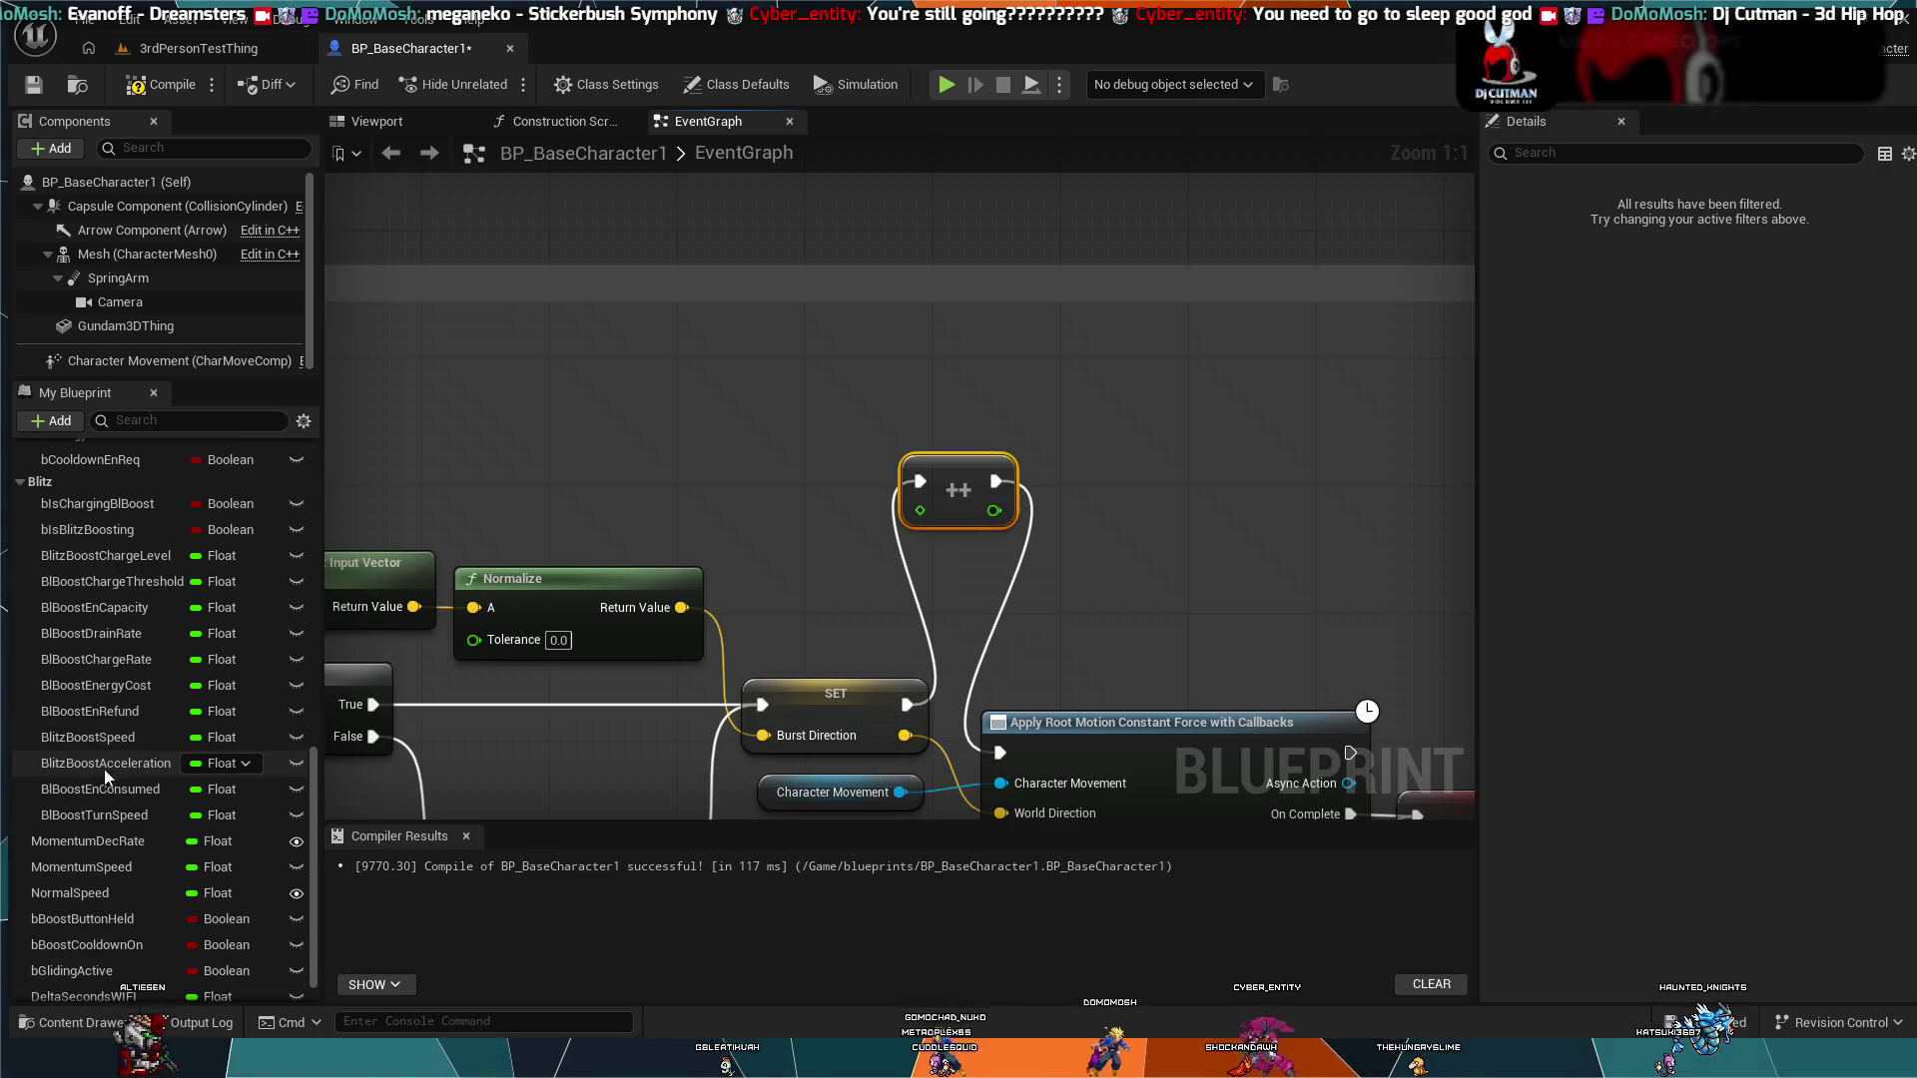
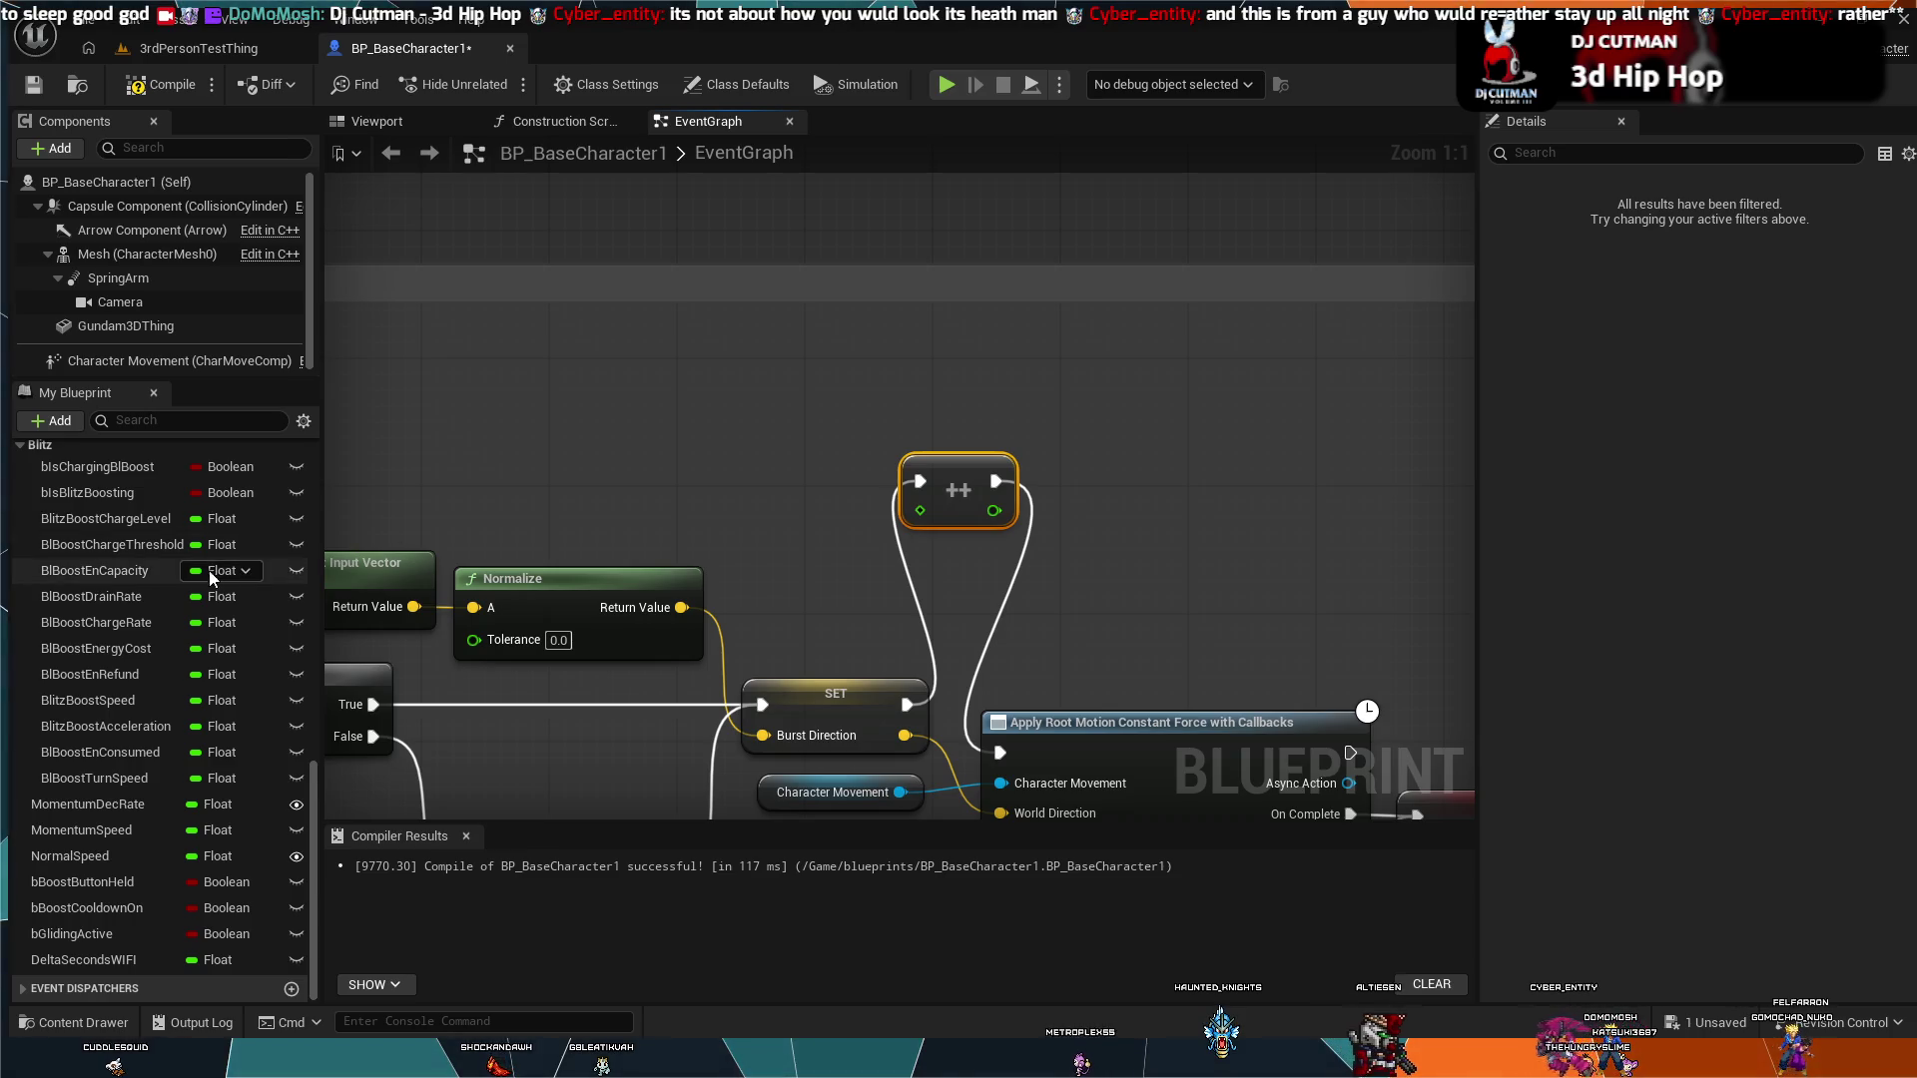
Step: Add a Blitz Boost Charge Level getter, wire it into the ++ node, and align it level with it
left_click(117, 515)
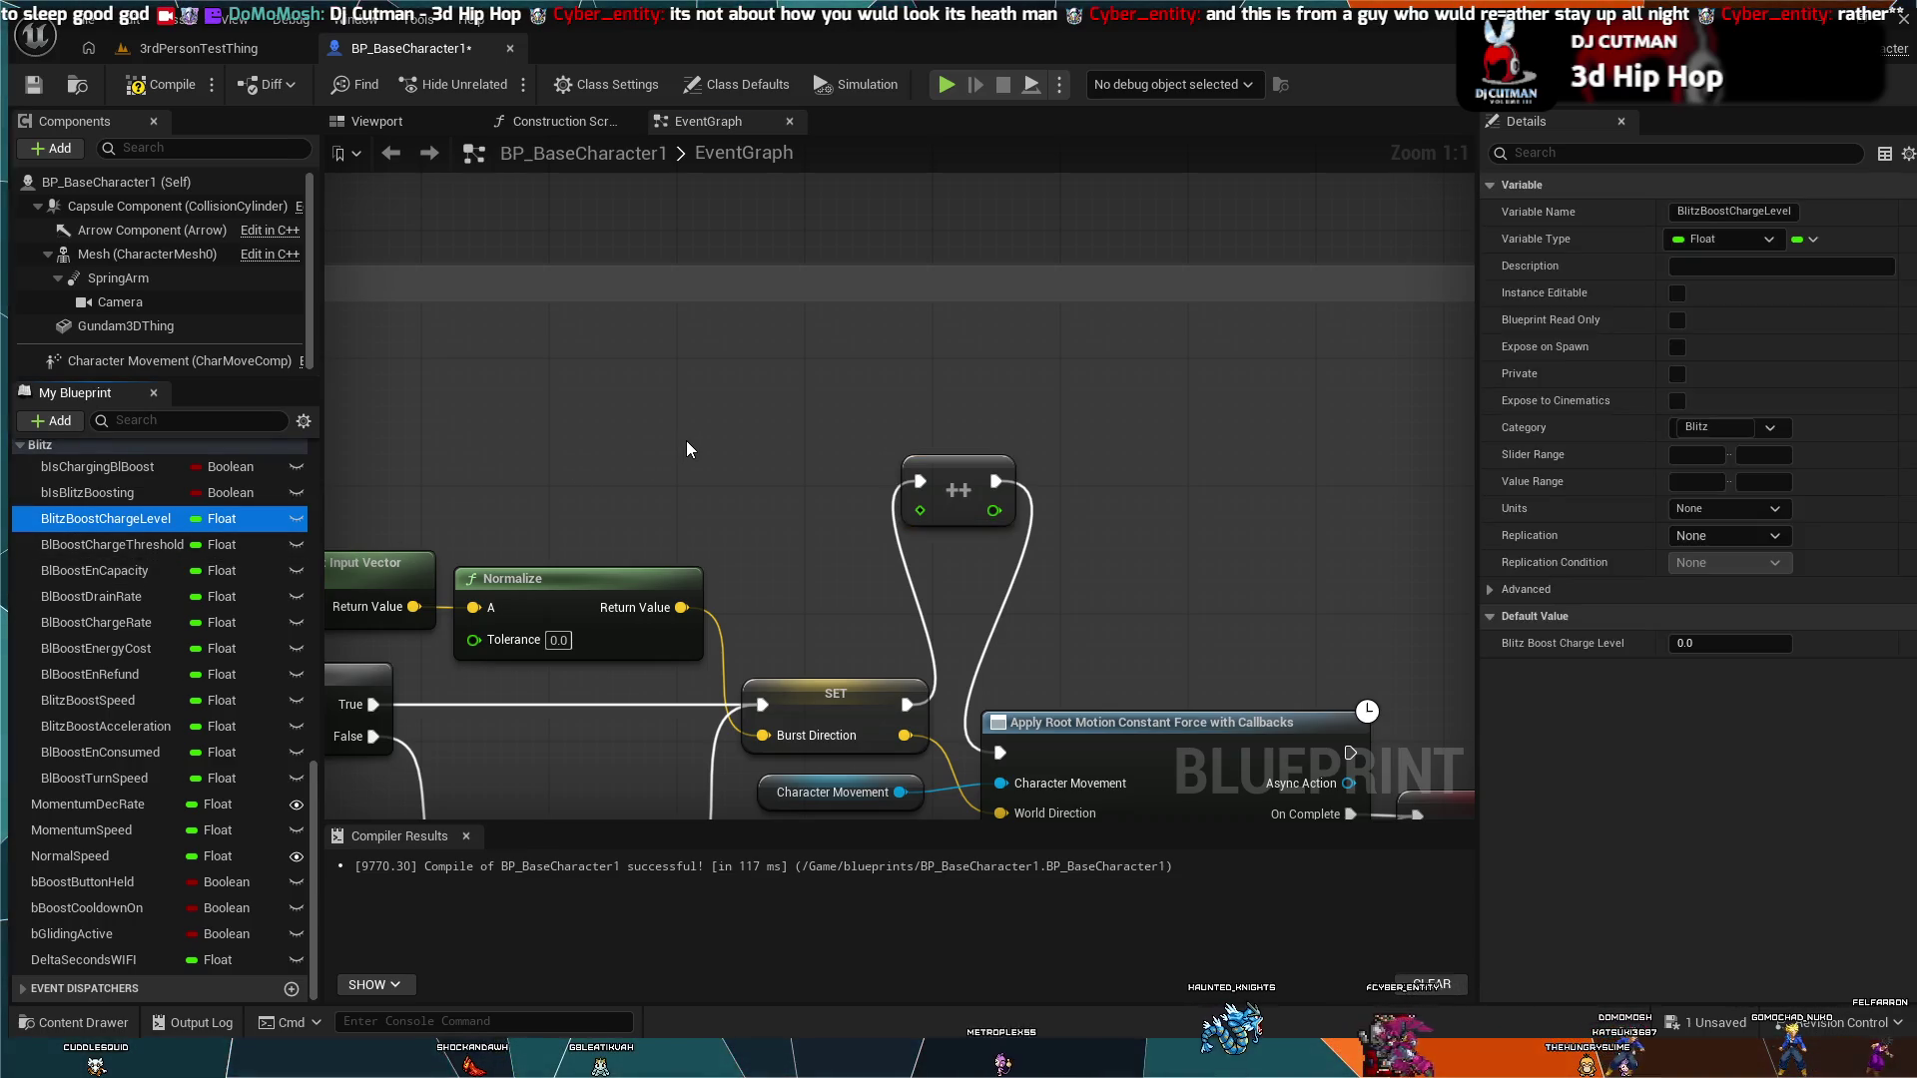
key("ctrl+v")
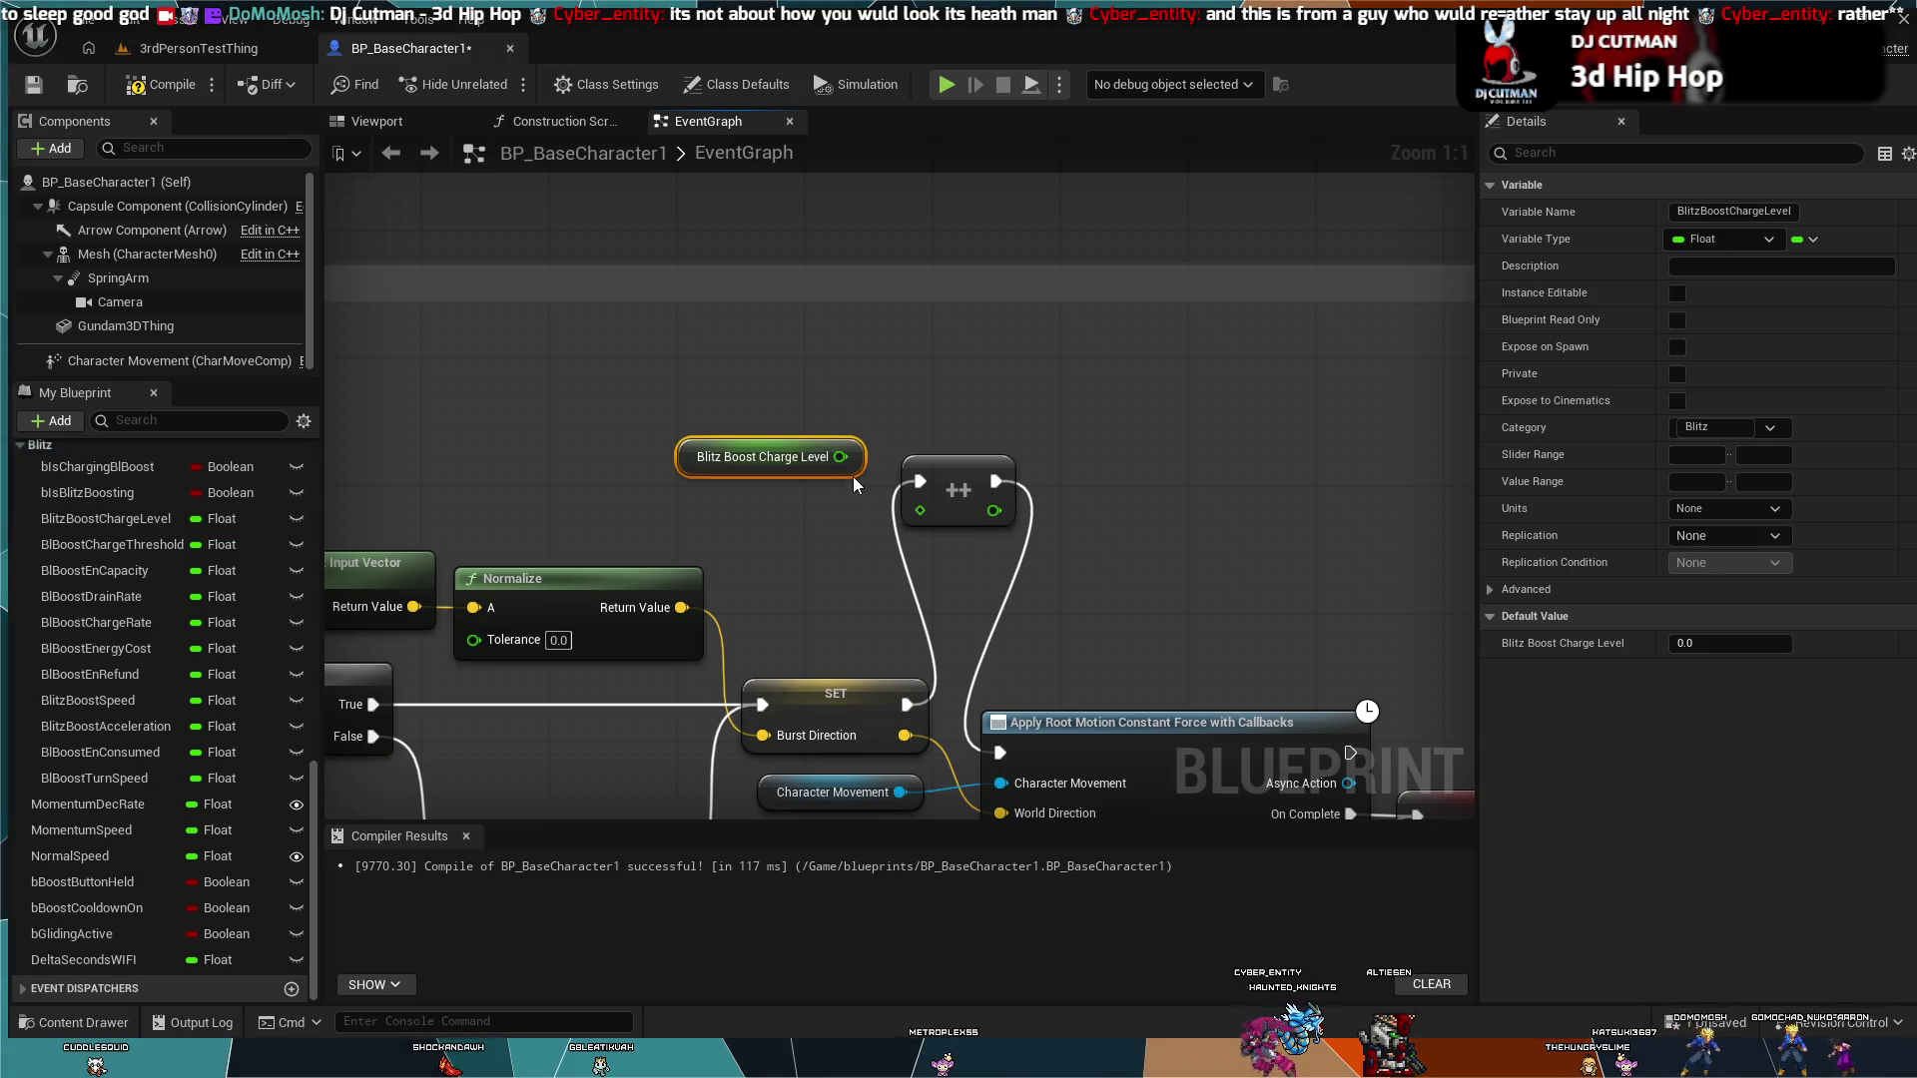
mouse_move(841, 456)
left_mouse_down()
mouse_move(919, 485)
mouse_move(893, 499)
mouse_move(919, 512)
left_mouse_up()
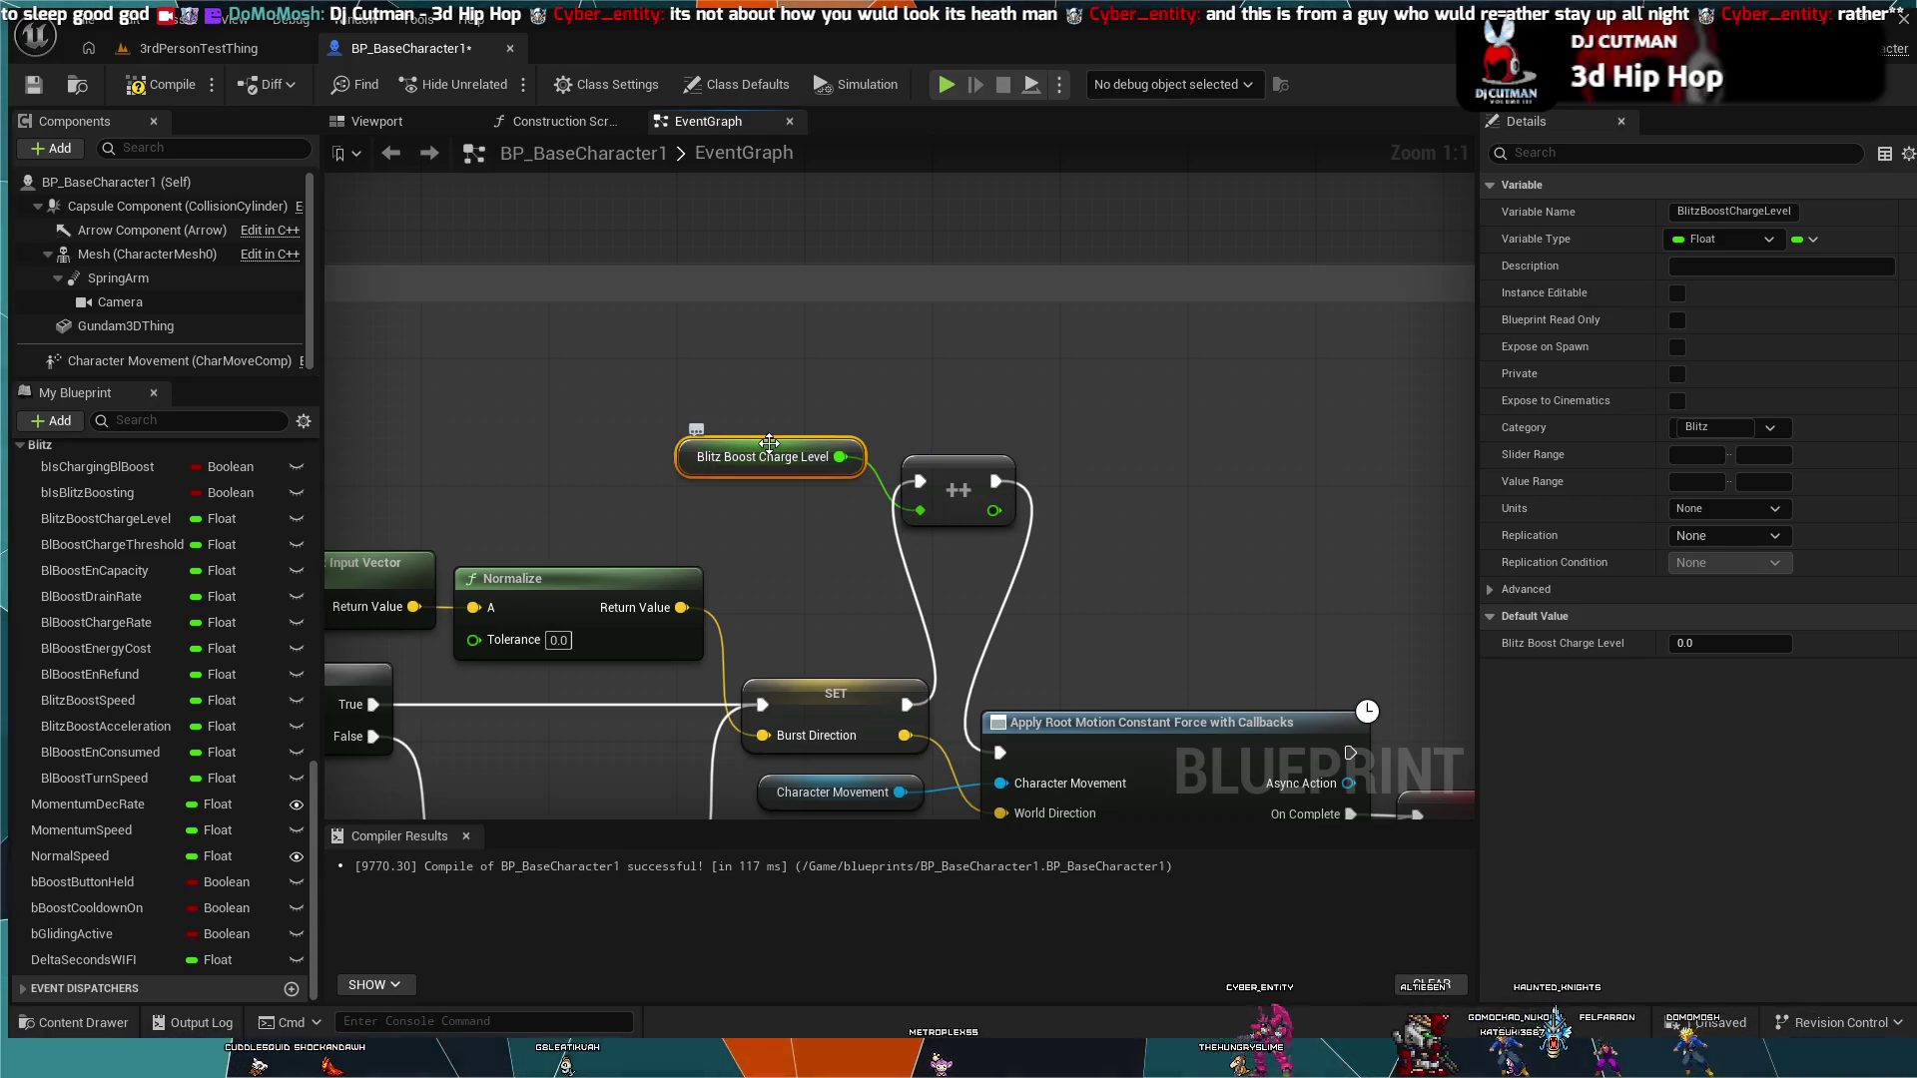
left_click_drag(775, 454, 769, 509)
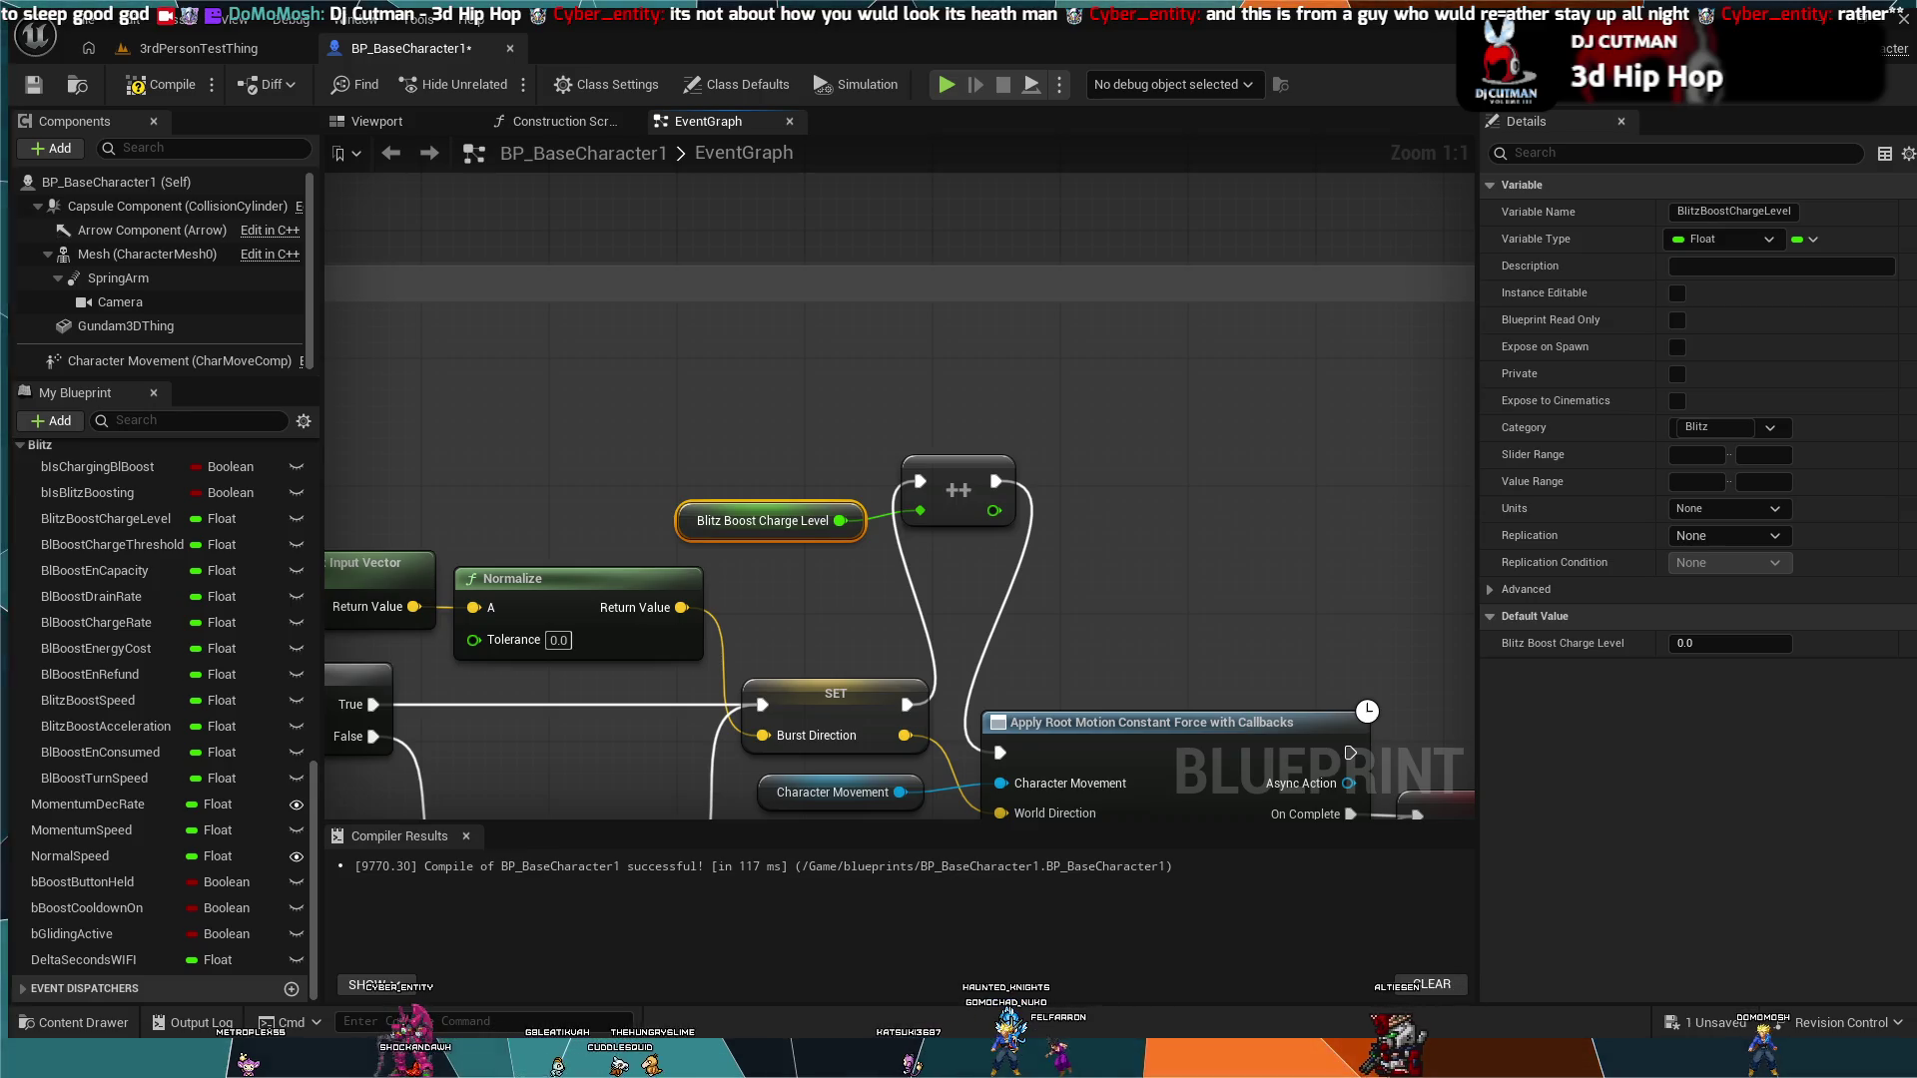
left_click(958, 491)
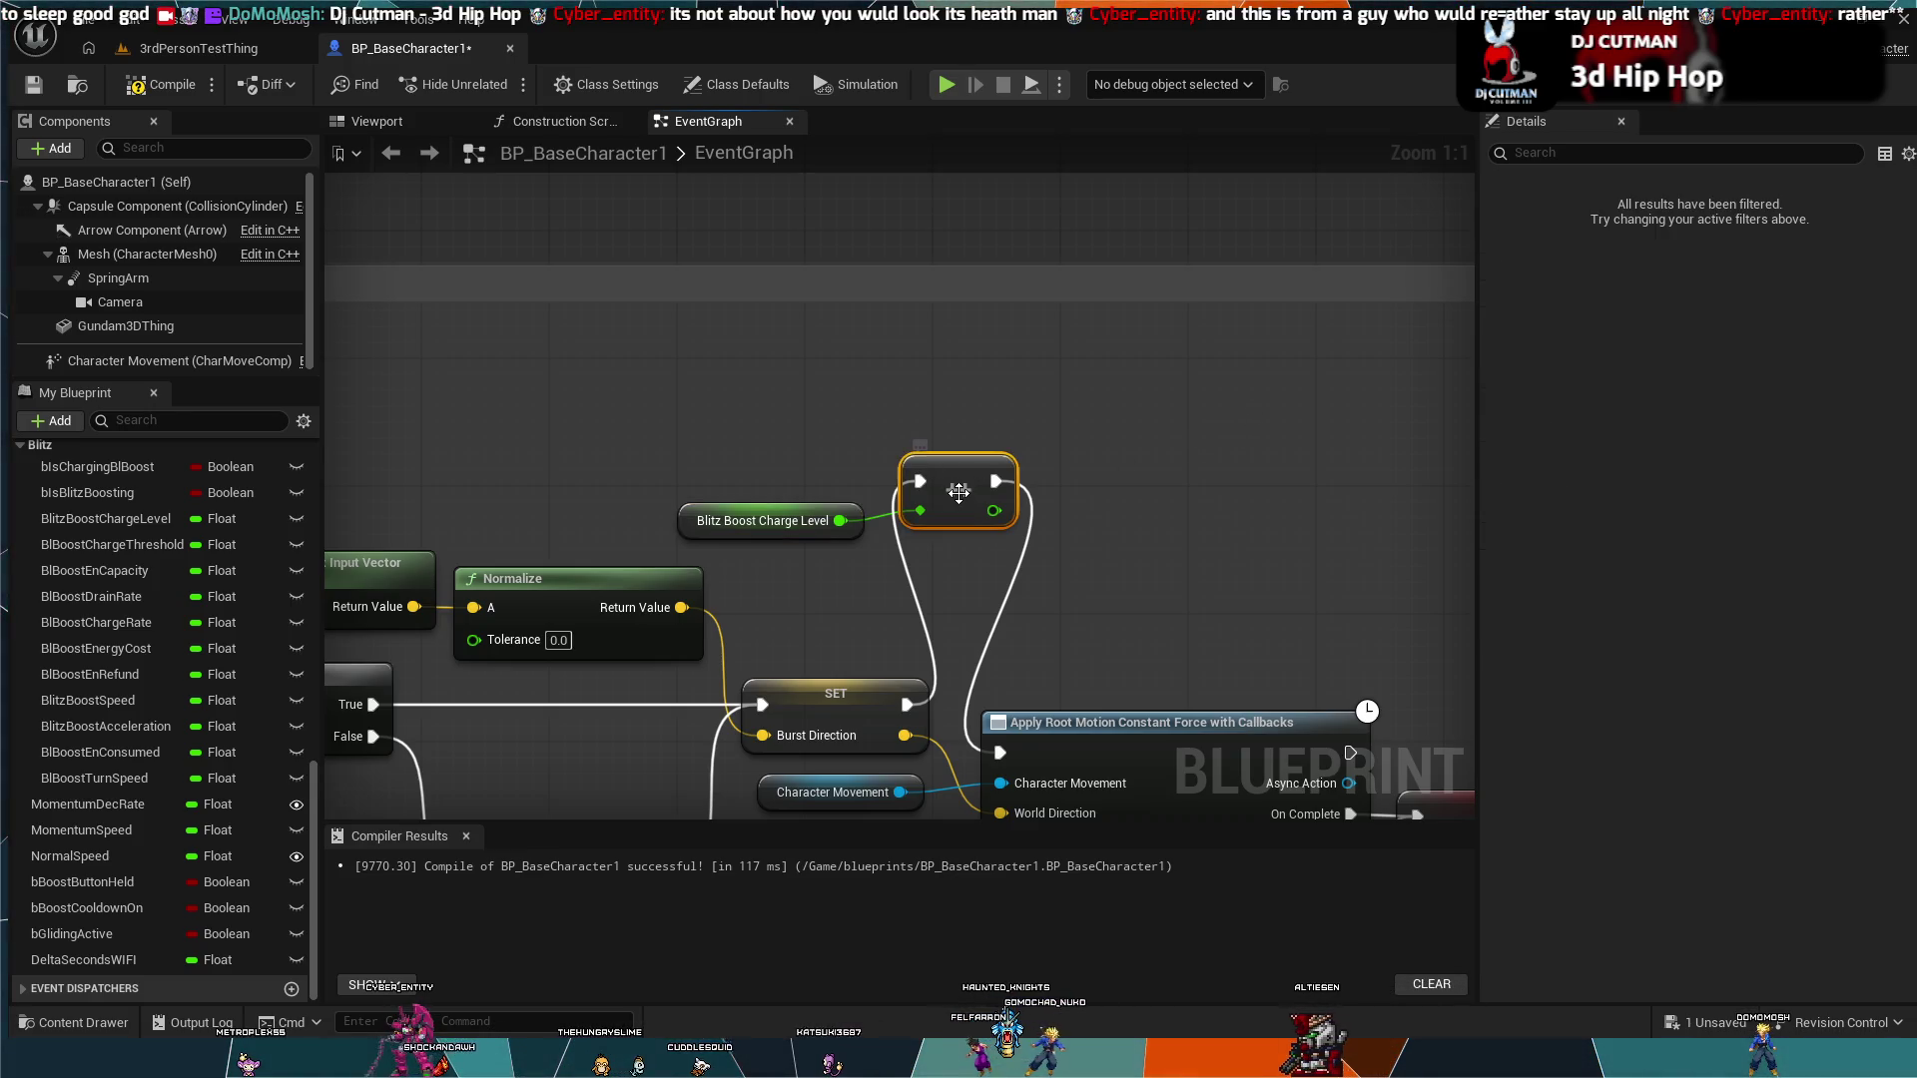
Step: Replace the ++ node with an Add (+) node fed by Blitz Boost Charge Level, keeping the SET execution flow
key("Delete")
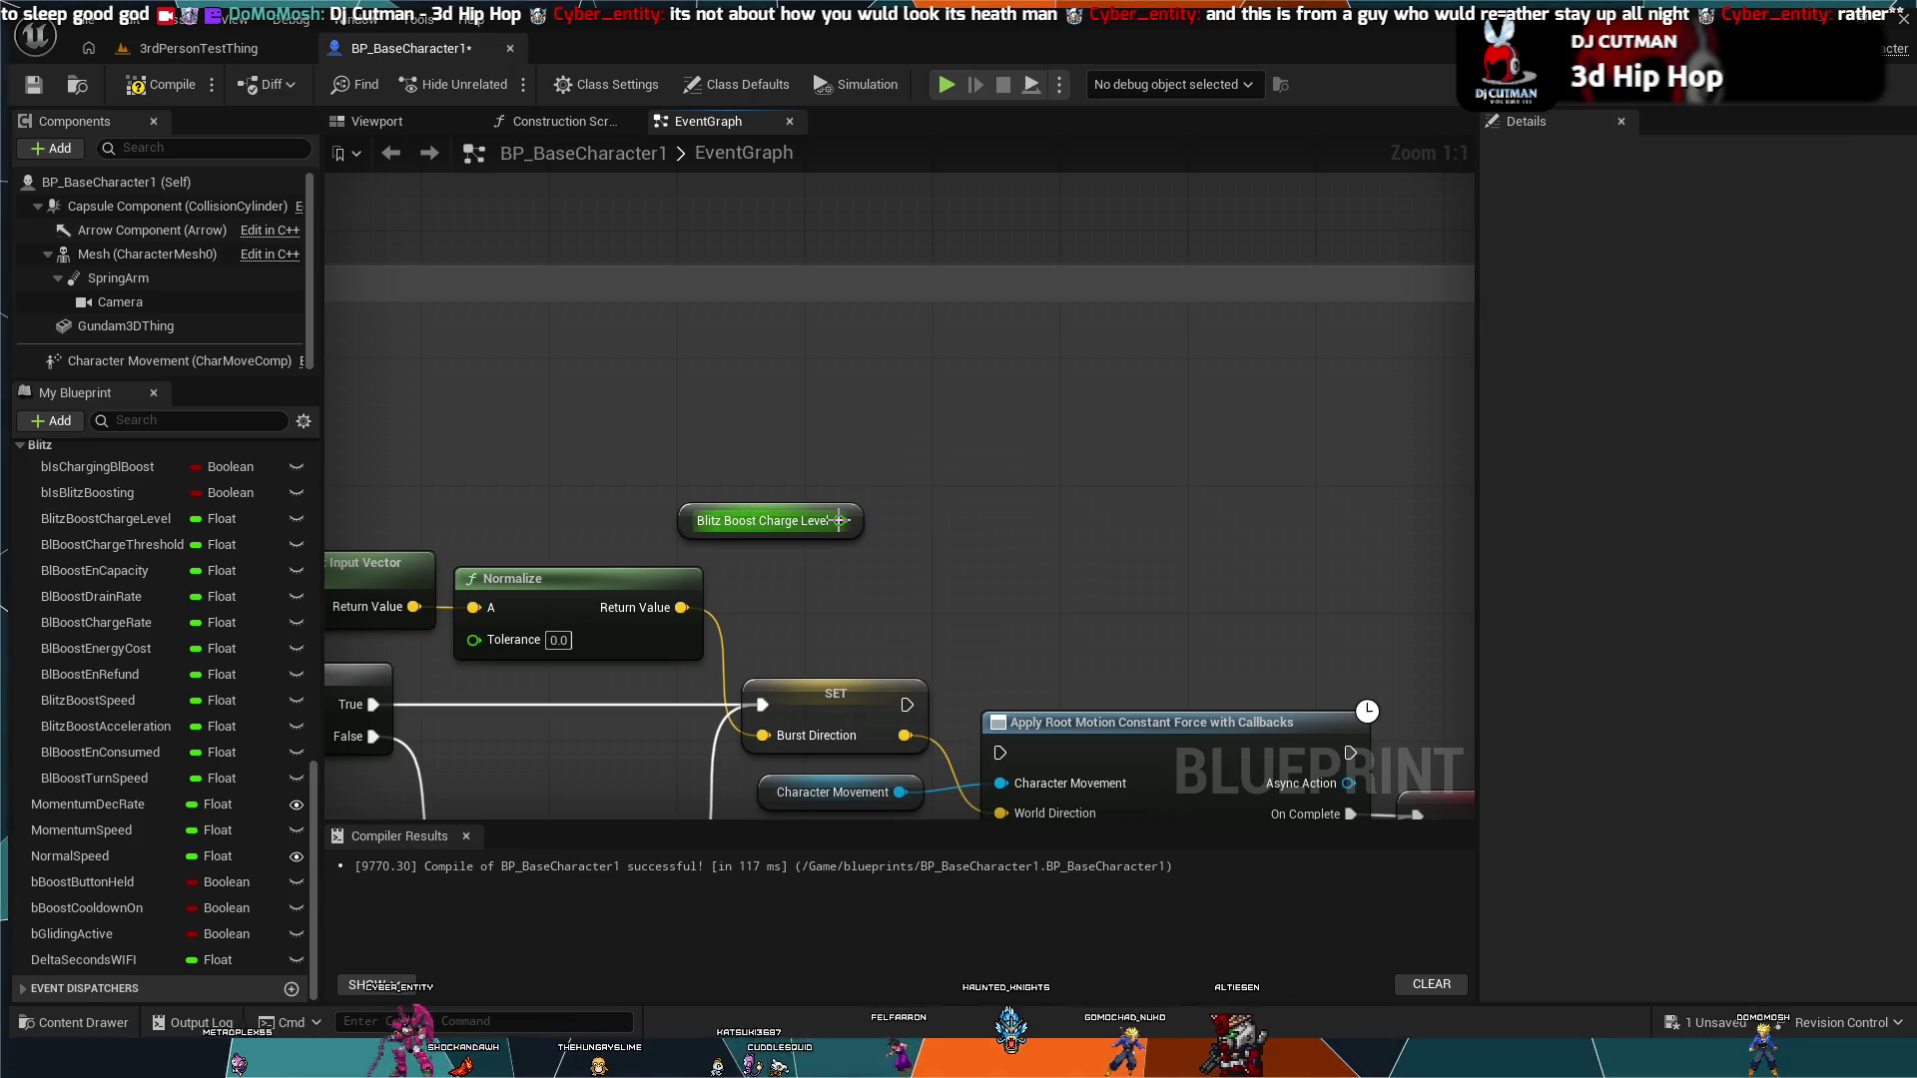
mouse_move(839, 520)
left_mouse_down()
mouse_move(971, 512)
mouse_move(949, 534)
left_mouse_up()
left_click(1082, 704)
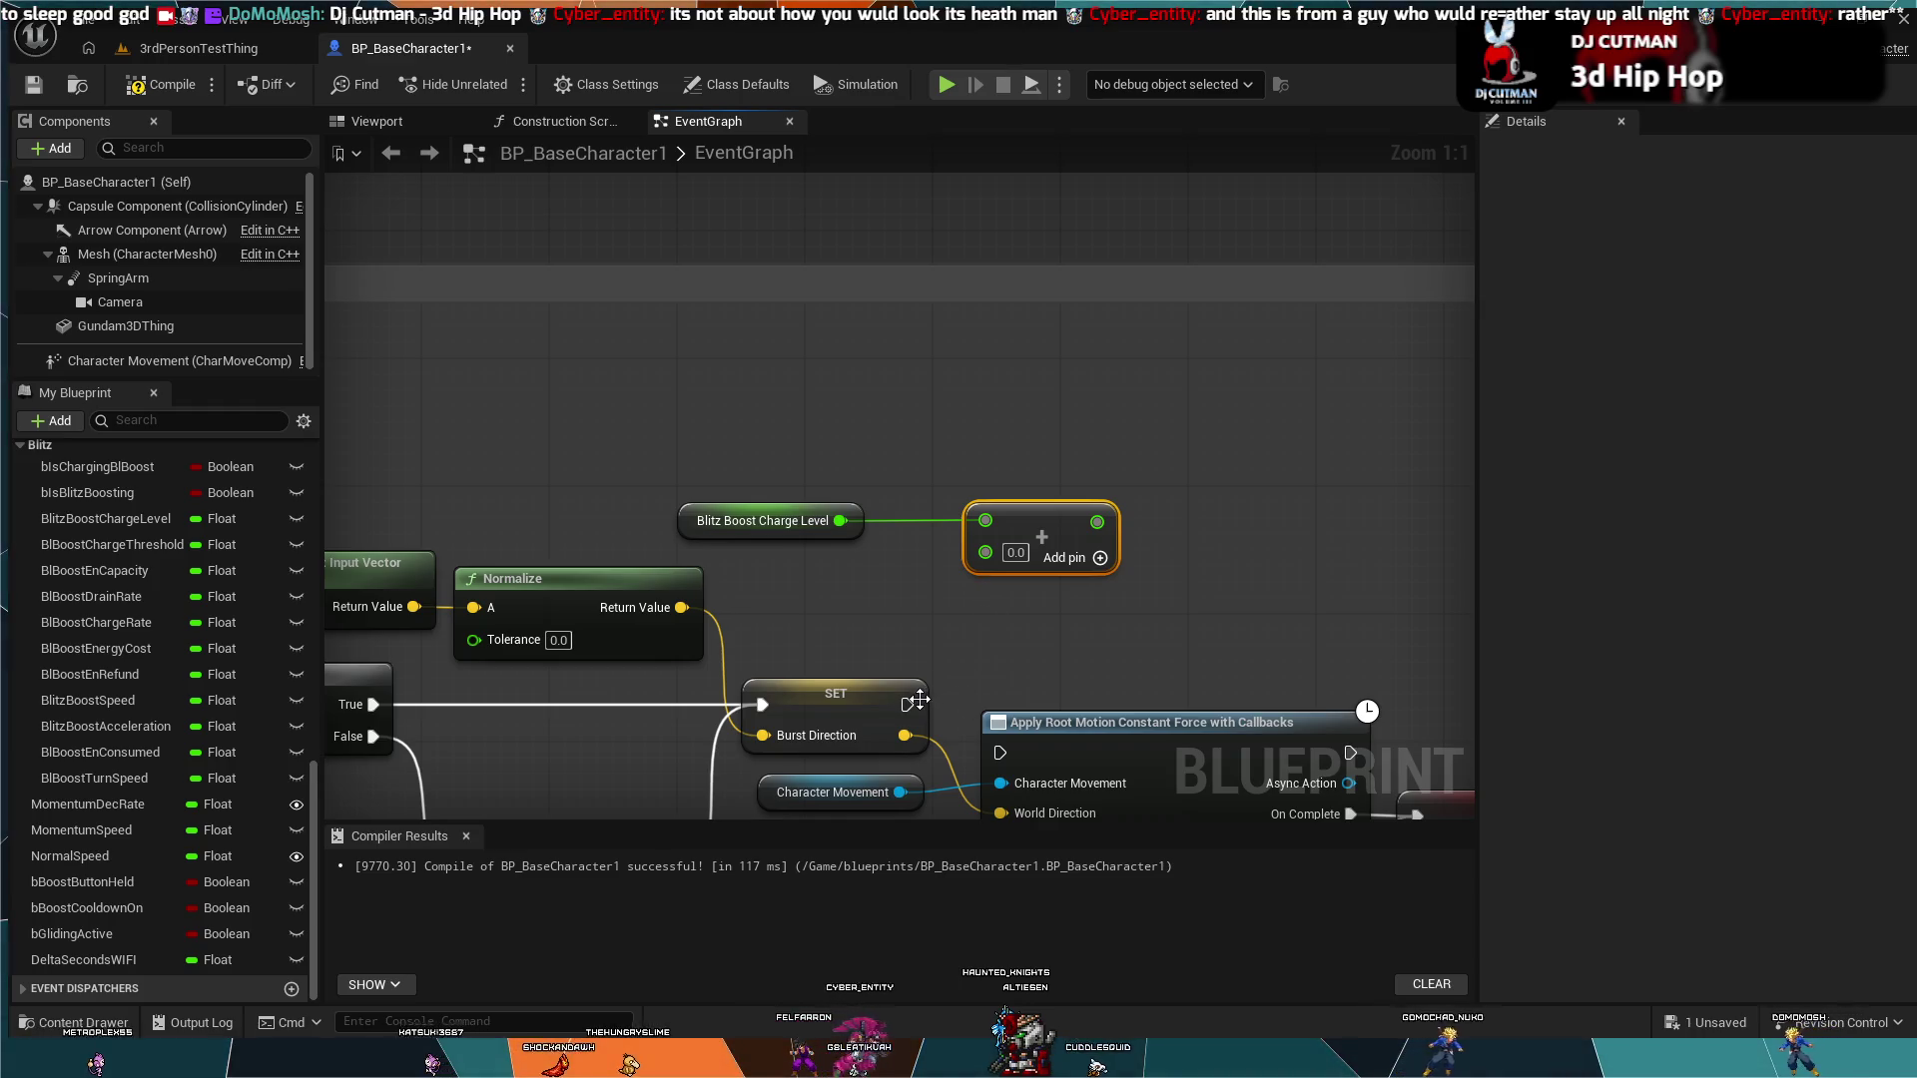
mouse_move(936, 691)
left_mouse_down()
mouse_move(1068, 563)
mouse_move(980, 560)
left_mouse_up()
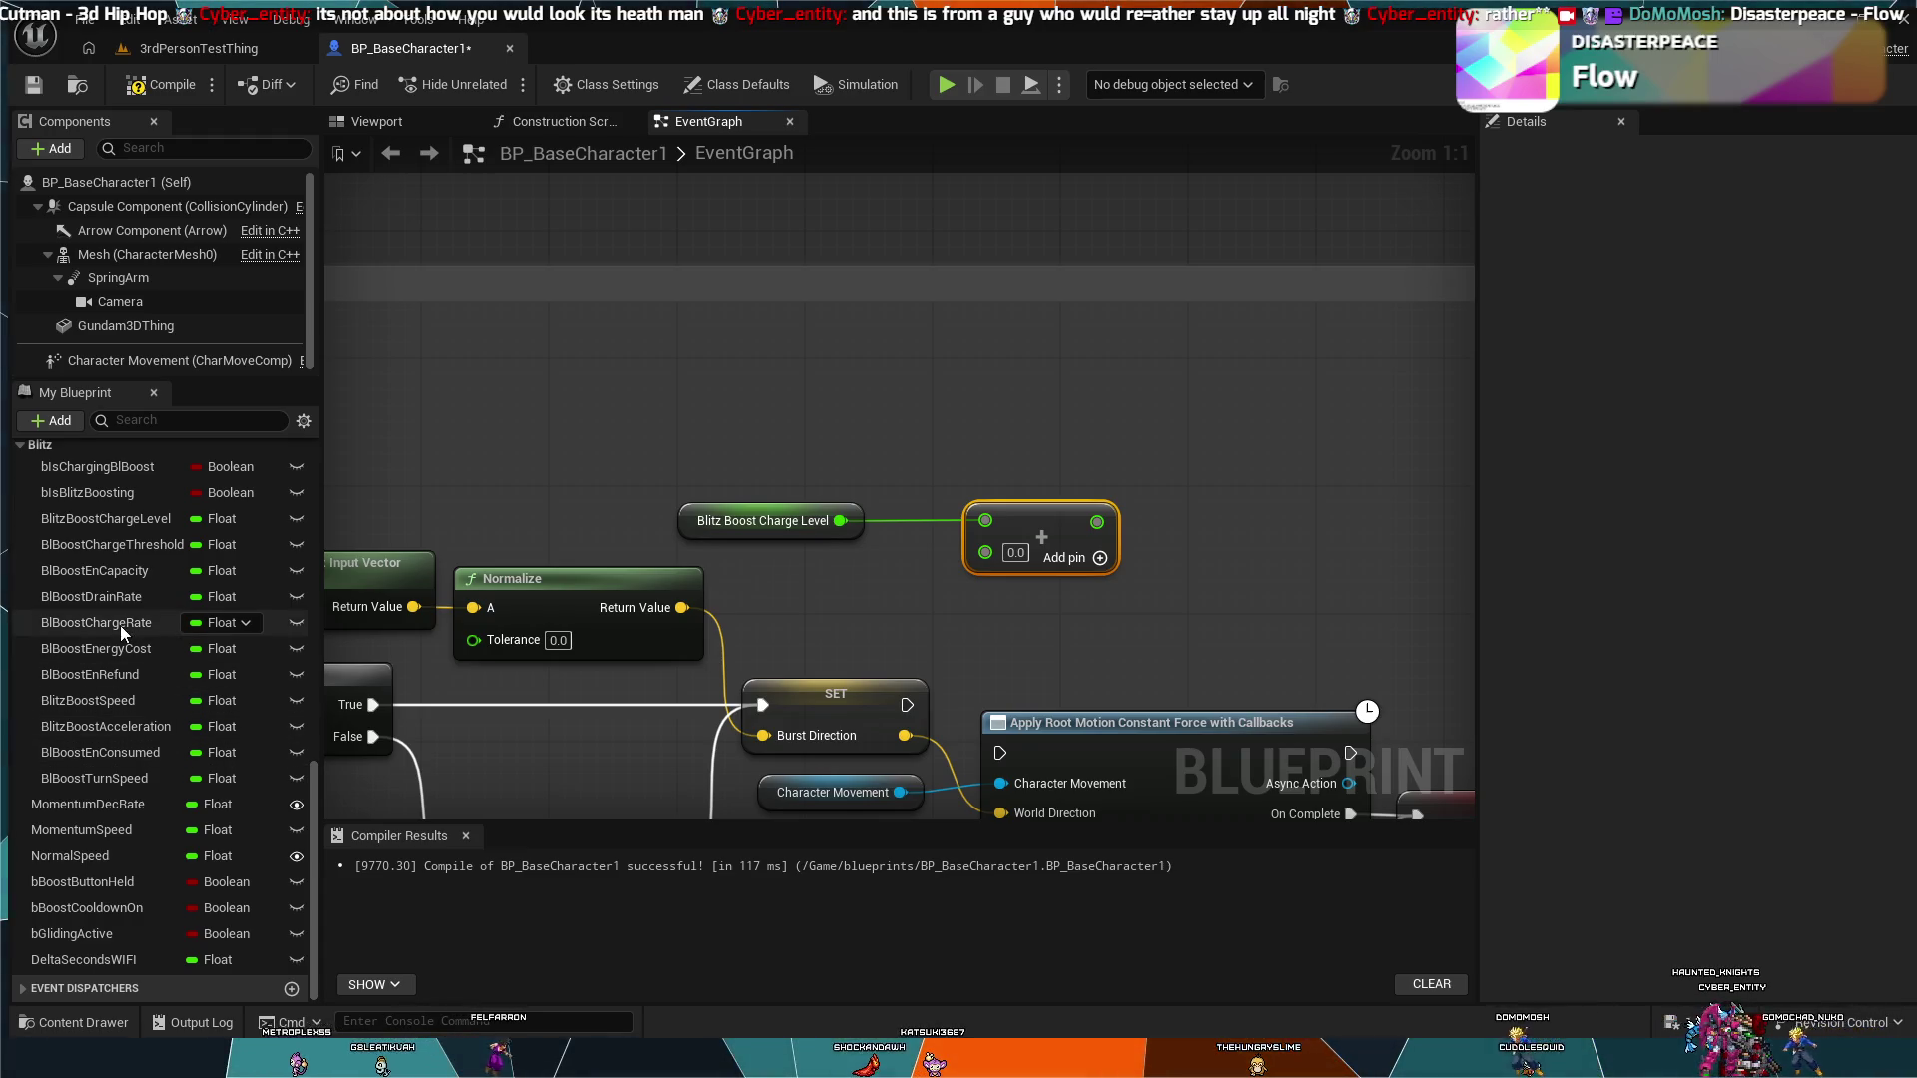
scroll(164, 803, "up", 5)
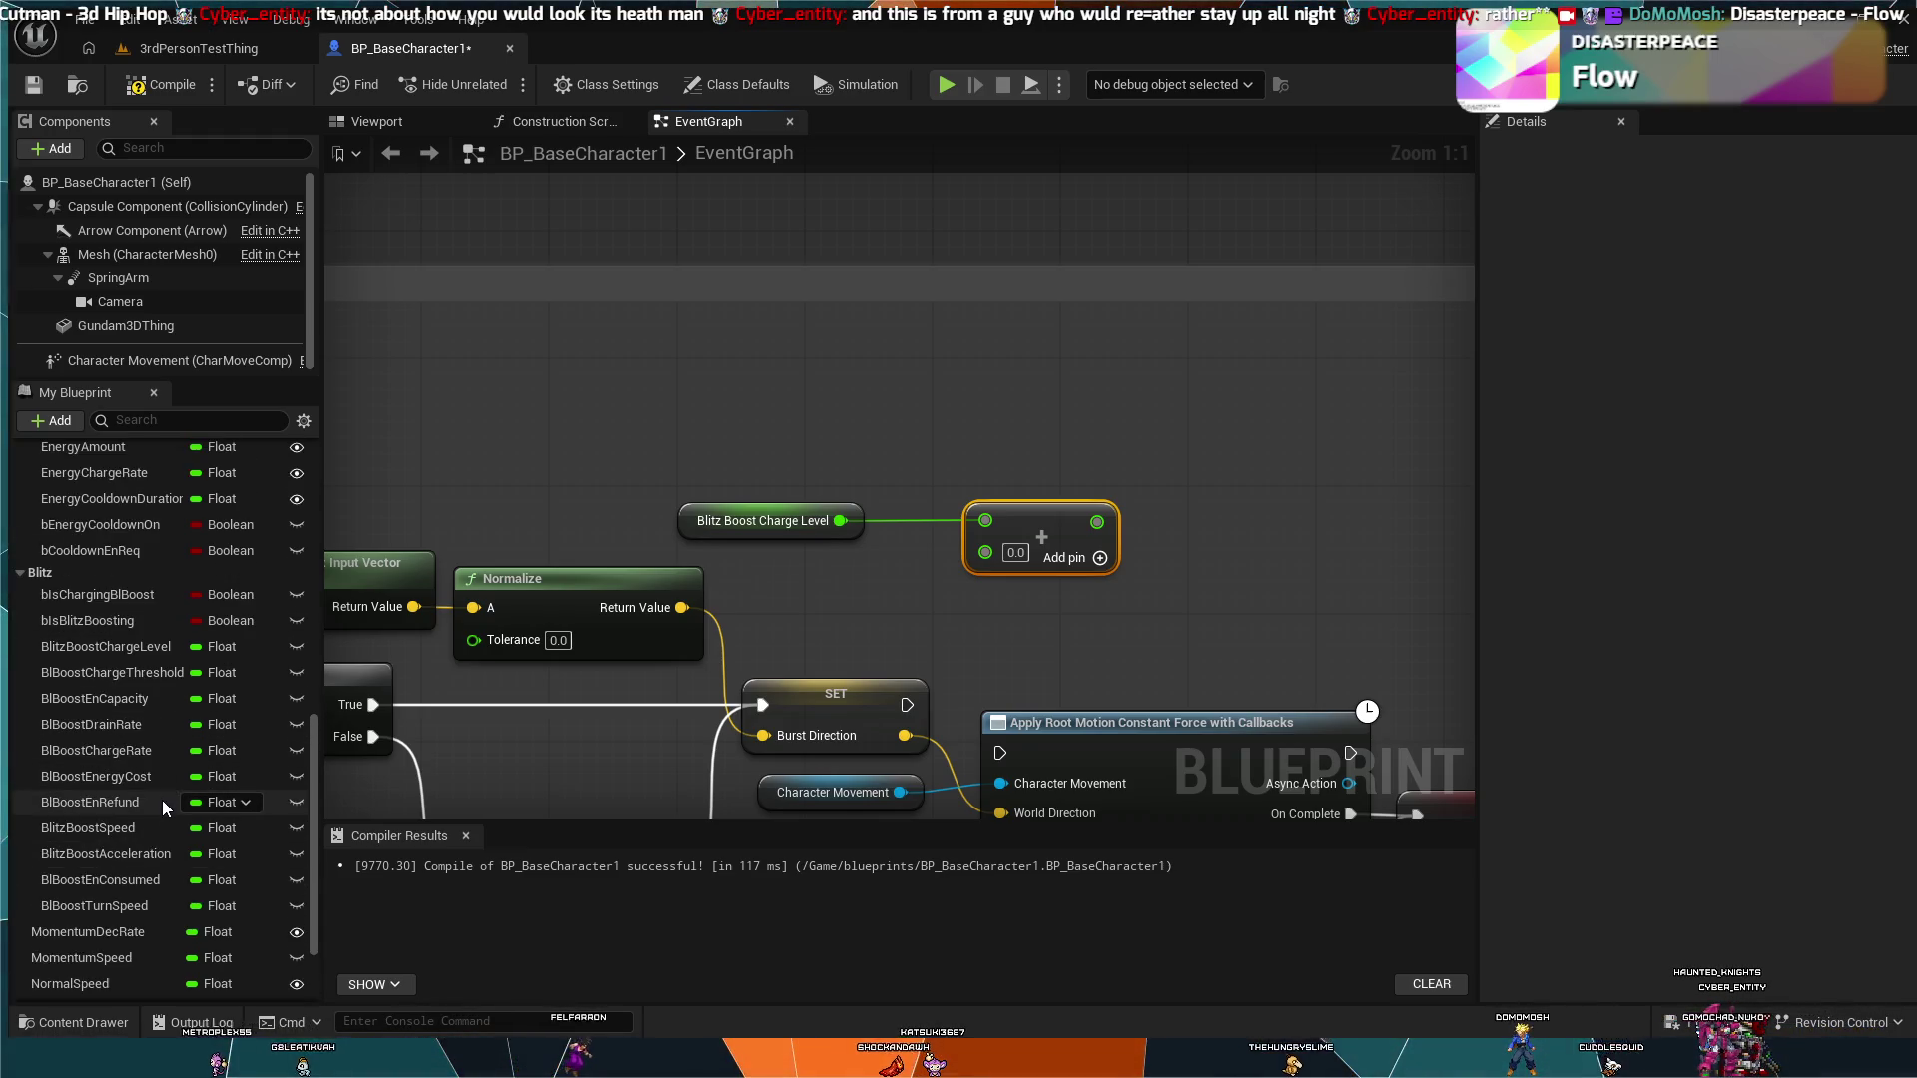
Step: Add a Burst Charge Rate getter as the Add node's second input
scroll(159, 789, "up", 3)
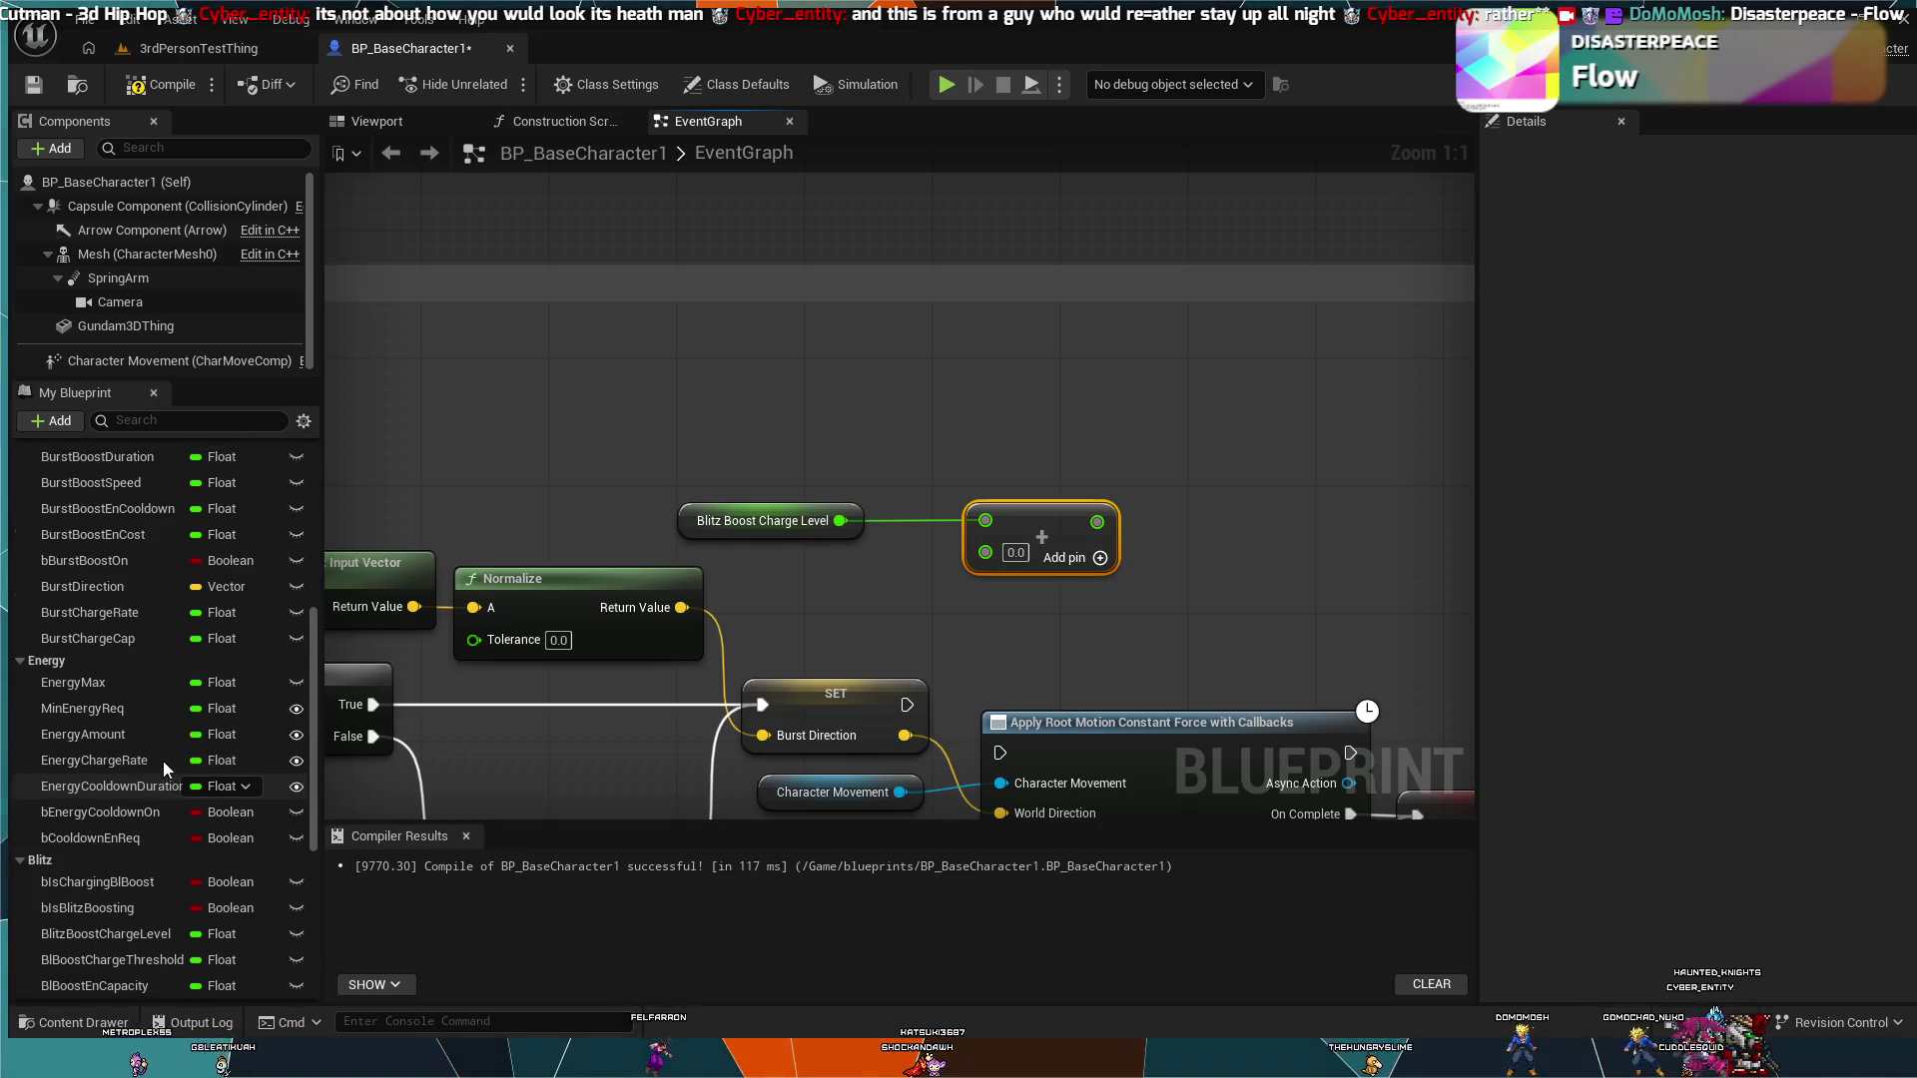
left_click(88, 611)
mouse_move(778, 597)
left_mouse_down()
mouse_move(873, 639)
mouse_move(1148, 503)
mouse_move(972, 597)
mouse_move(987, 552)
left_mouse_up()
left_click(894, 607)
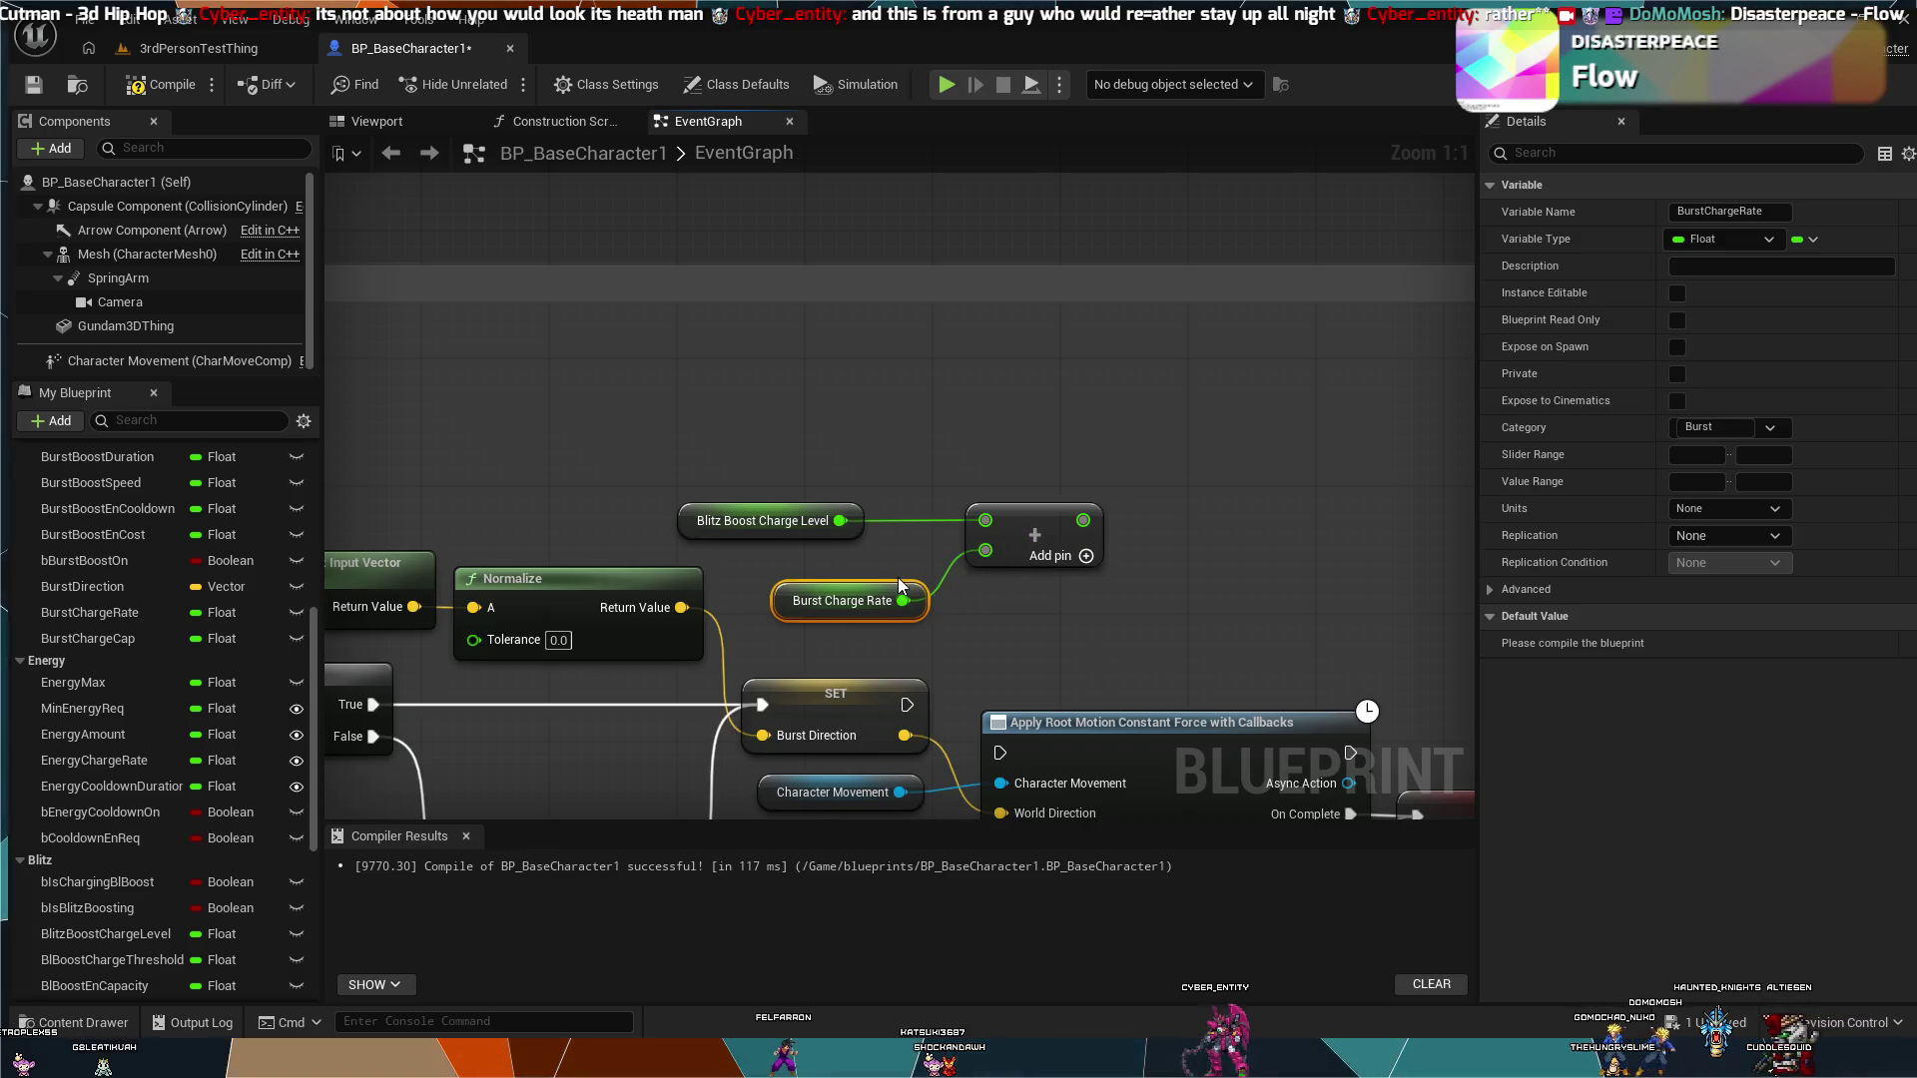
left_click_drag(877, 583, 866, 561)
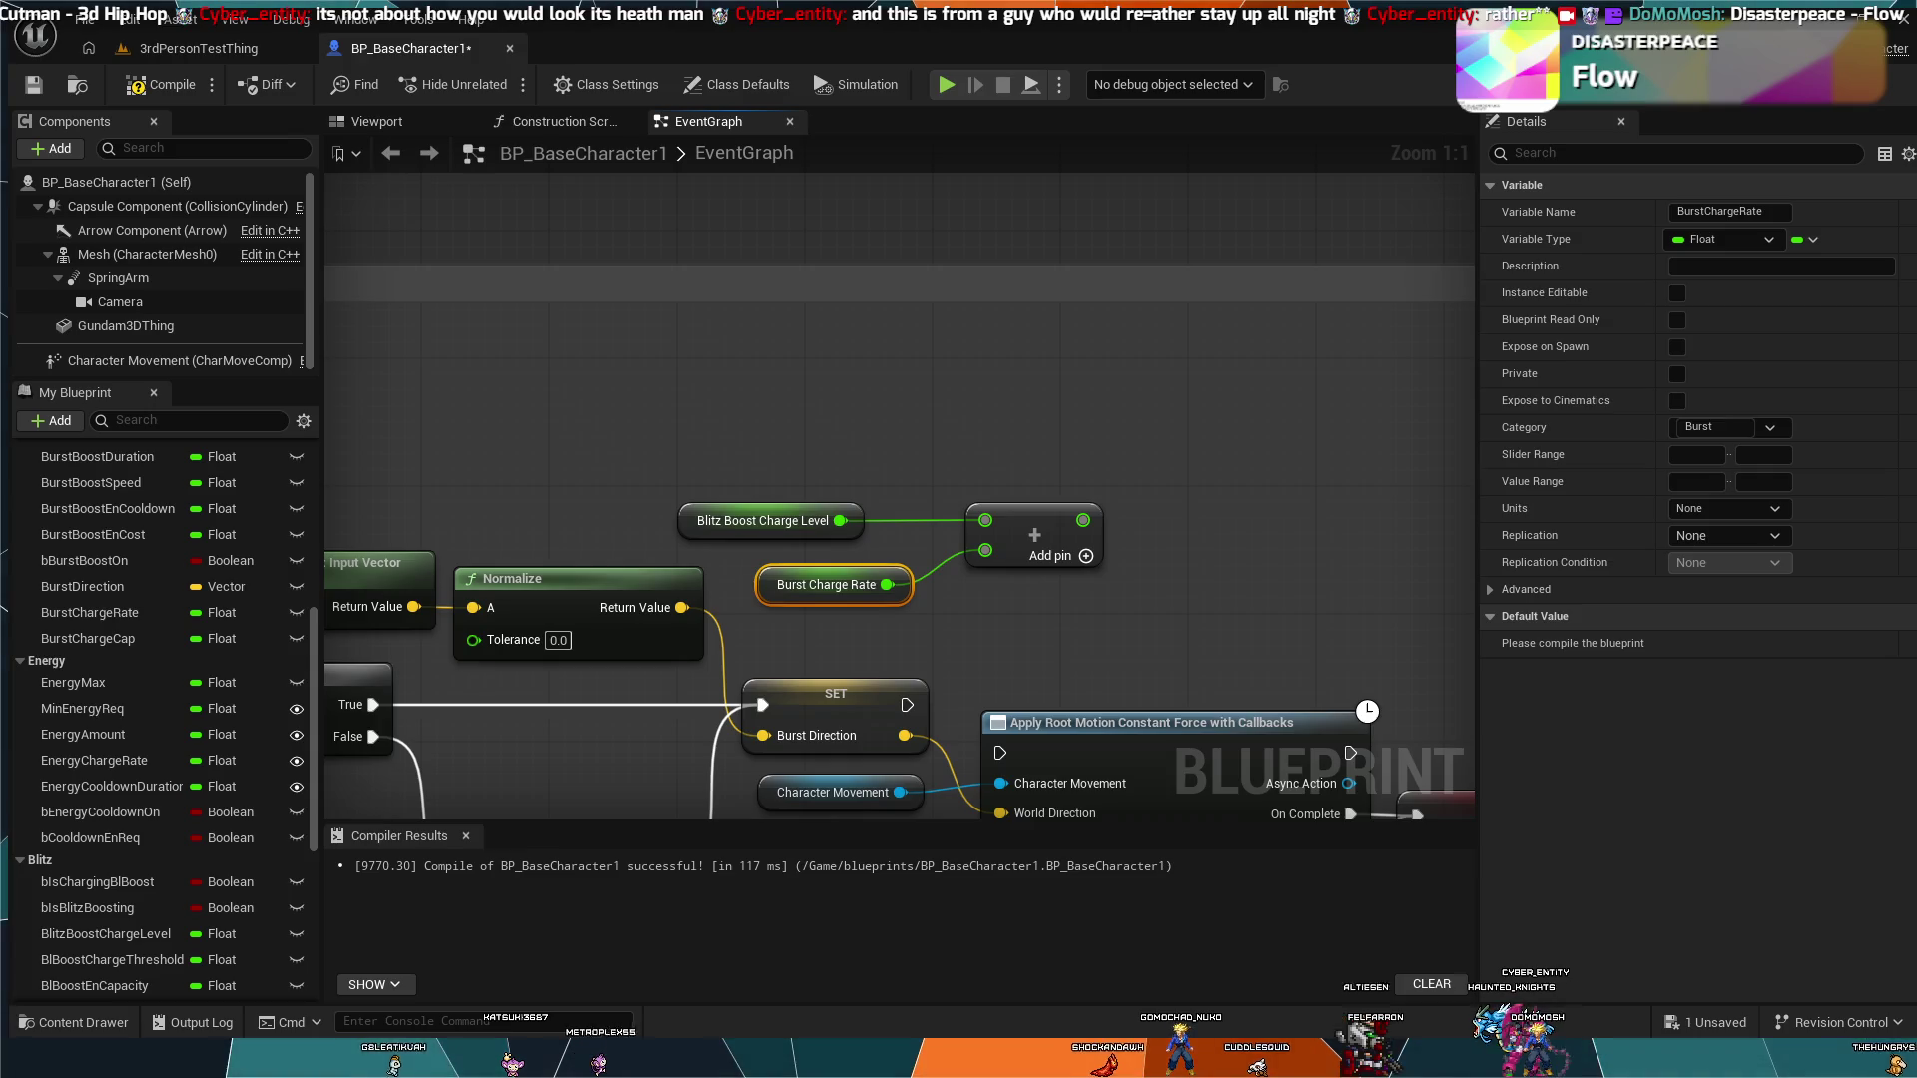
Step: Create a MIN node in the graph next to the Add node
mouse_move(1083, 520)
left_mouse_down()
mouse_move(1159, 481)
mouse_move(1609, 667)
left_mouse_up()
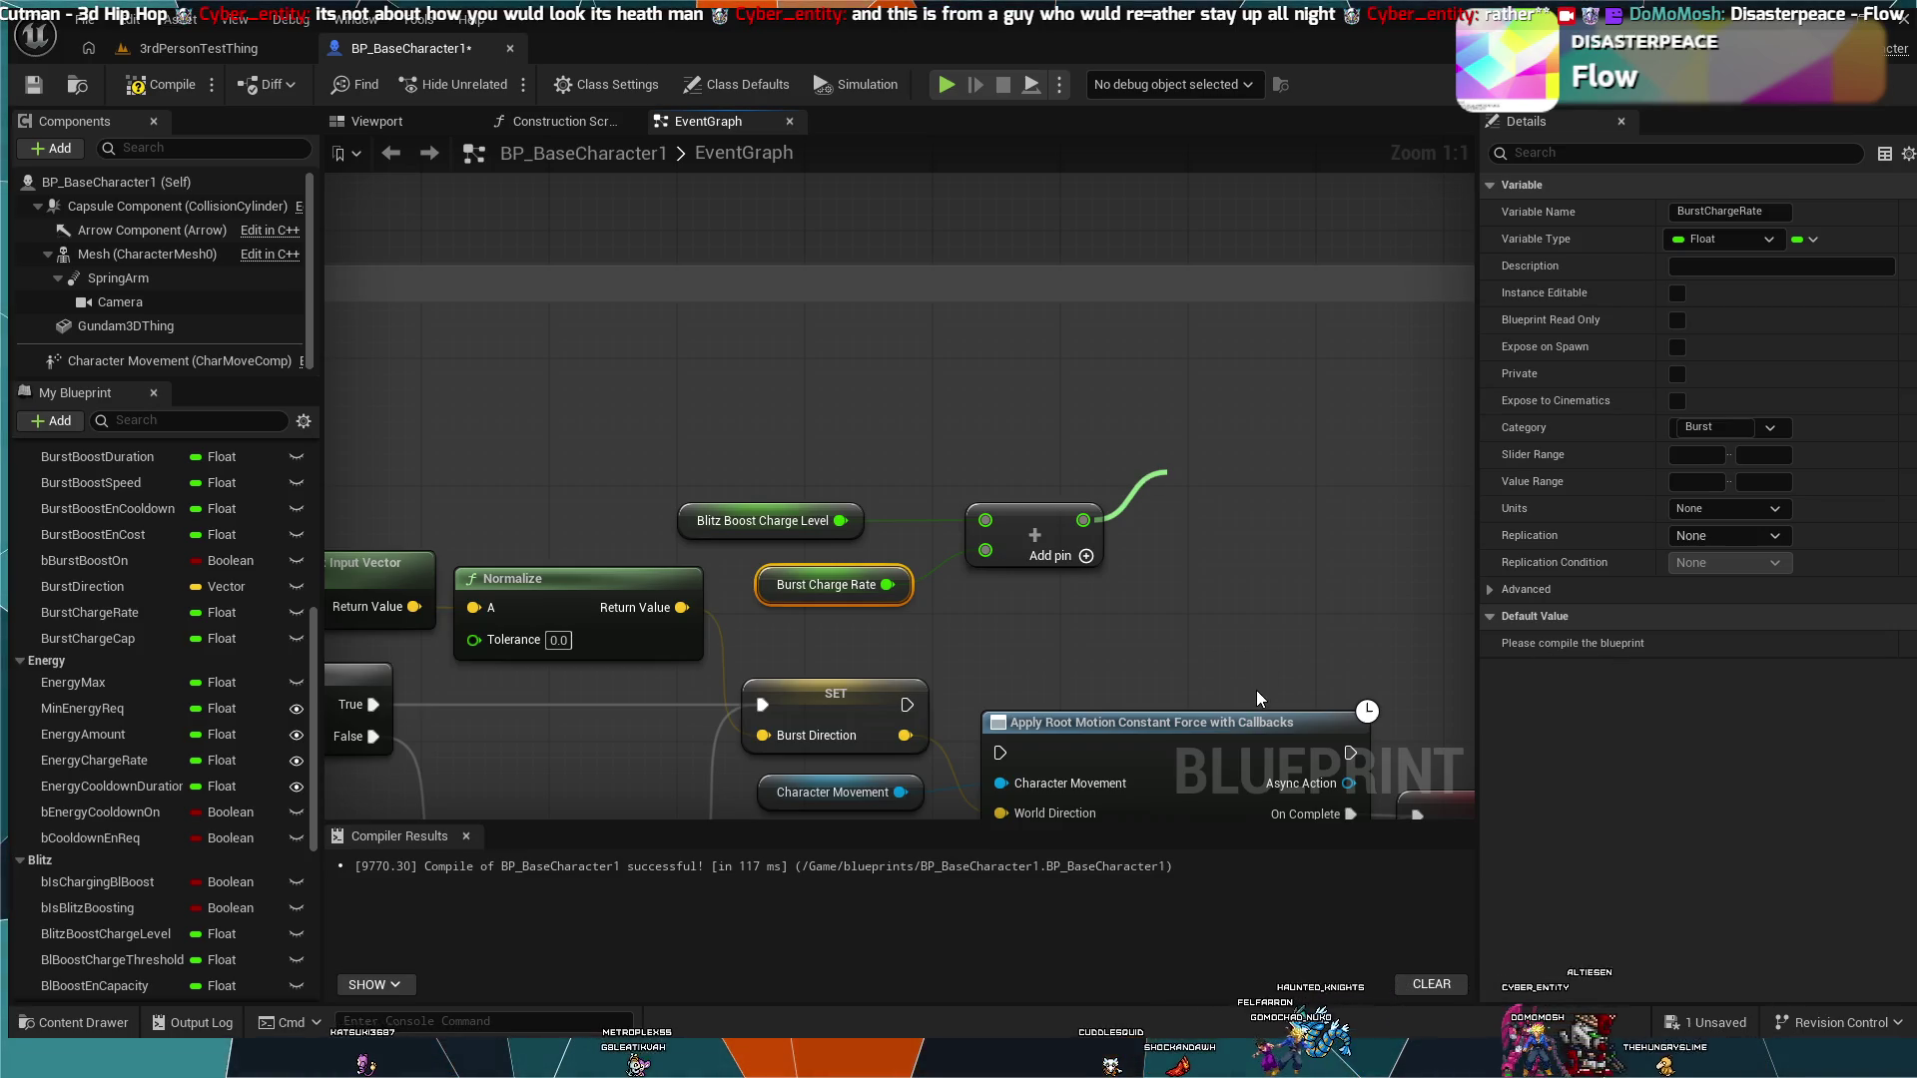
key("Escape")
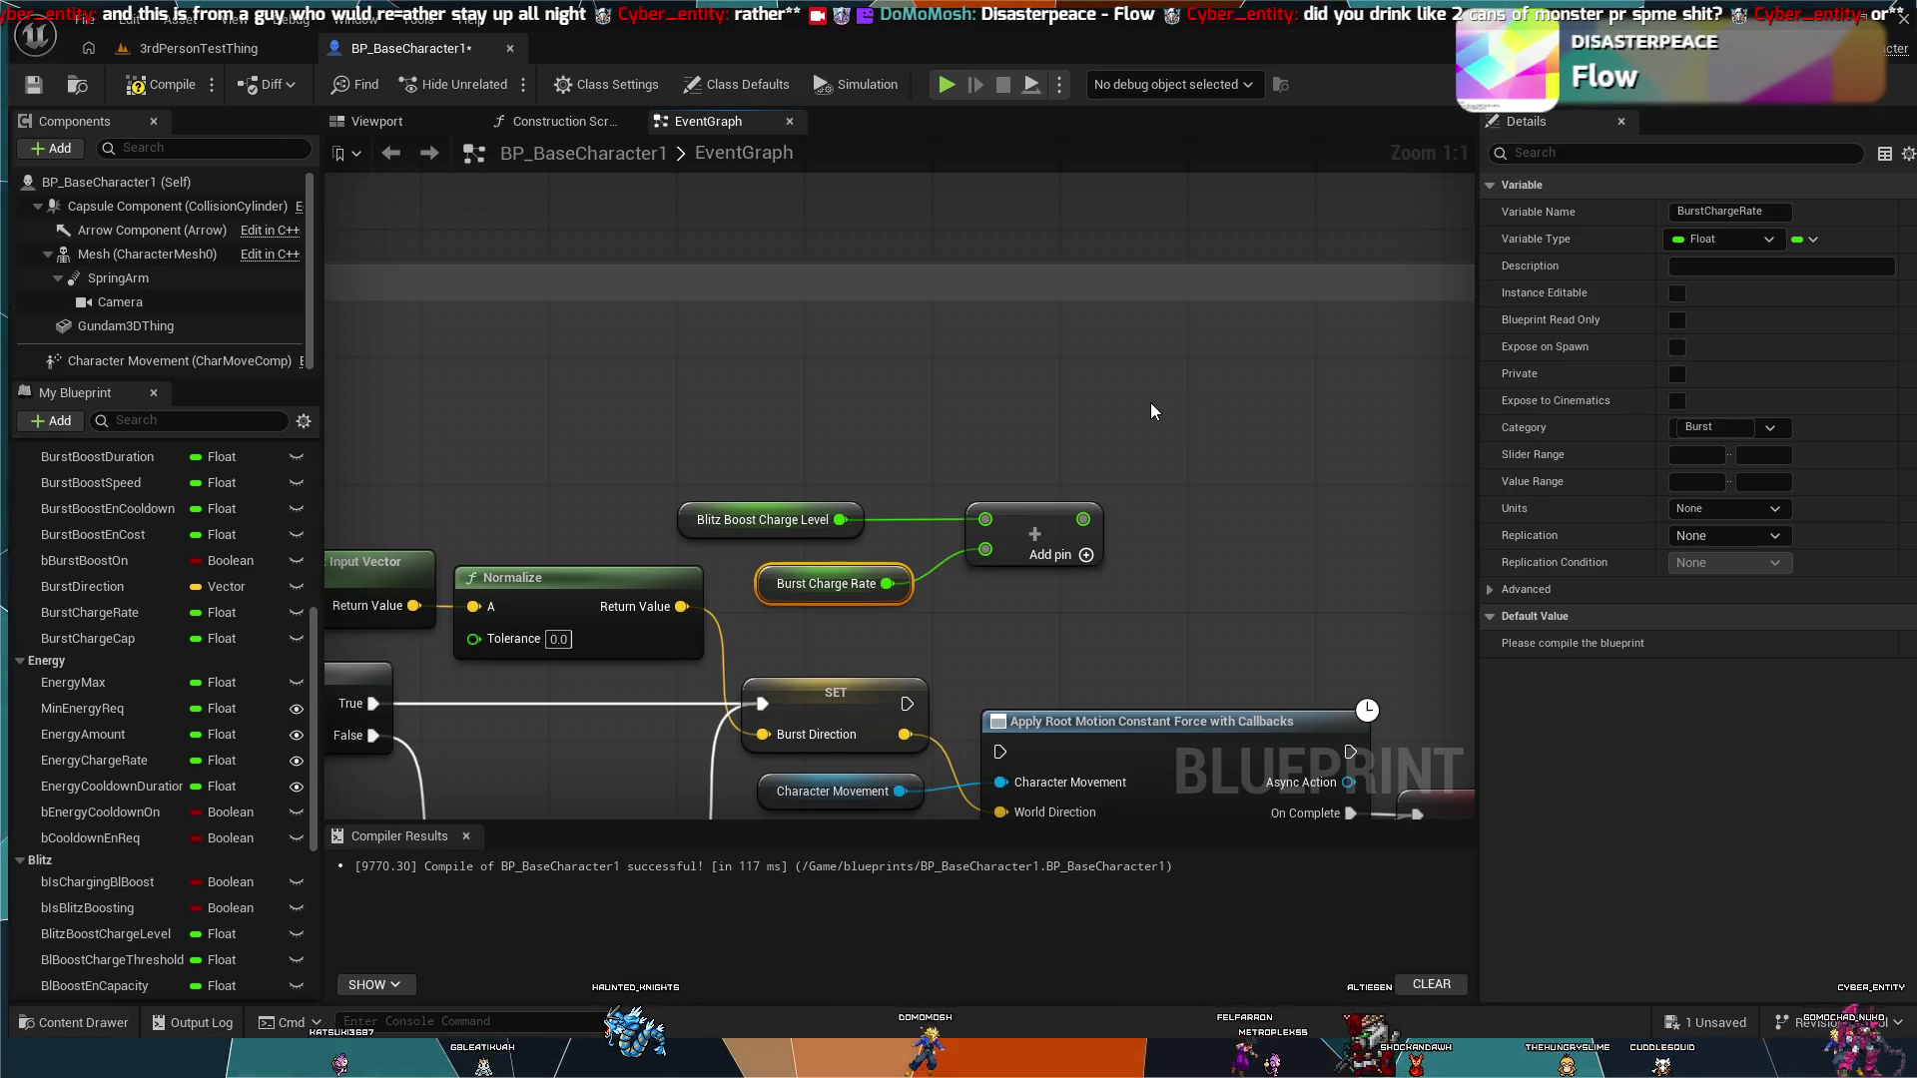
key("ctrl+v")
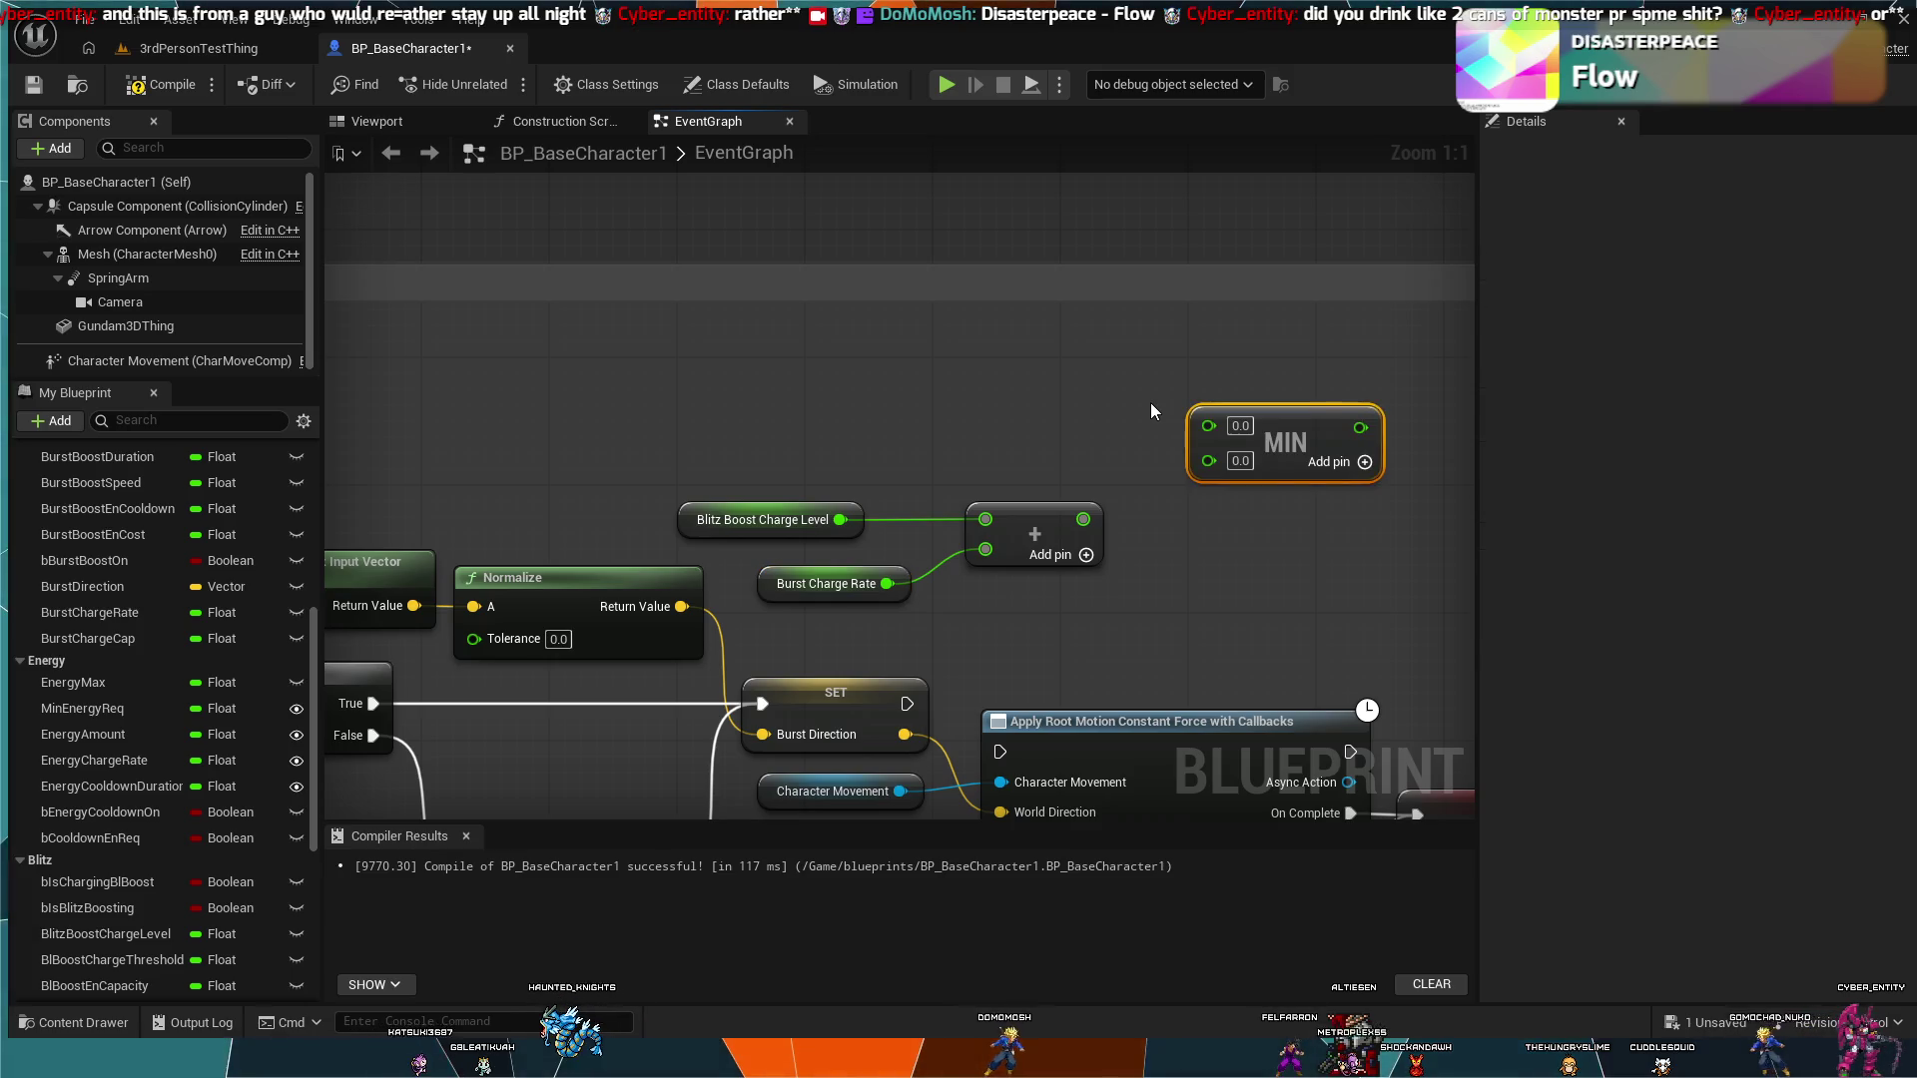
Step: Place the MIN node beside the Add node, feed the sum into its first input, then switch to the browser
left_click_drag(1264, 415, 1155, 372)
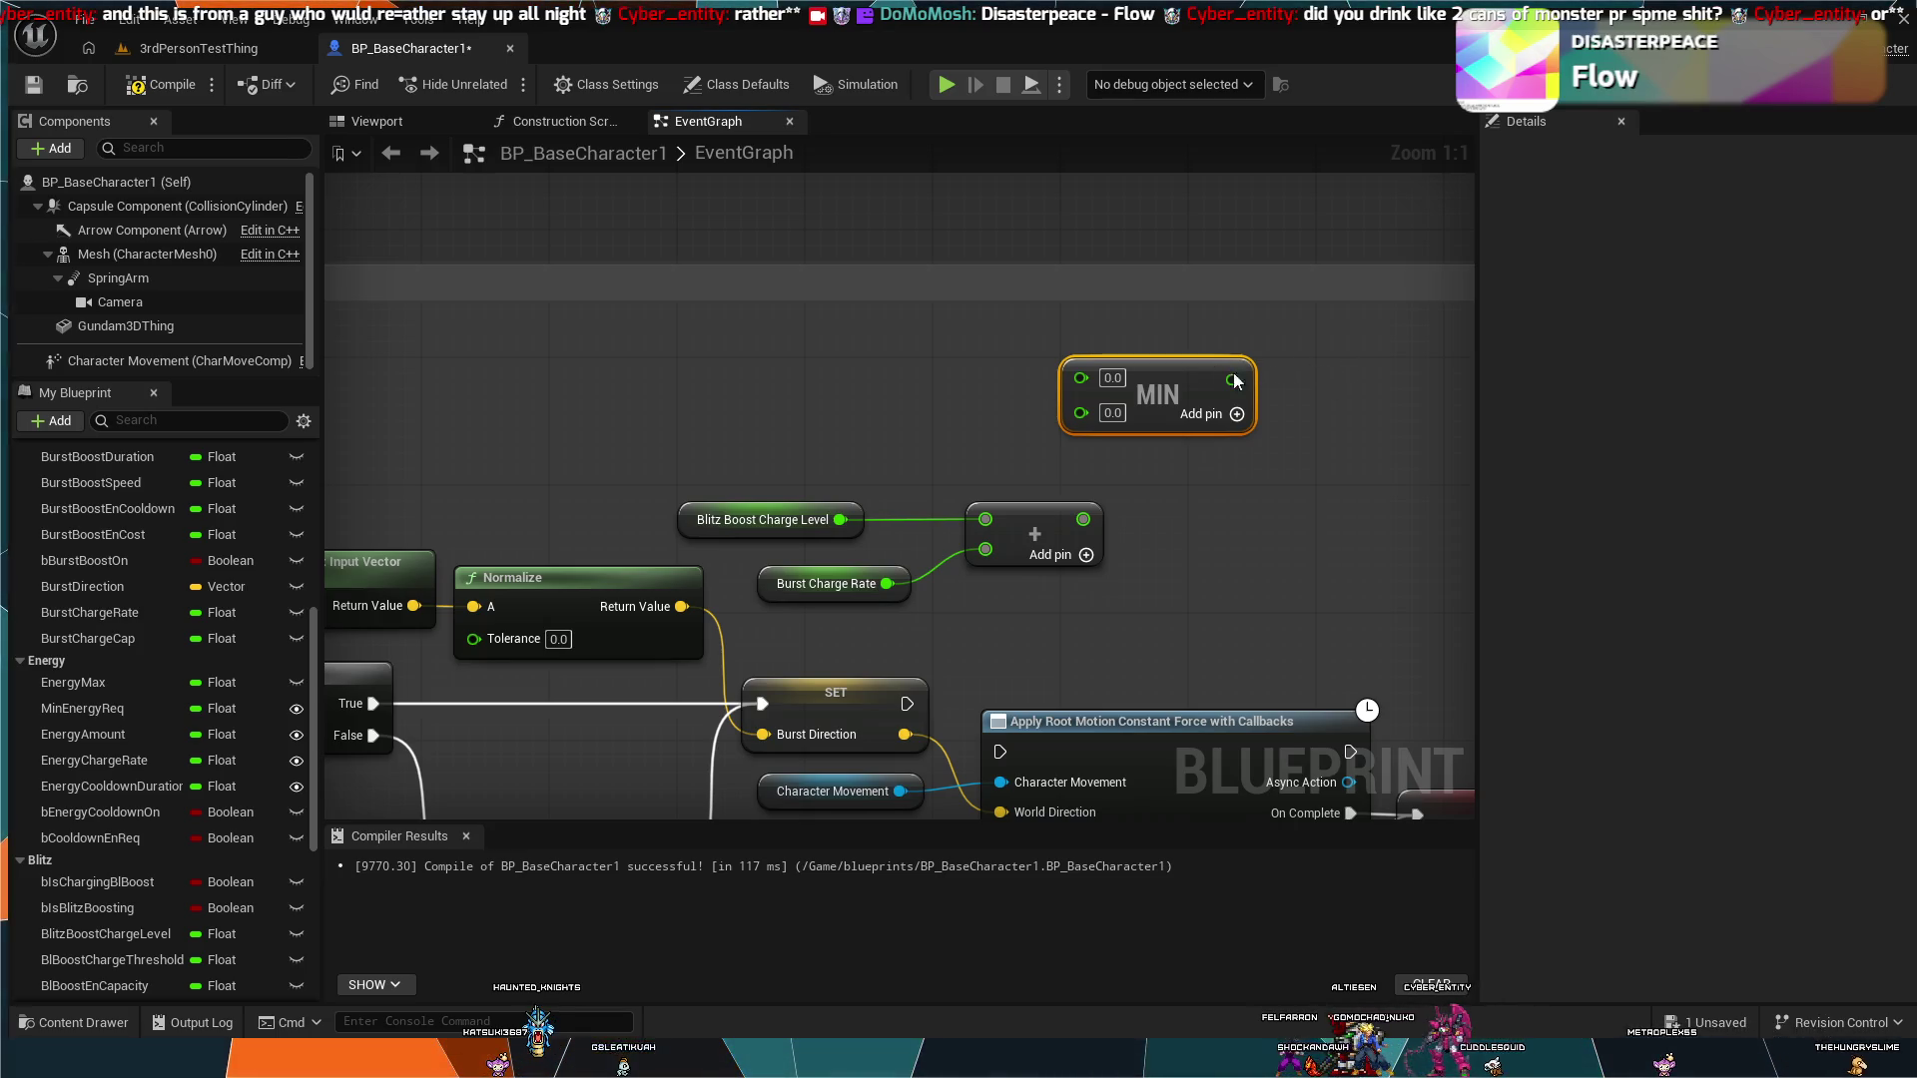
left_click_drag(1248, 373, 1360, 518)
mouse_move(1083, 521)
left_mouse_down()
mouse_move(1168, 535)
mouse_move(1192, 519)
left_mouse_up()
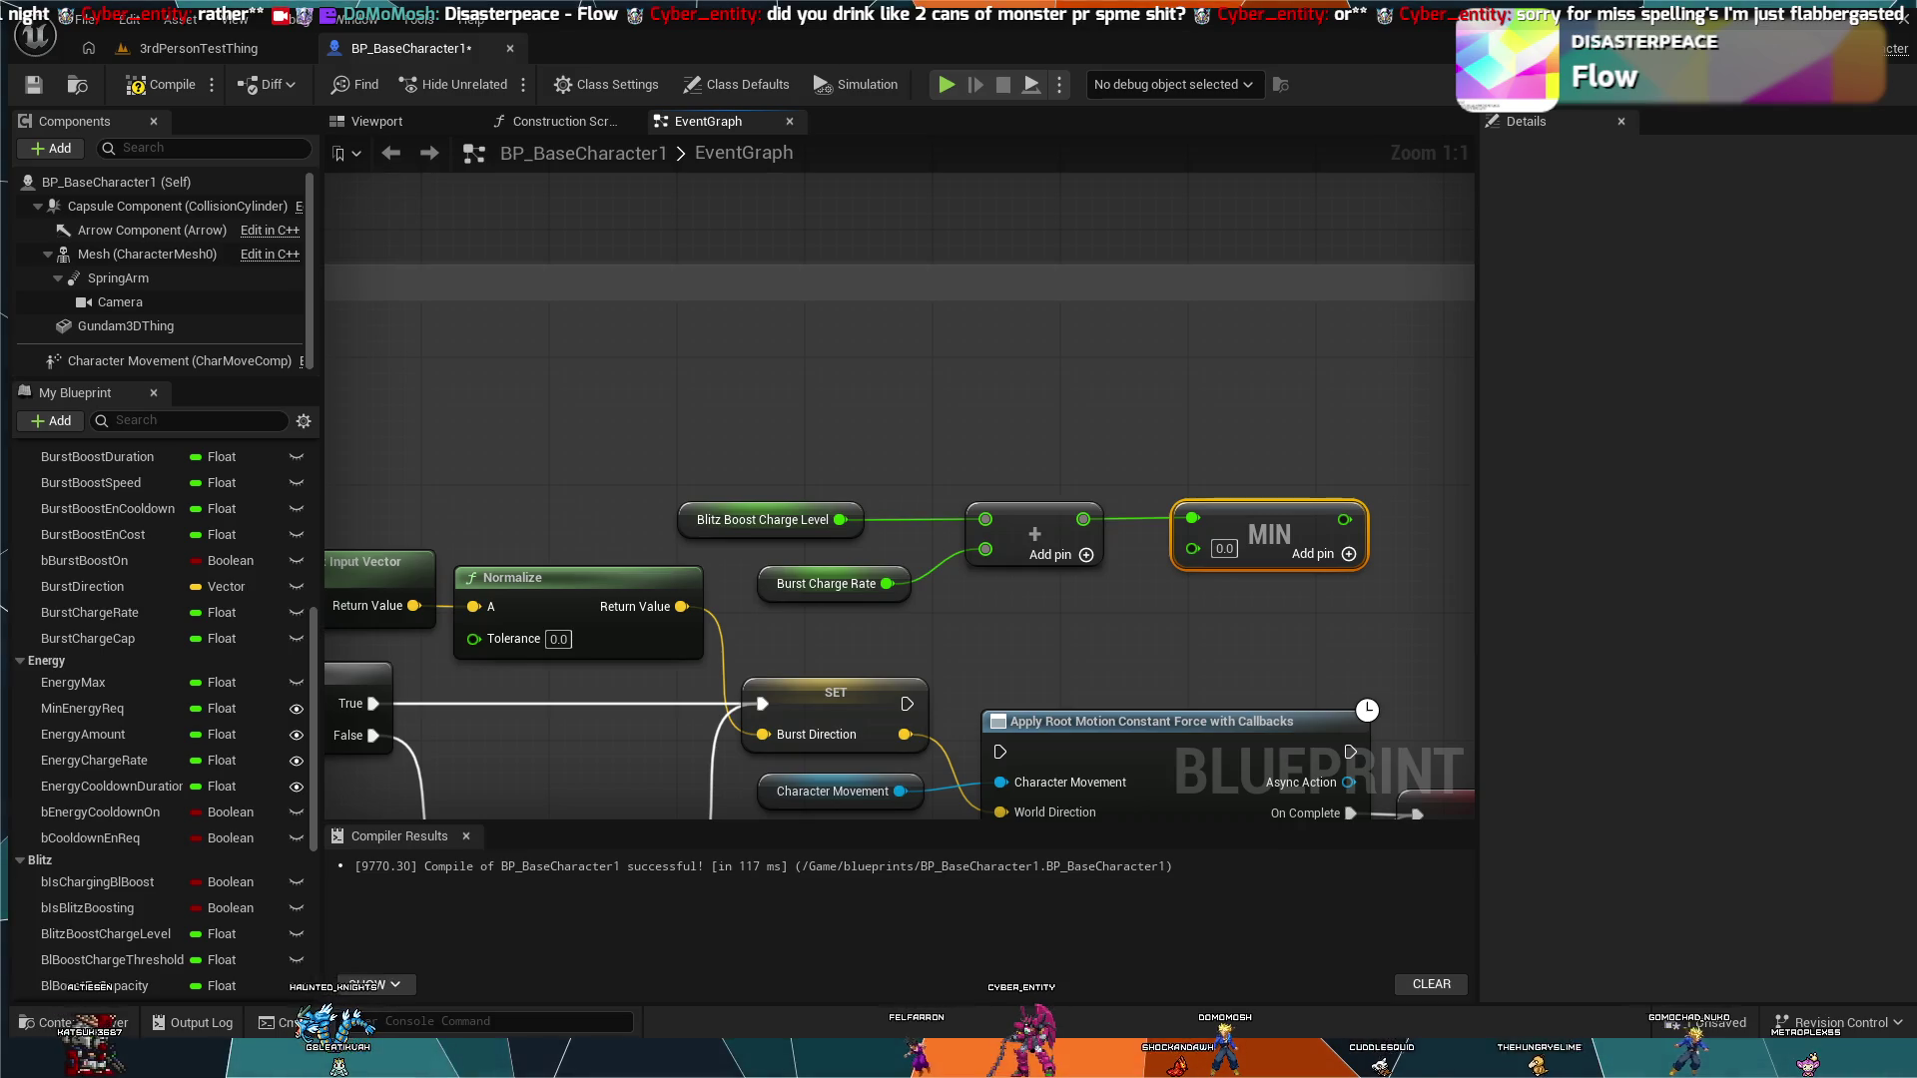
key("alt+Tab")
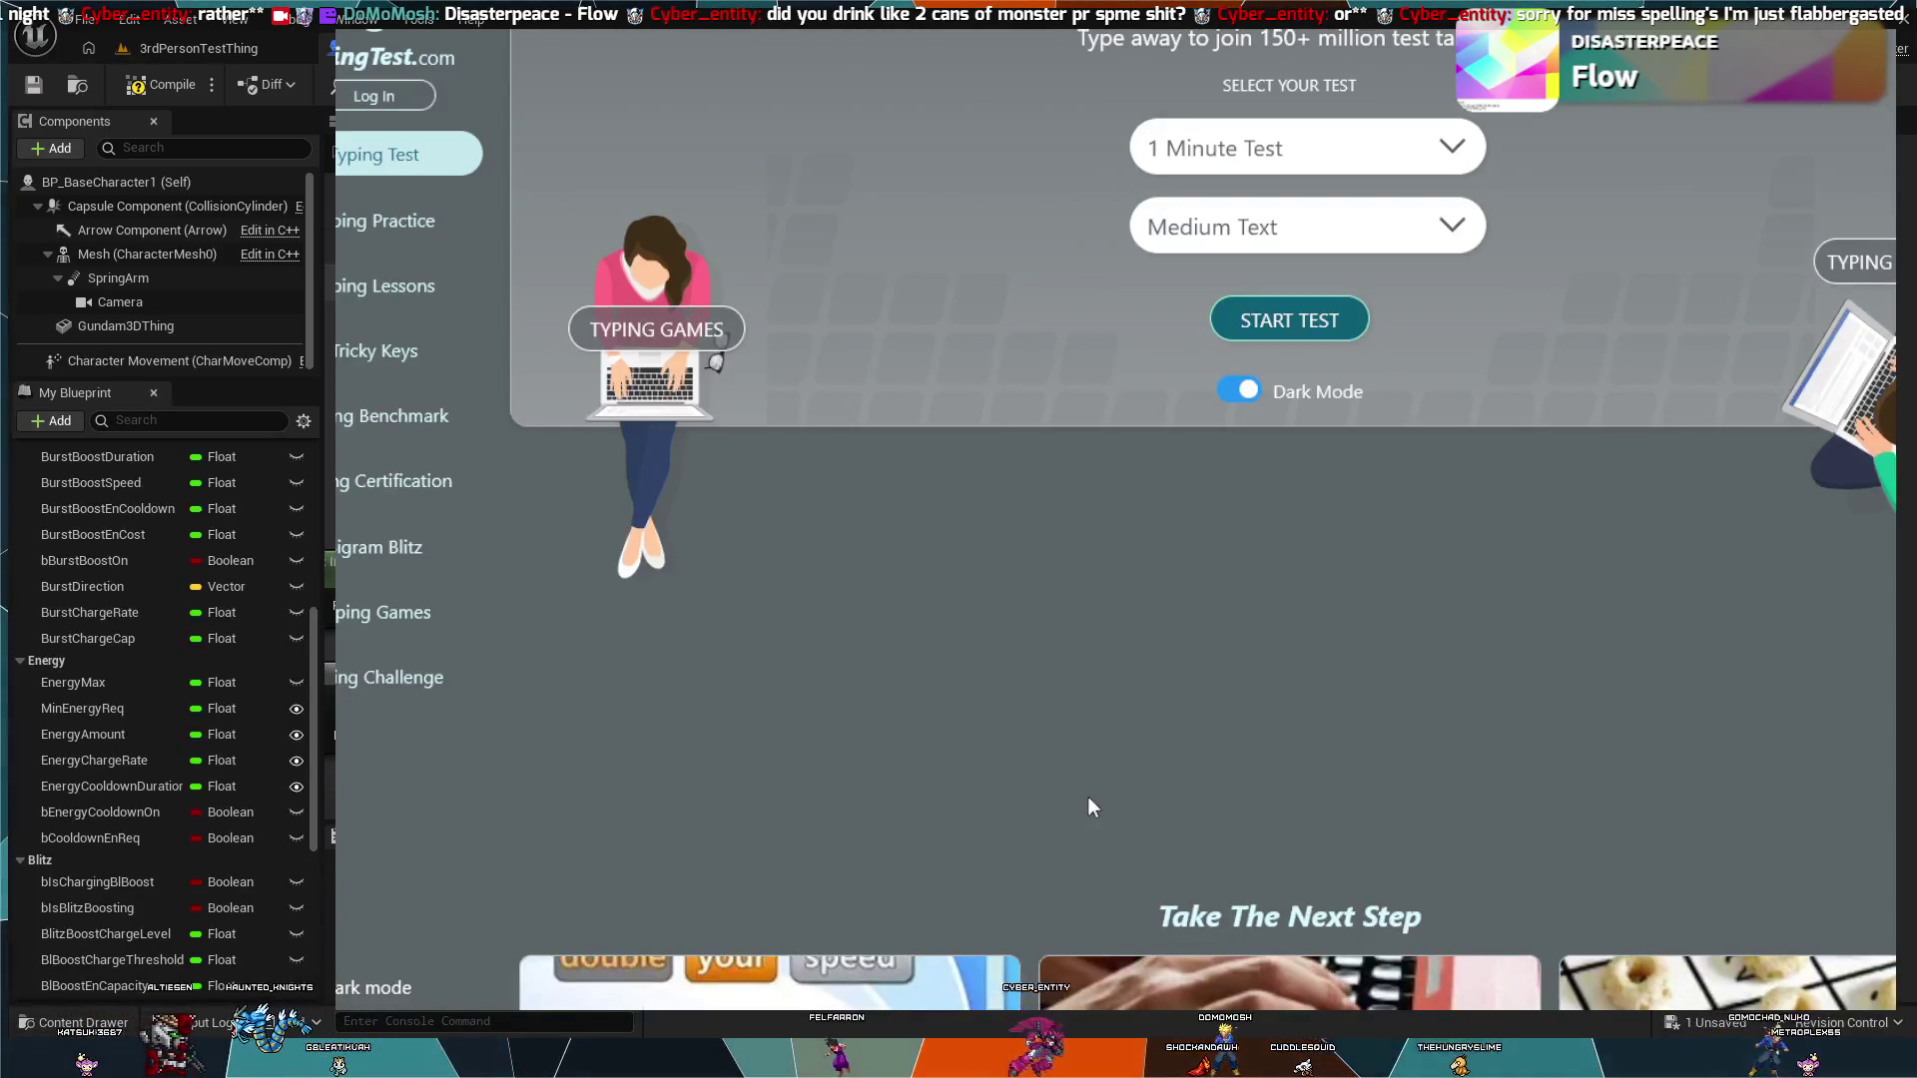
Step: Start the one-minute typing test and type the opening passage about sharks, fixing typos
left_click(1319, 326)
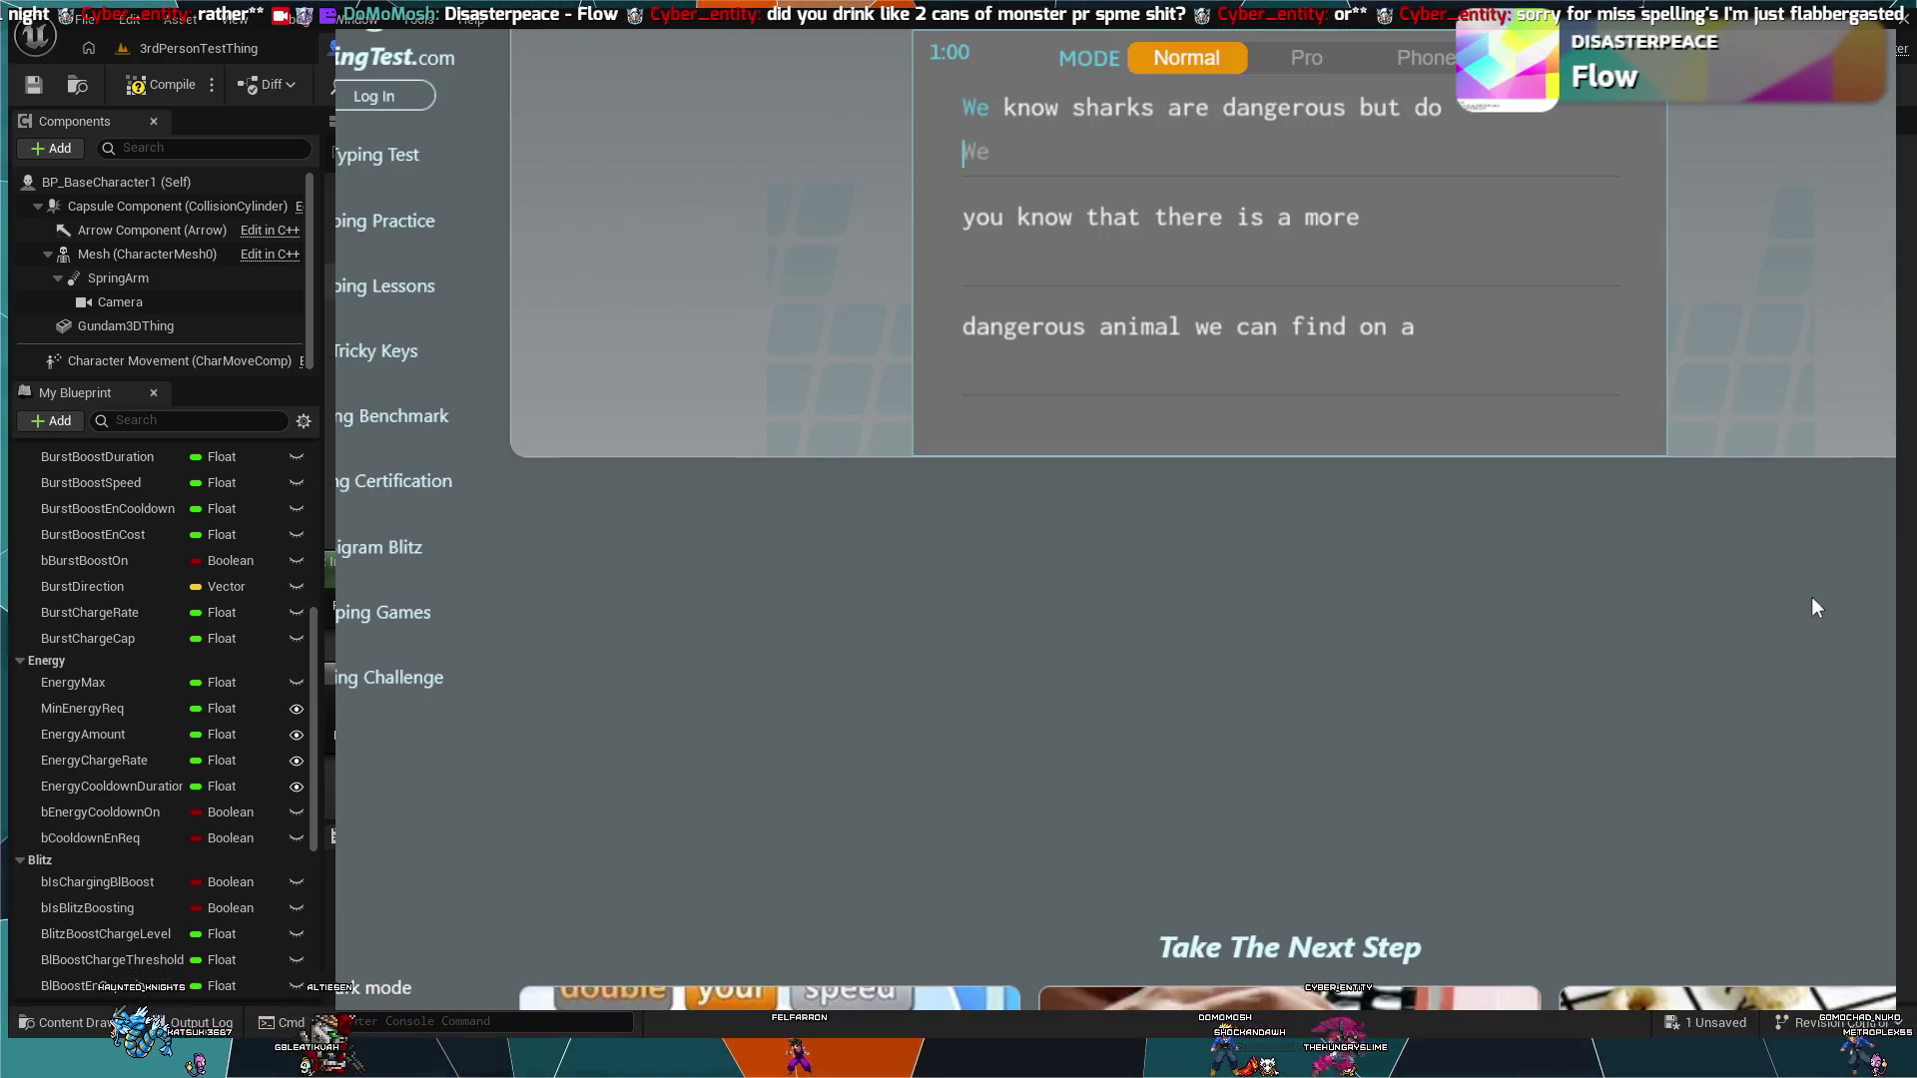
type("We know sharks are dangerous but do")
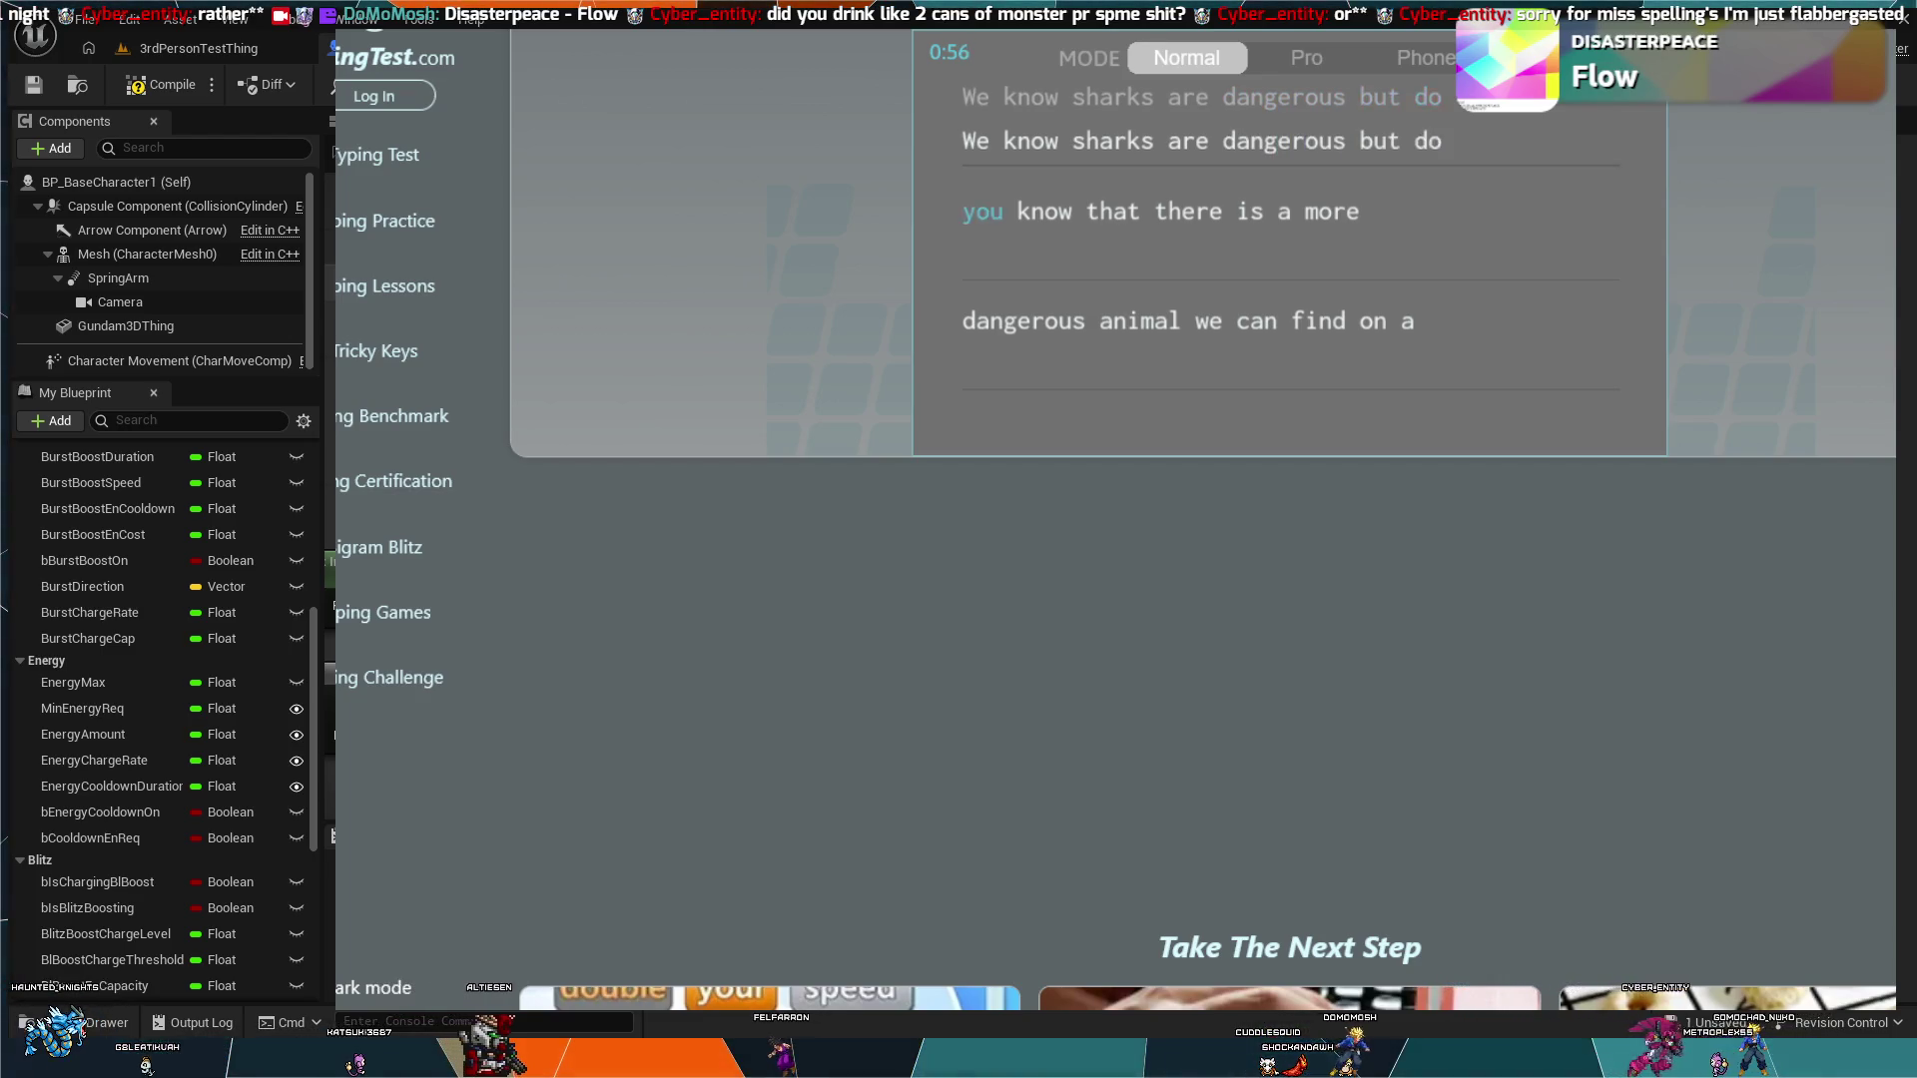
type(" u know thatt the")
key("BackSpace")
key("BackSpace")
key("BackSpace")
type("there is a more")
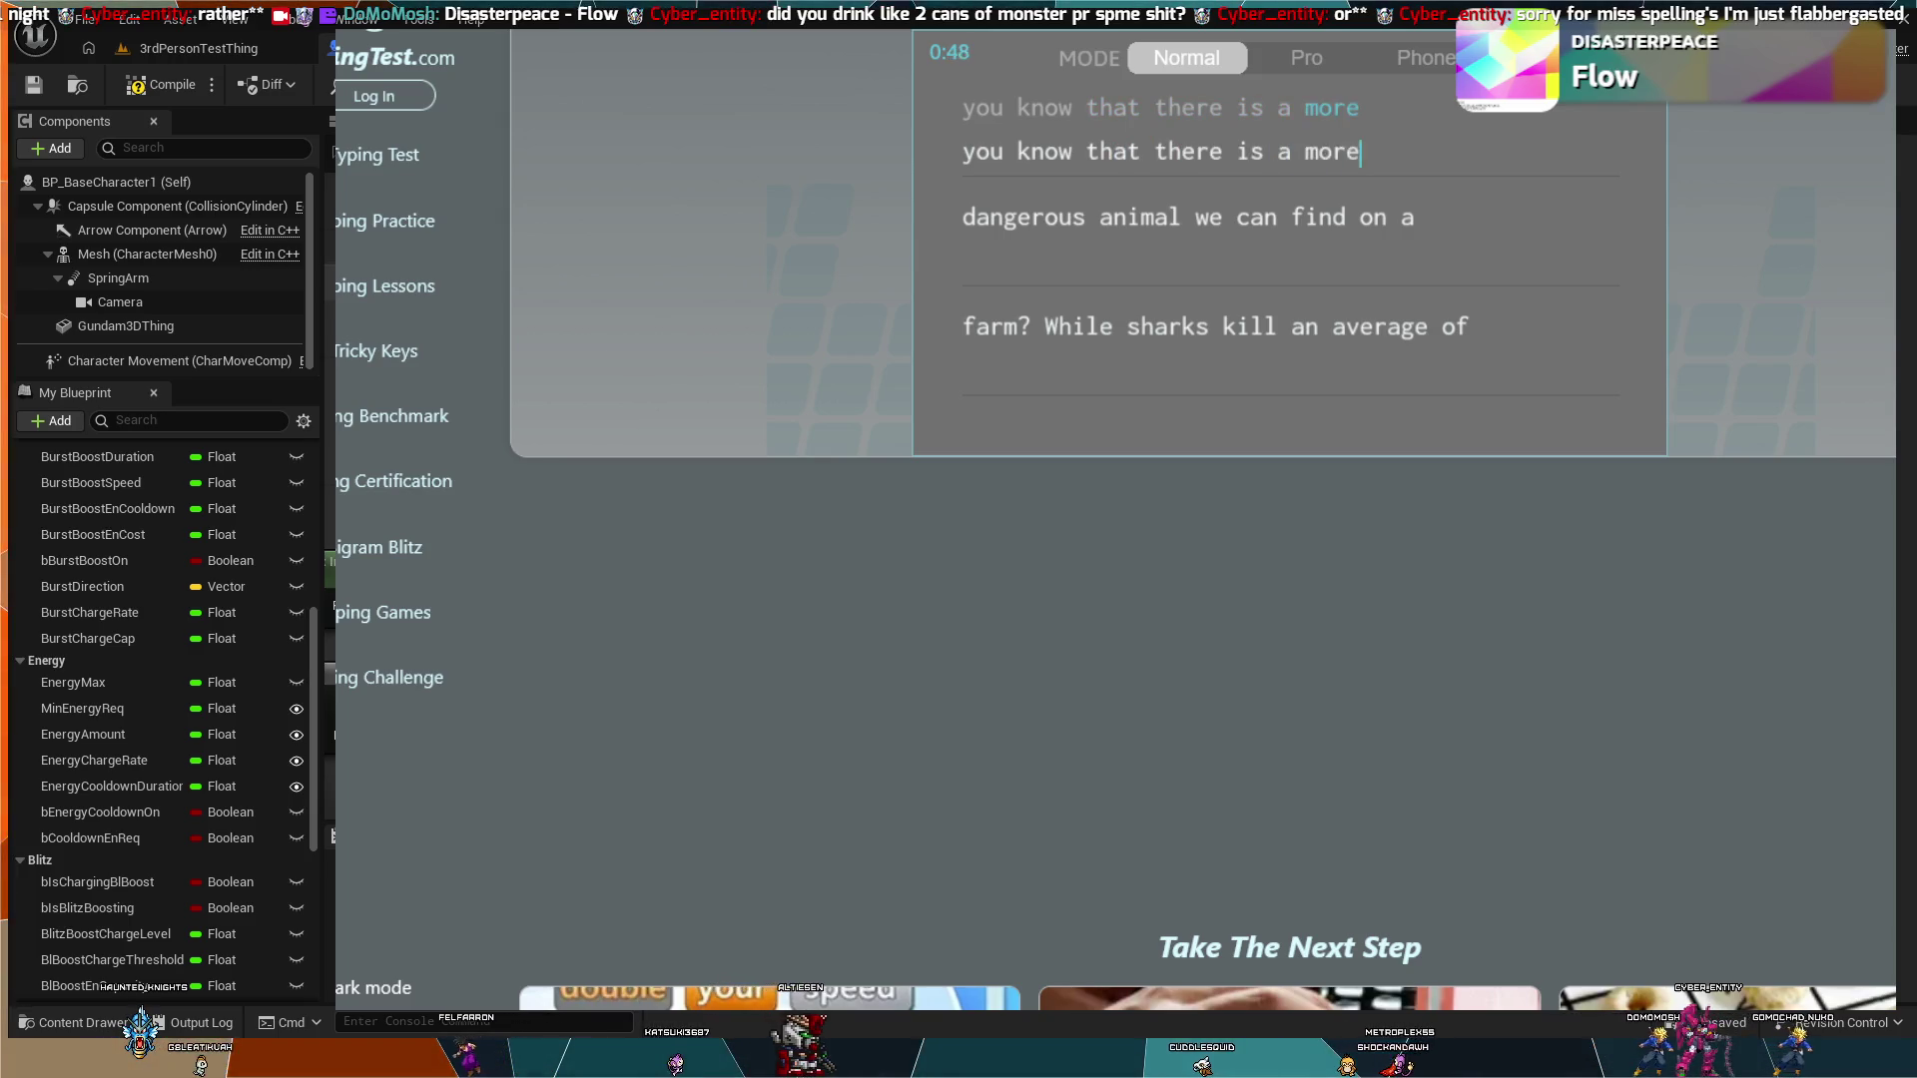
type(" dangerous animal")
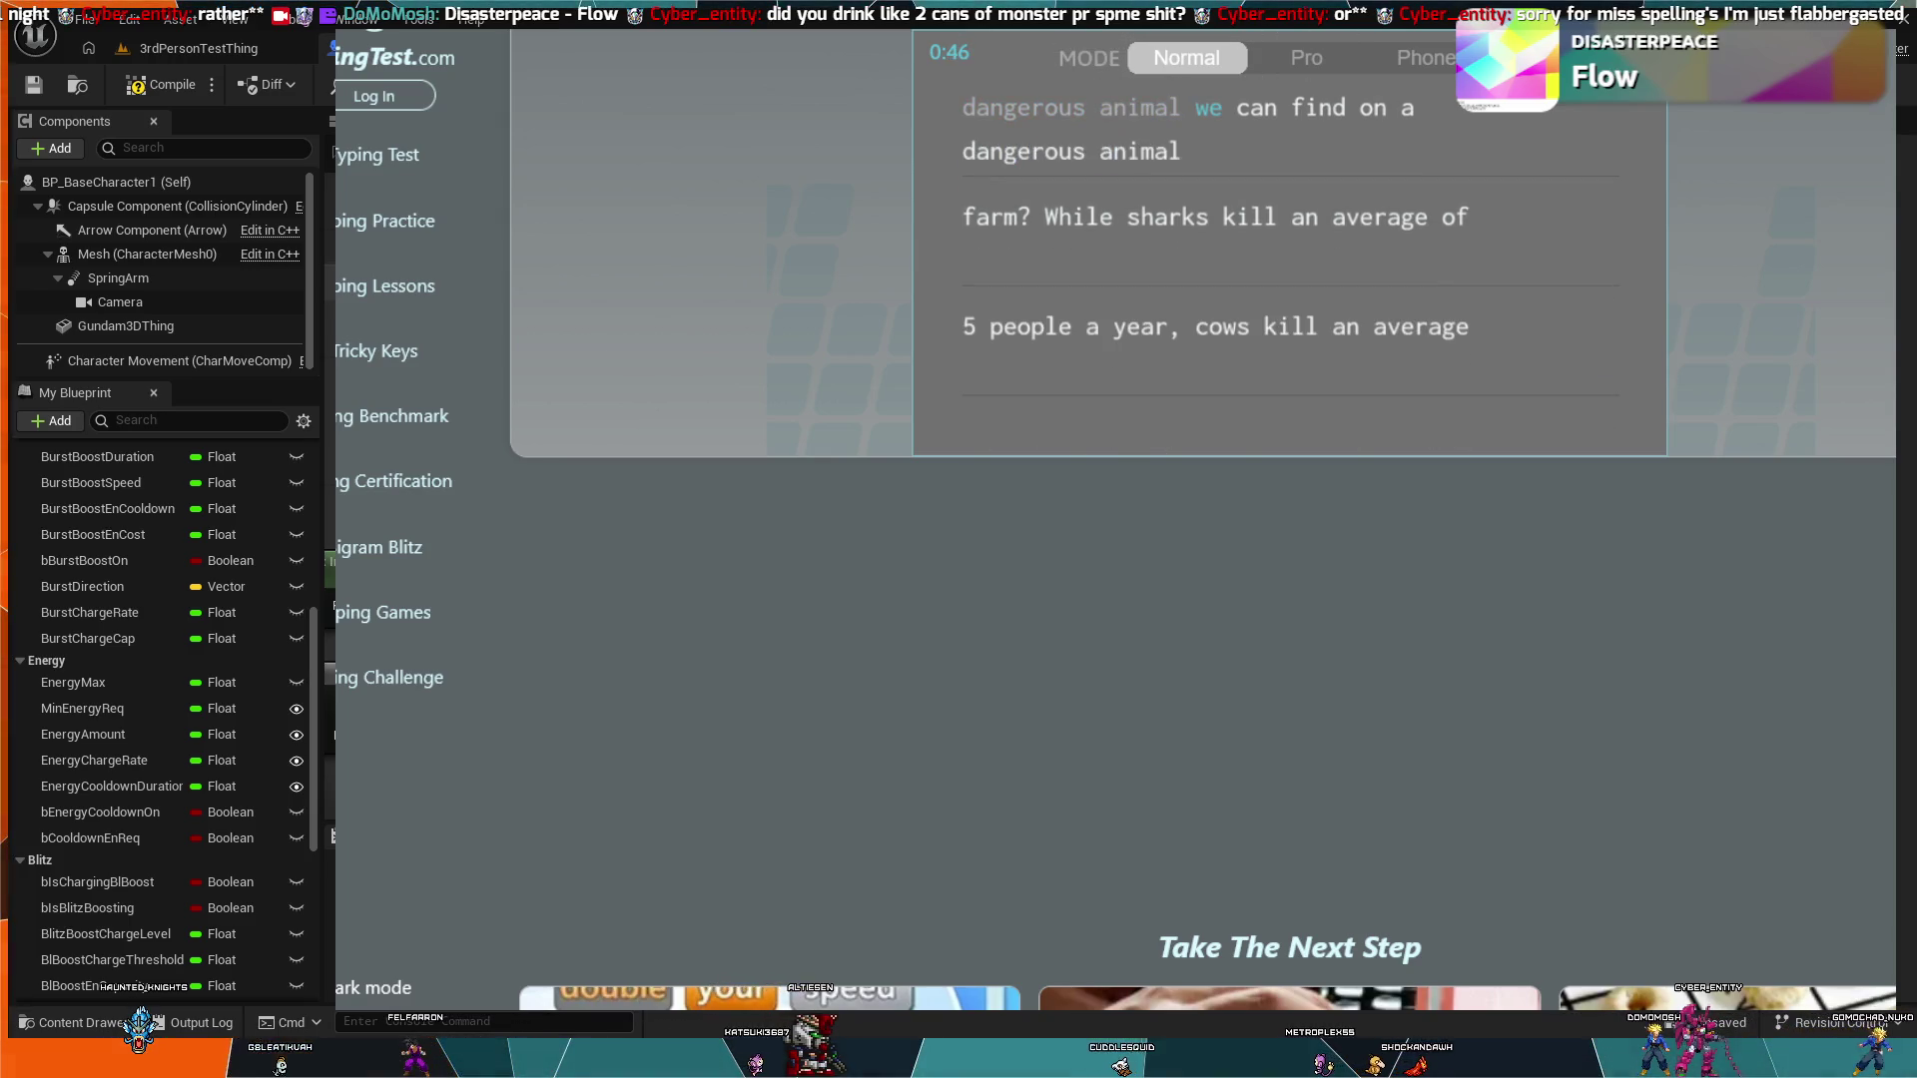
key("BackSpace")
key("BackSpace")
key("BackSpace")
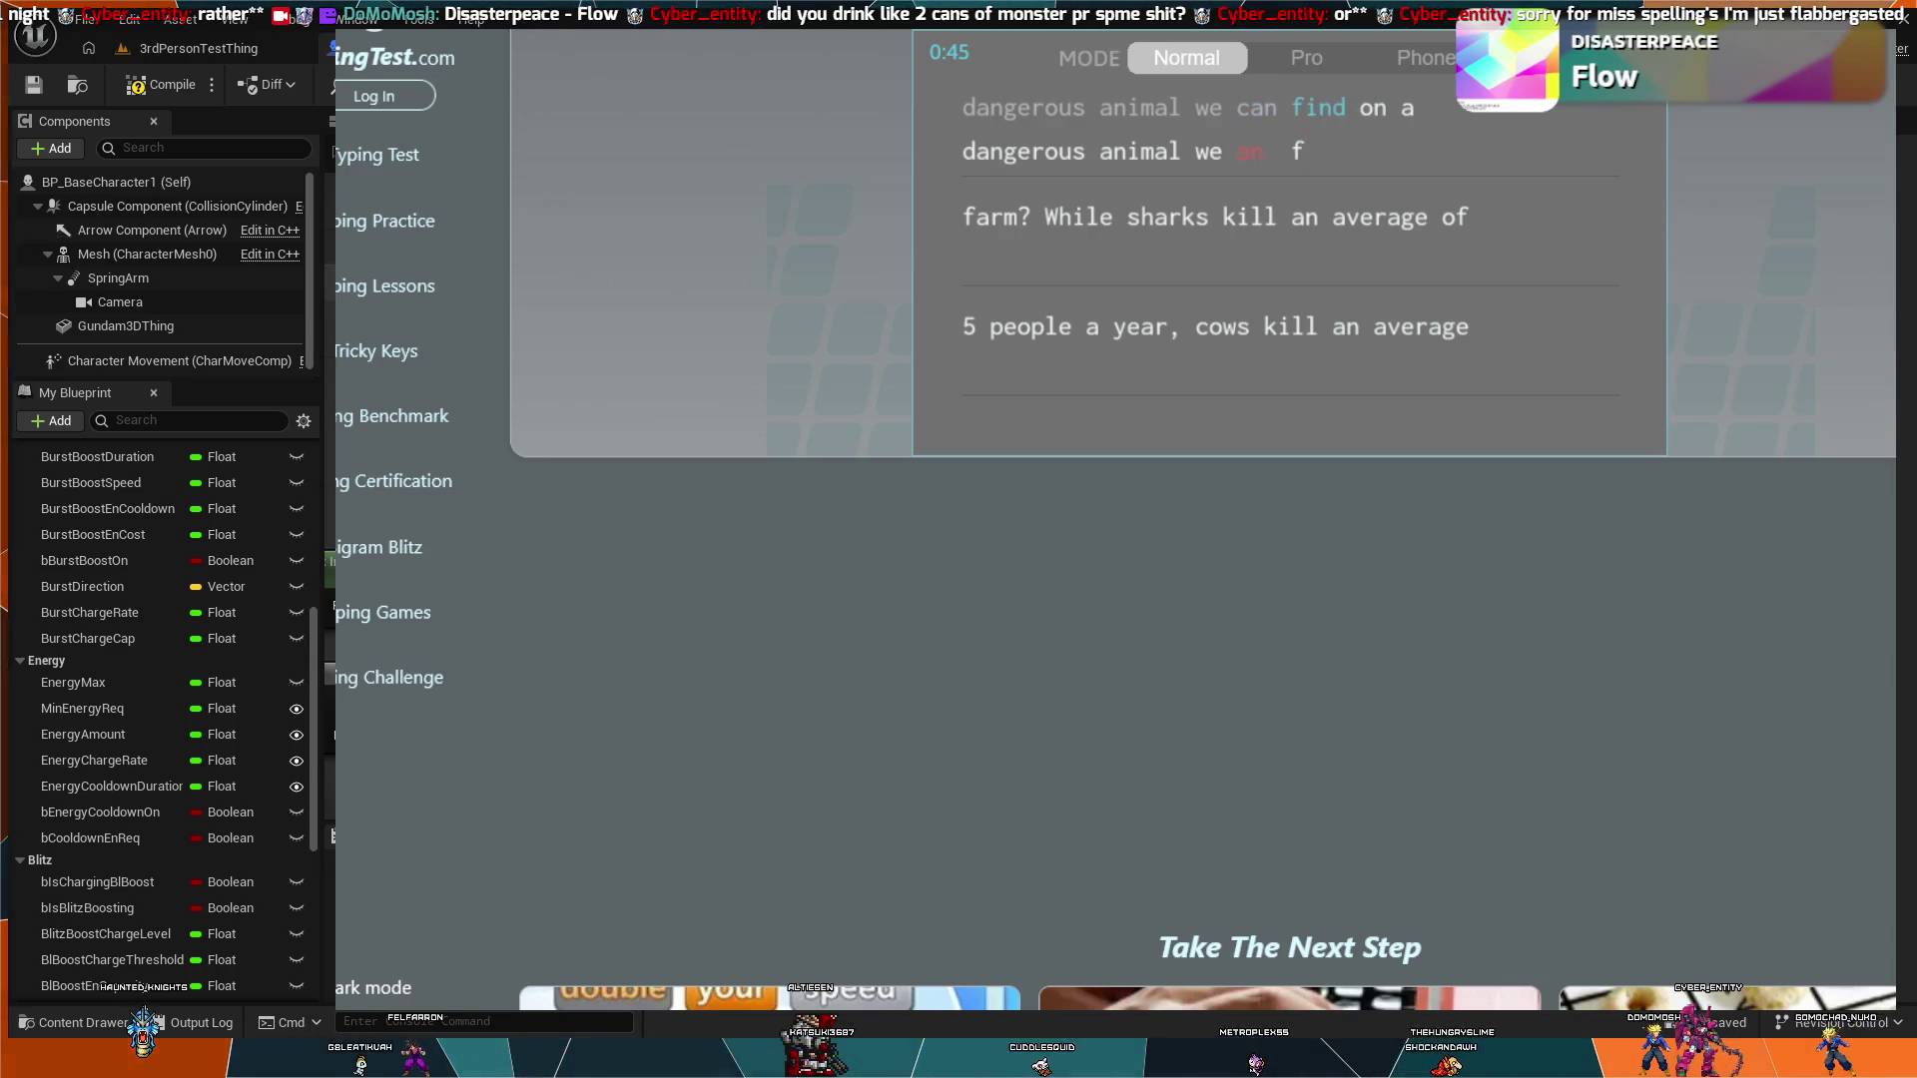
type("can ")
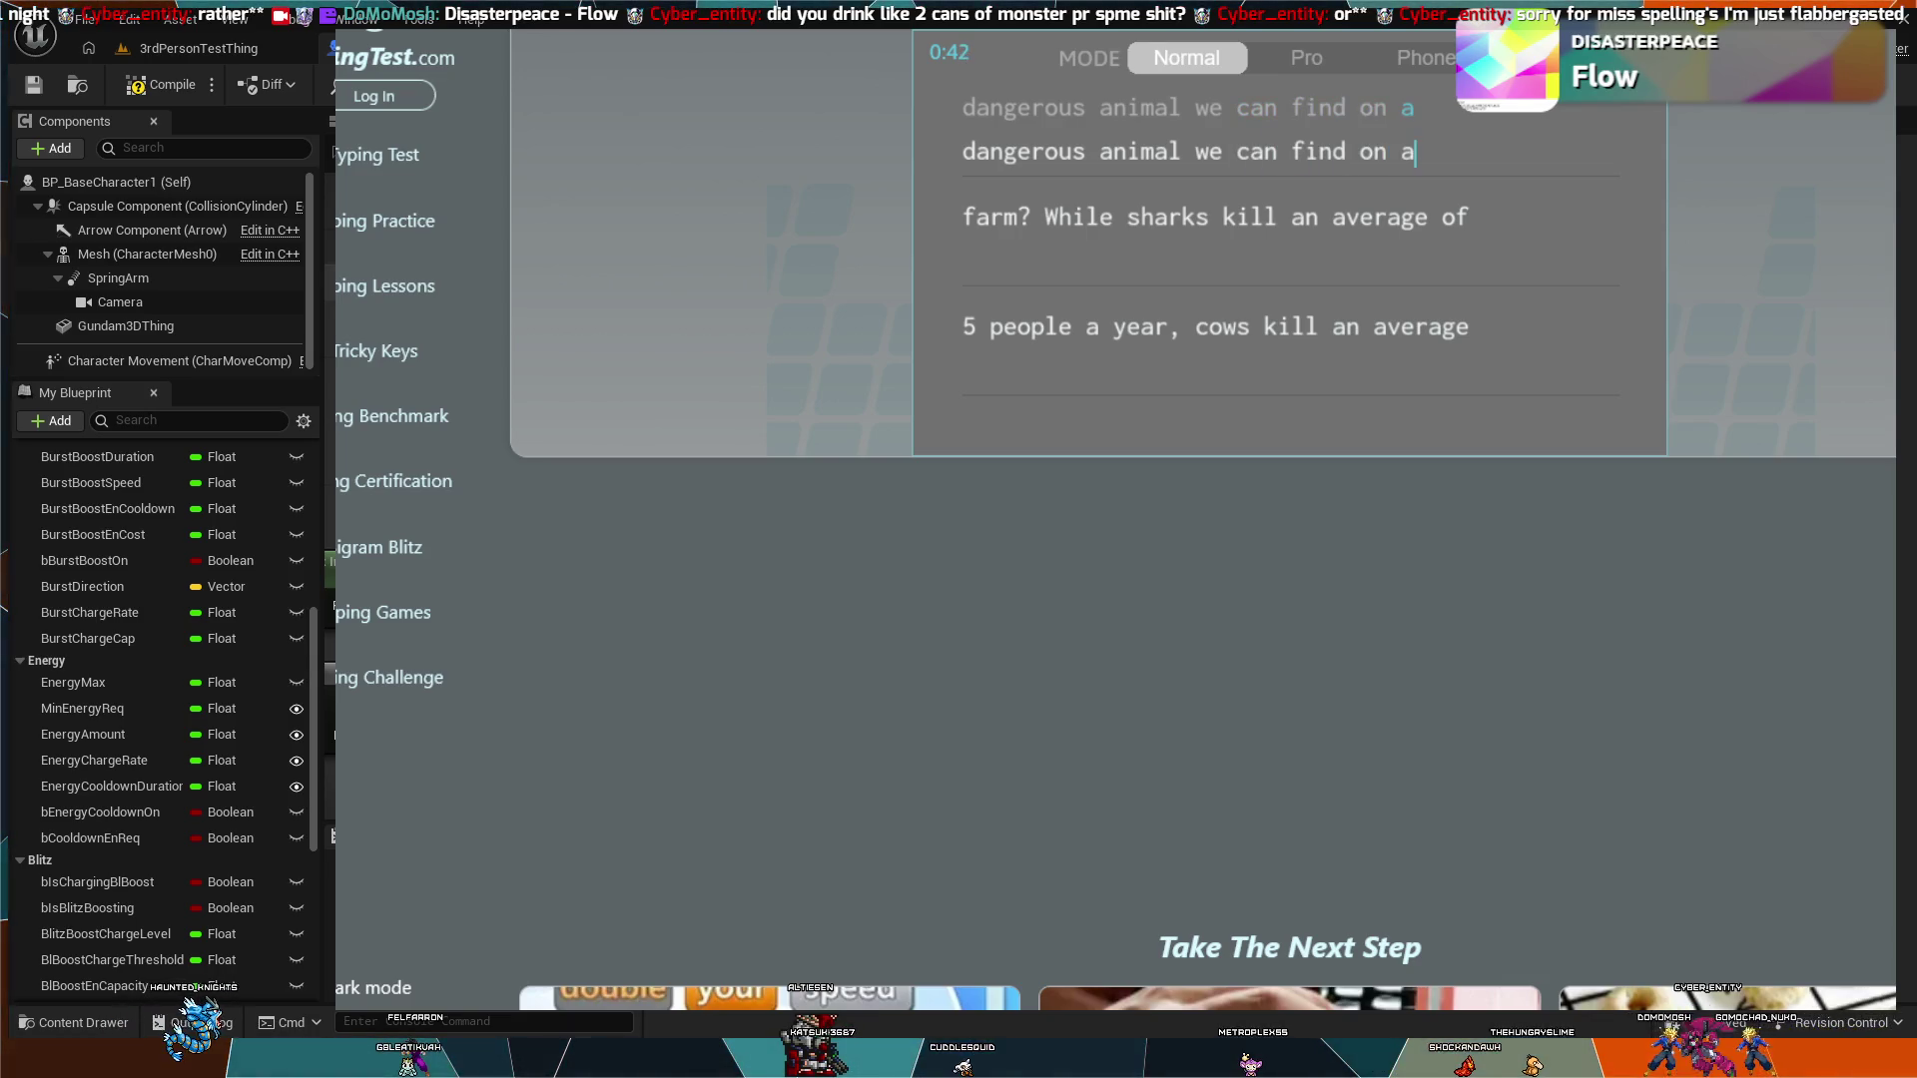
type(" farm? ")
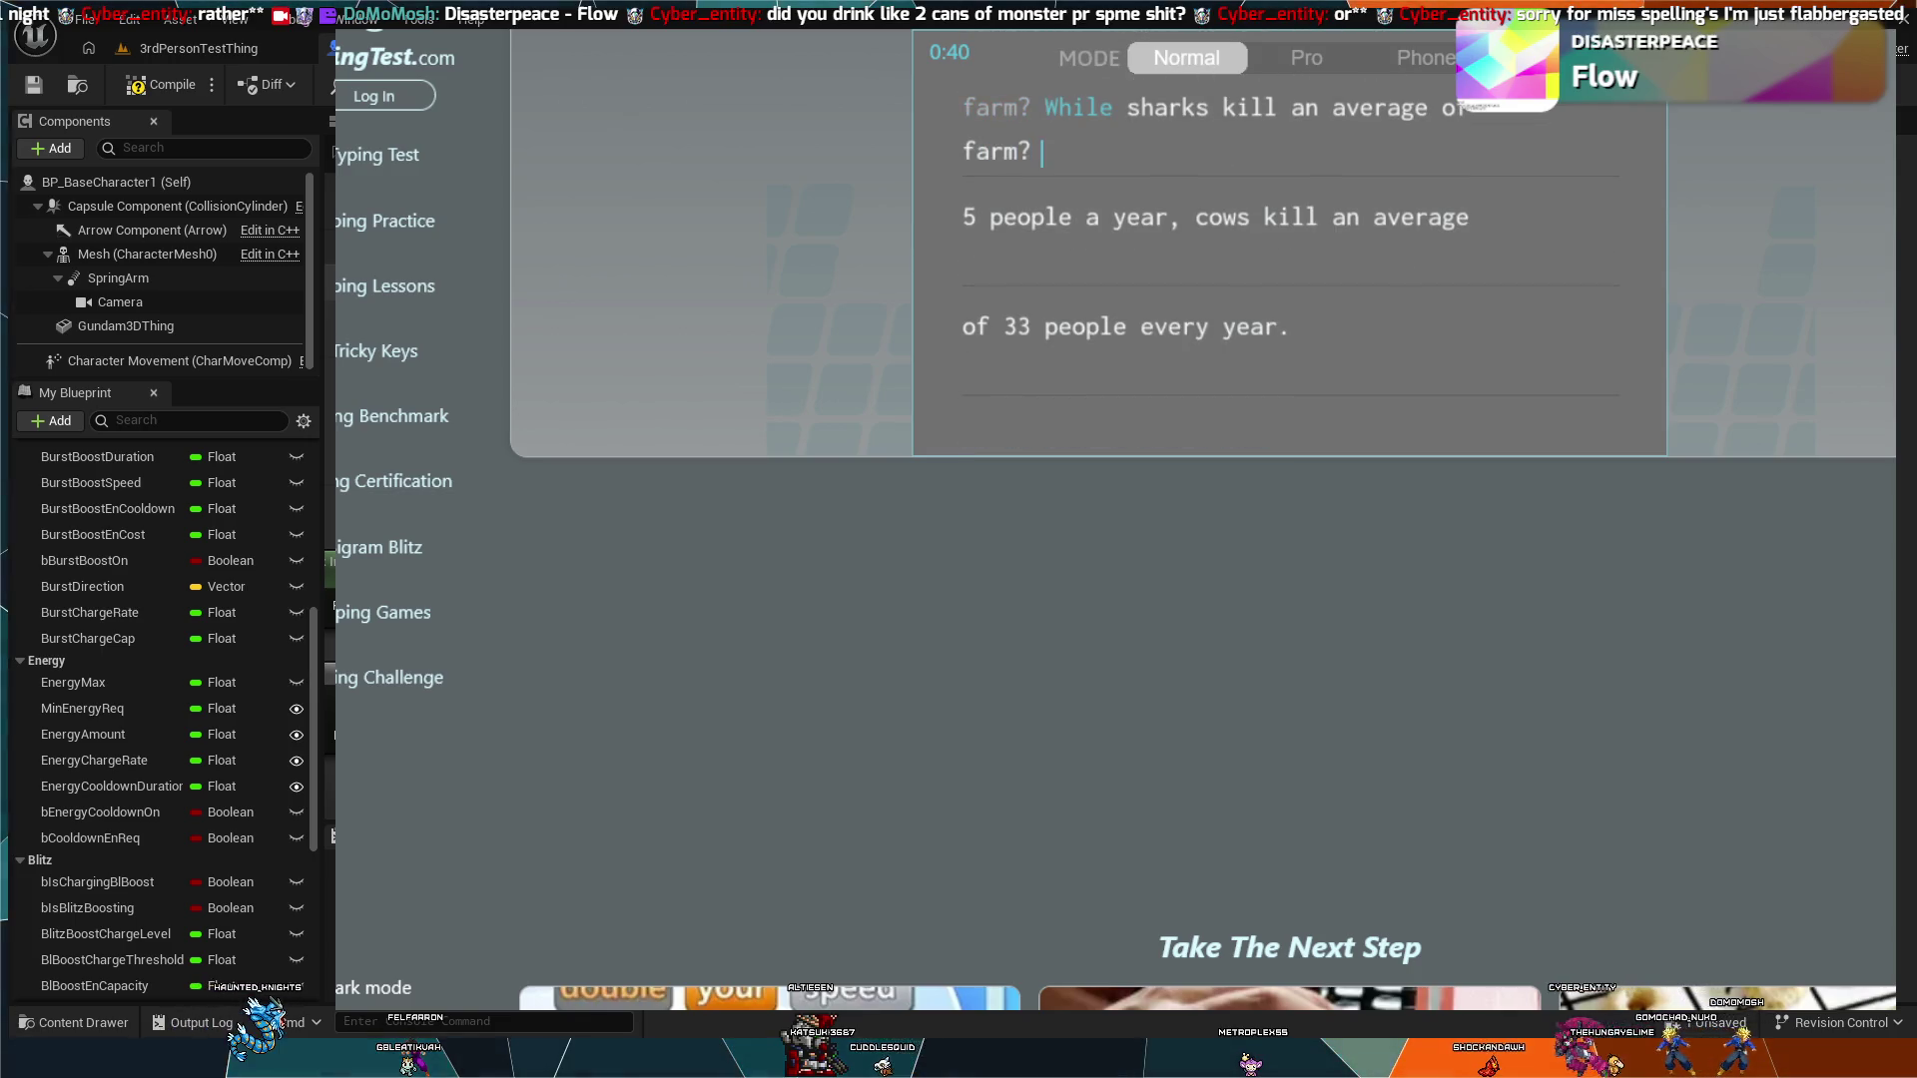
type("While sharks kill")
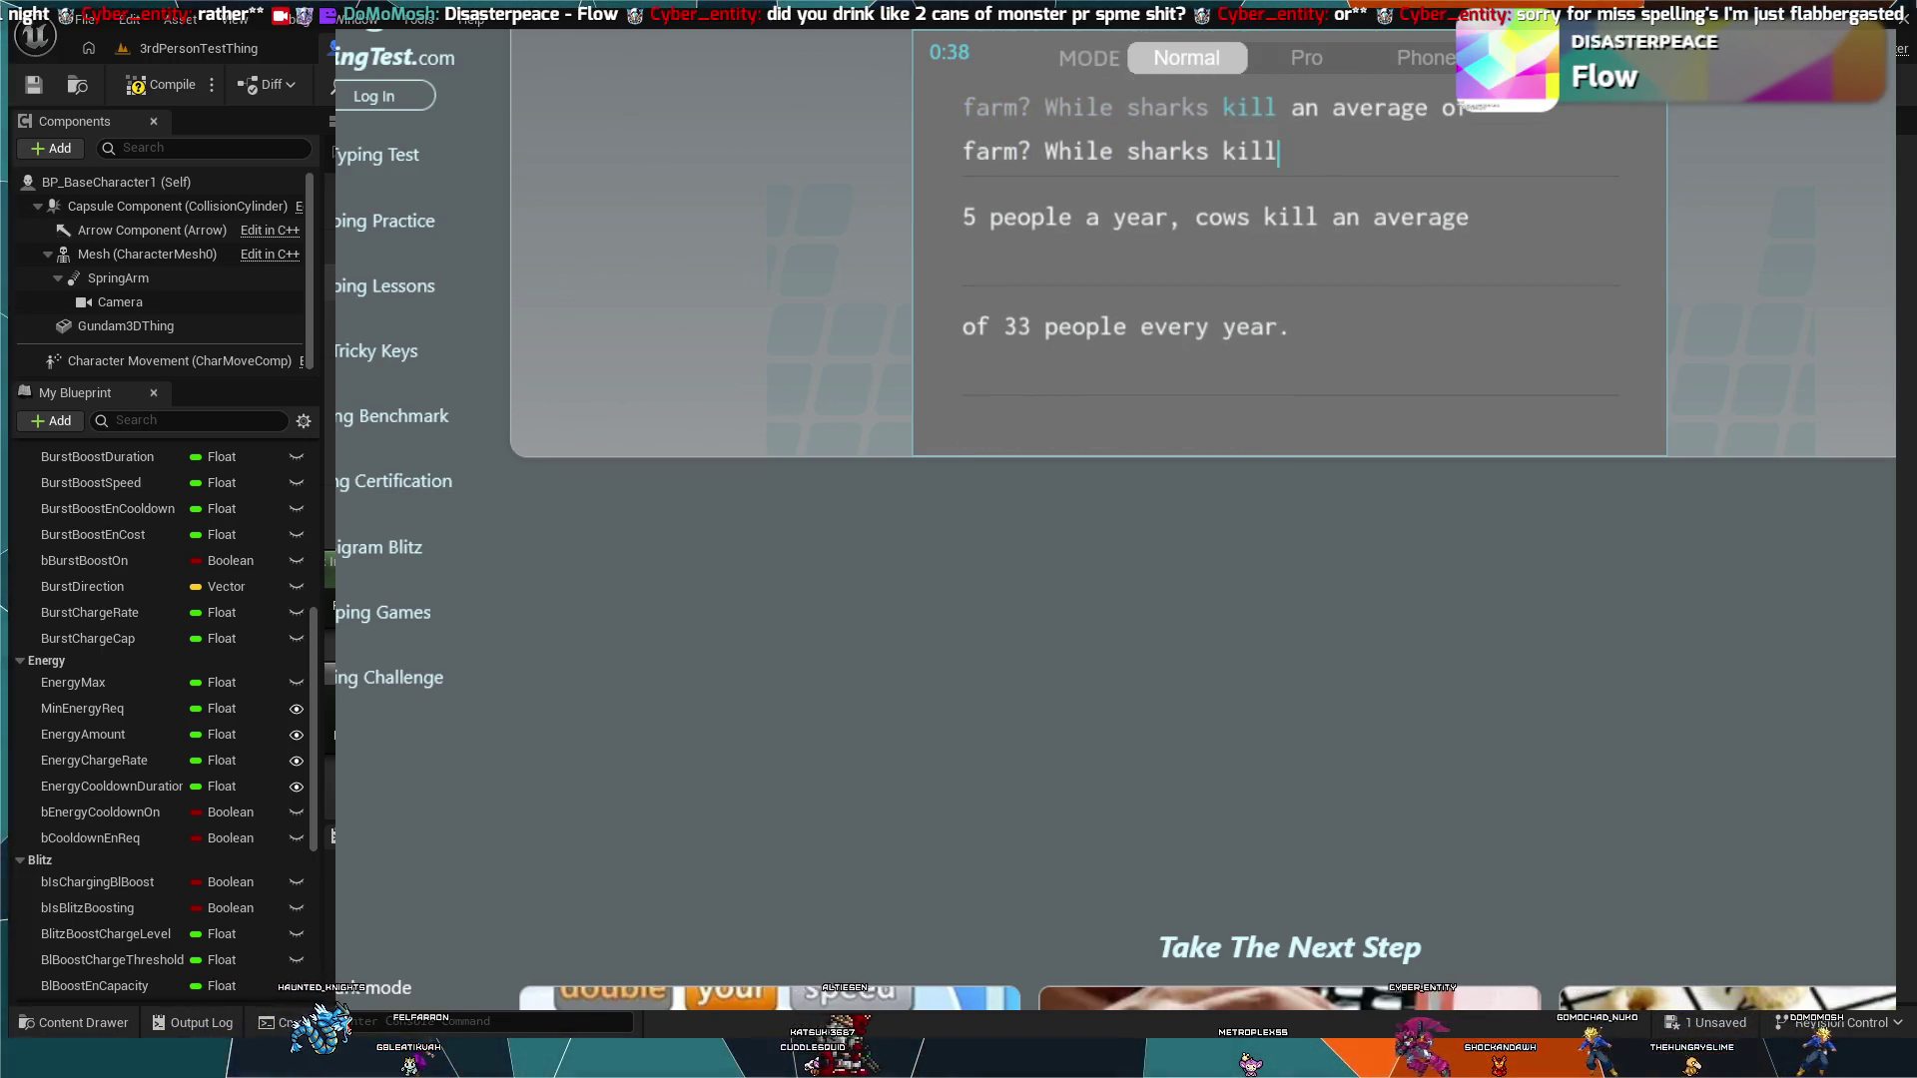
type(" an average of 5")
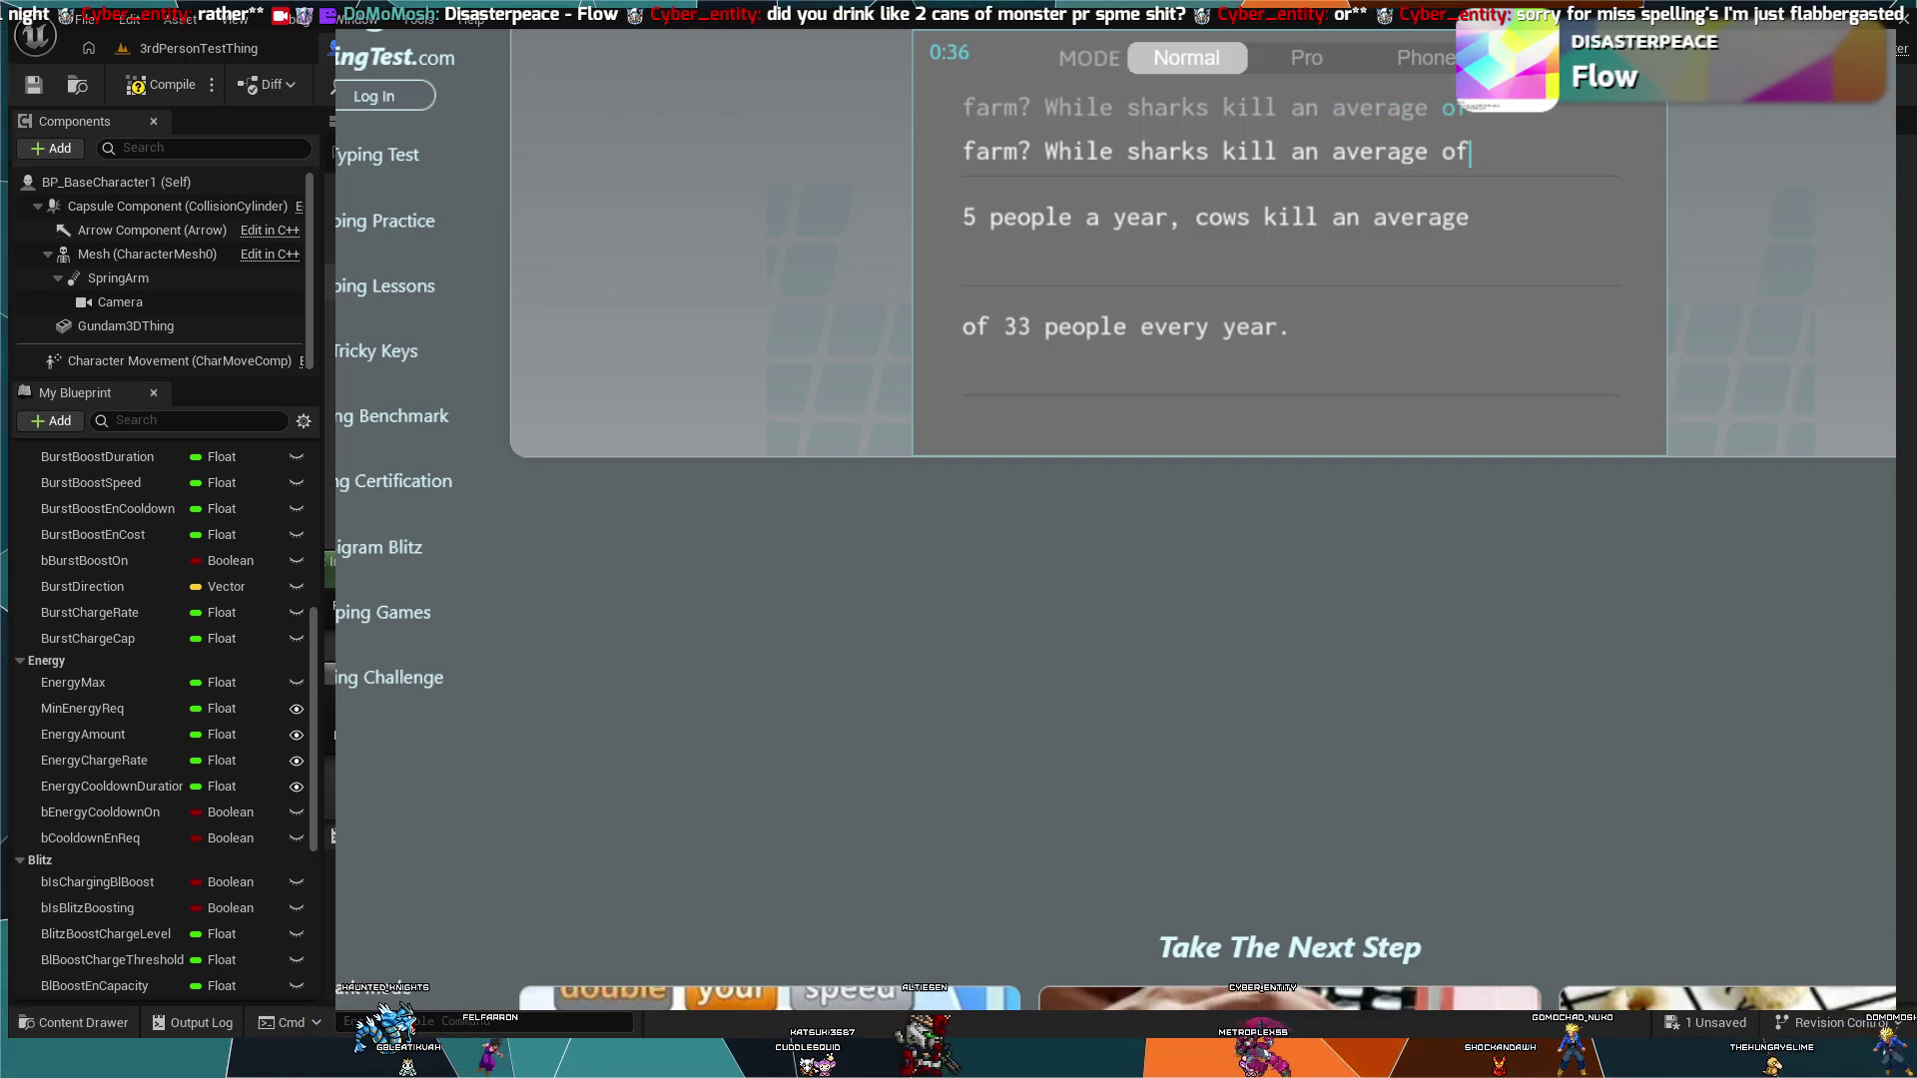
key("BackSpace")
type("peopl")
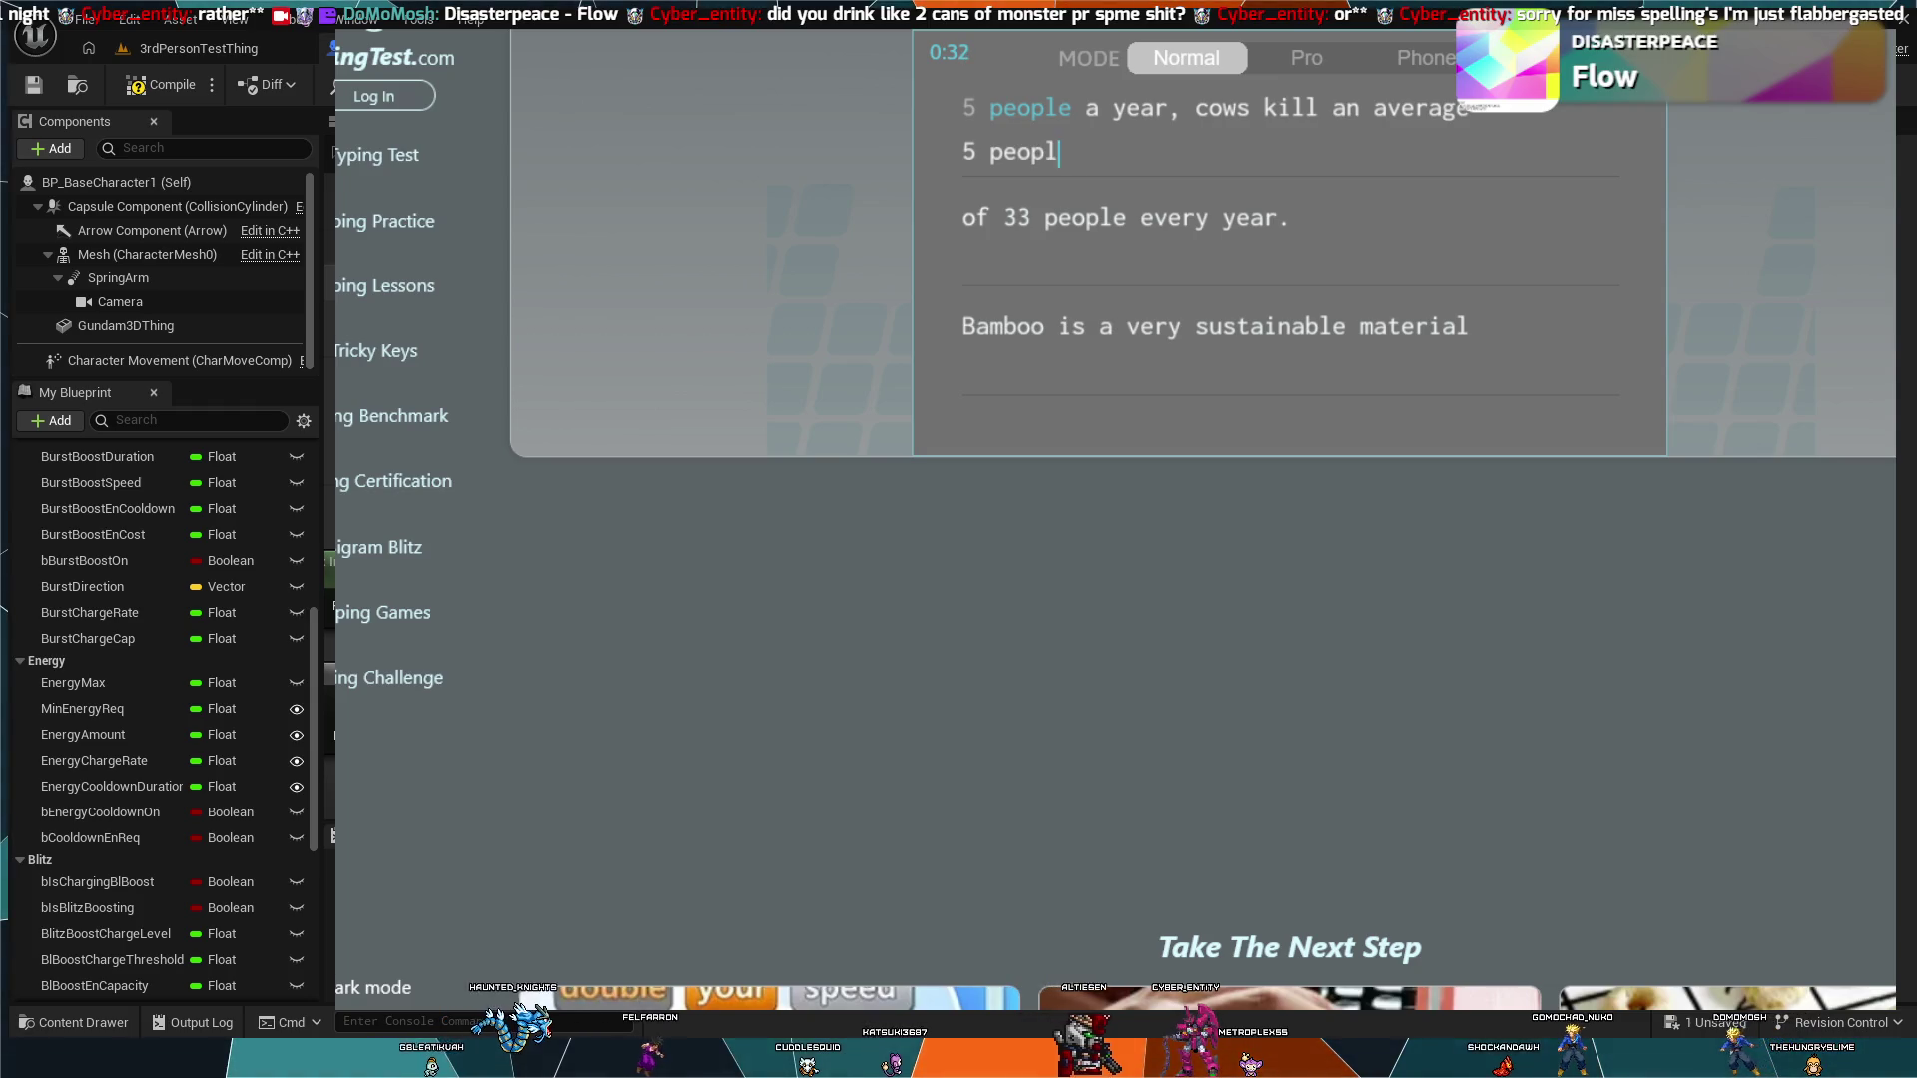
type("ws ki")
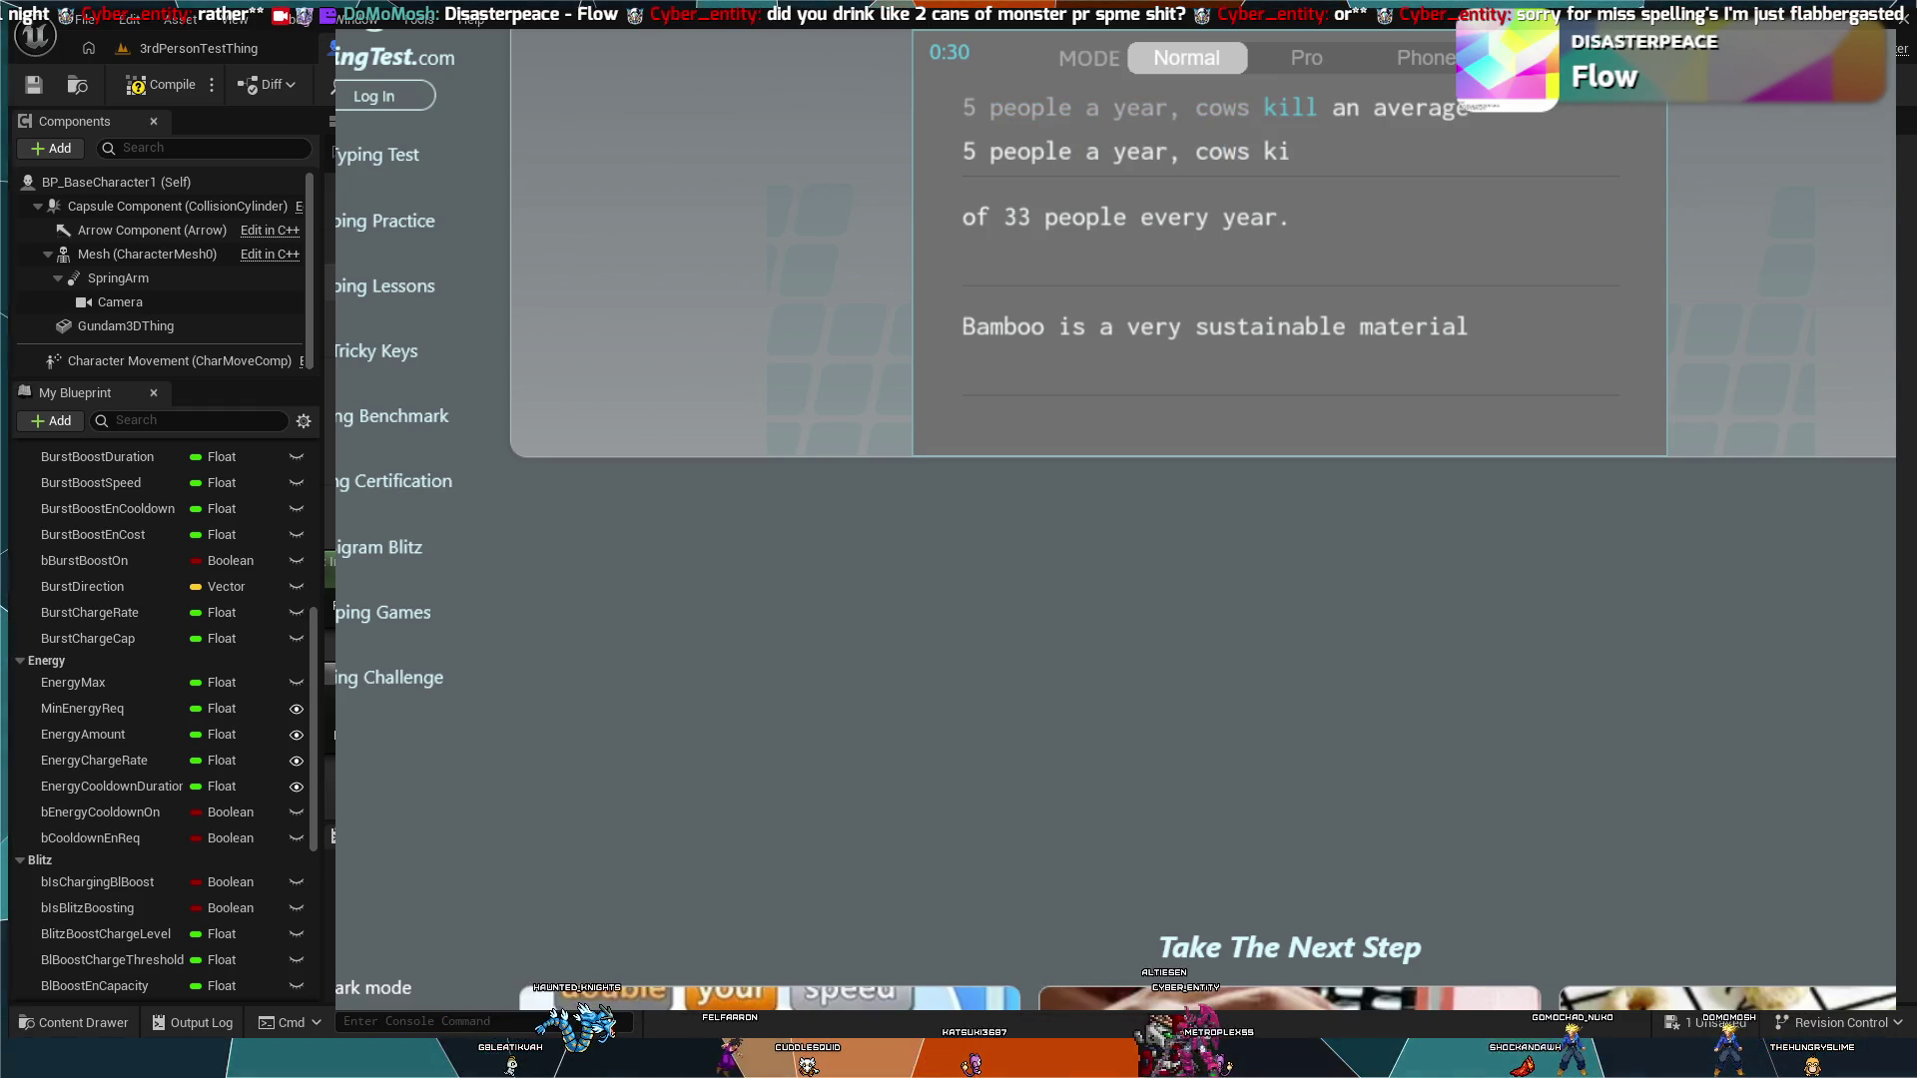
type("ll an average of 33")
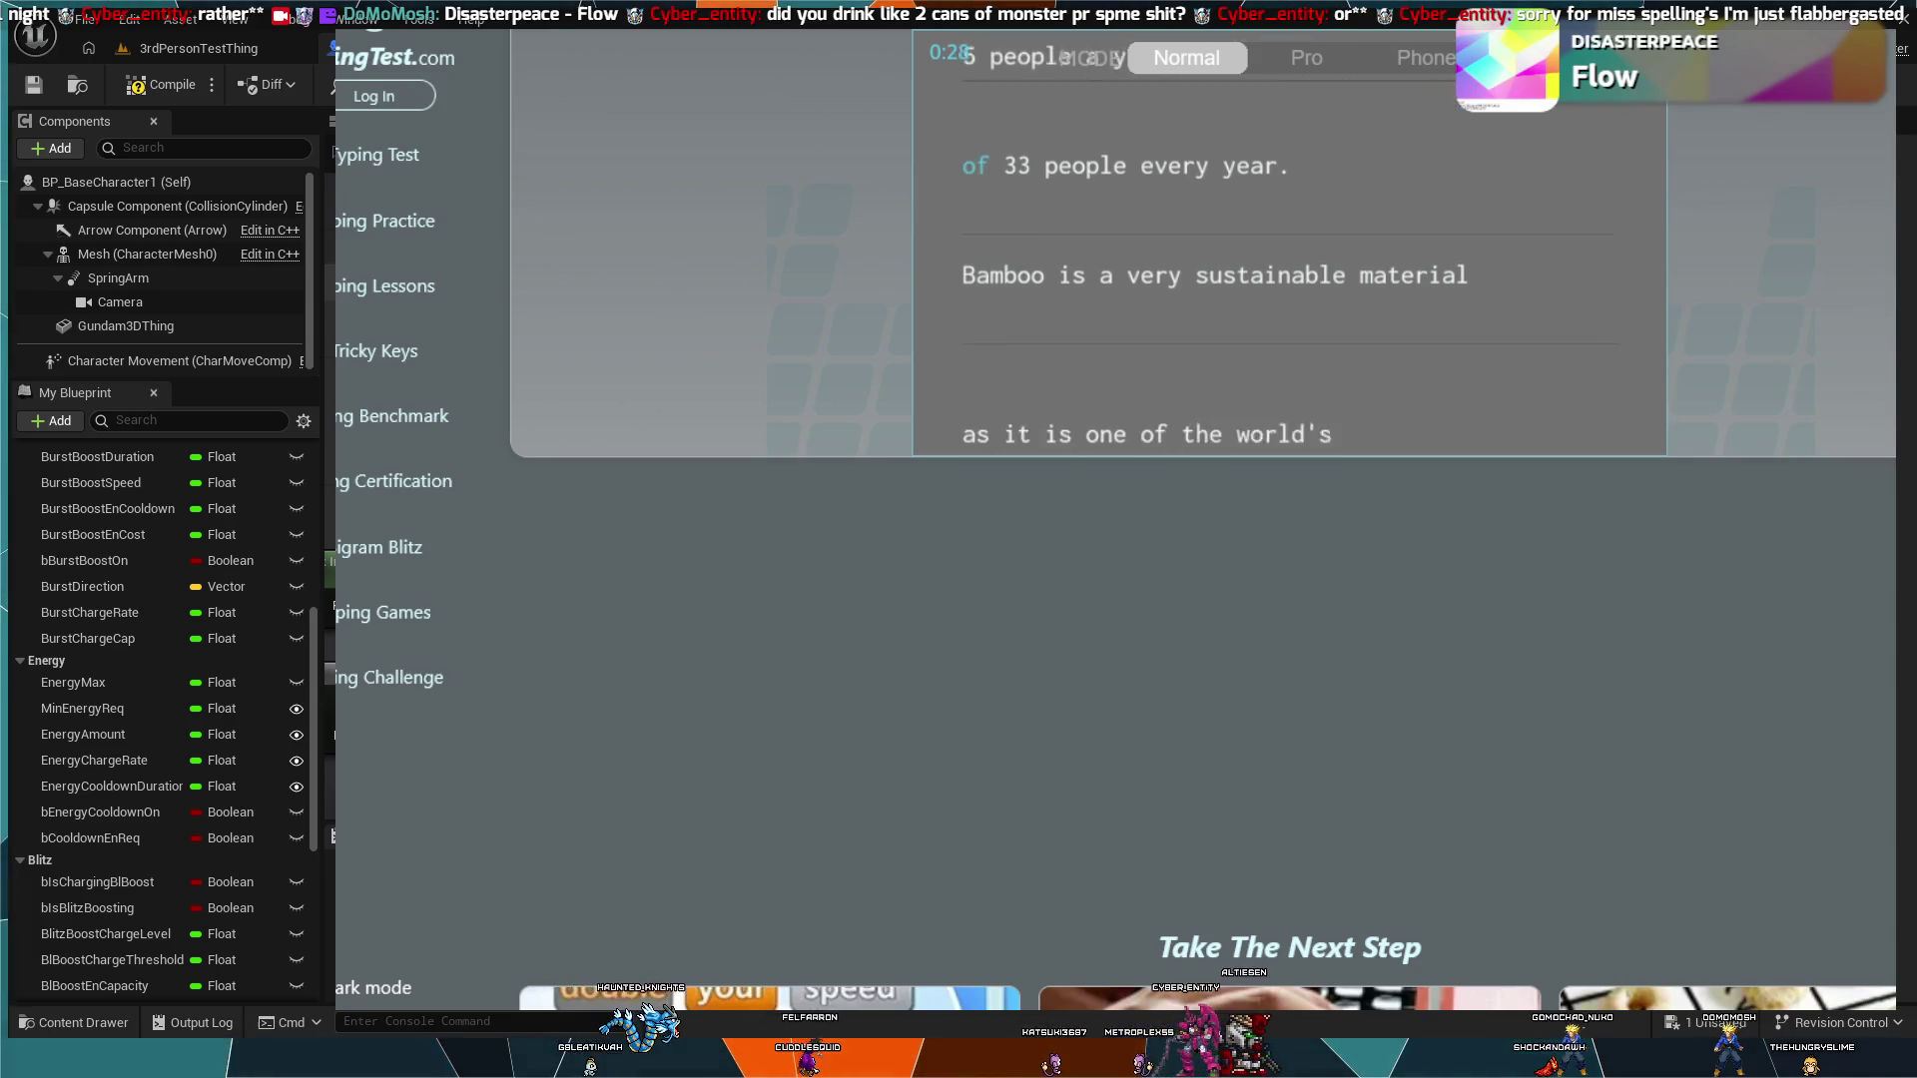
Step: Continue the passage through 'fastest-growing plants. They grow about thirty', correcting mistakes
key("BackSpace")
key("BackSpace")
key("BackSpace")
type("eople every h")
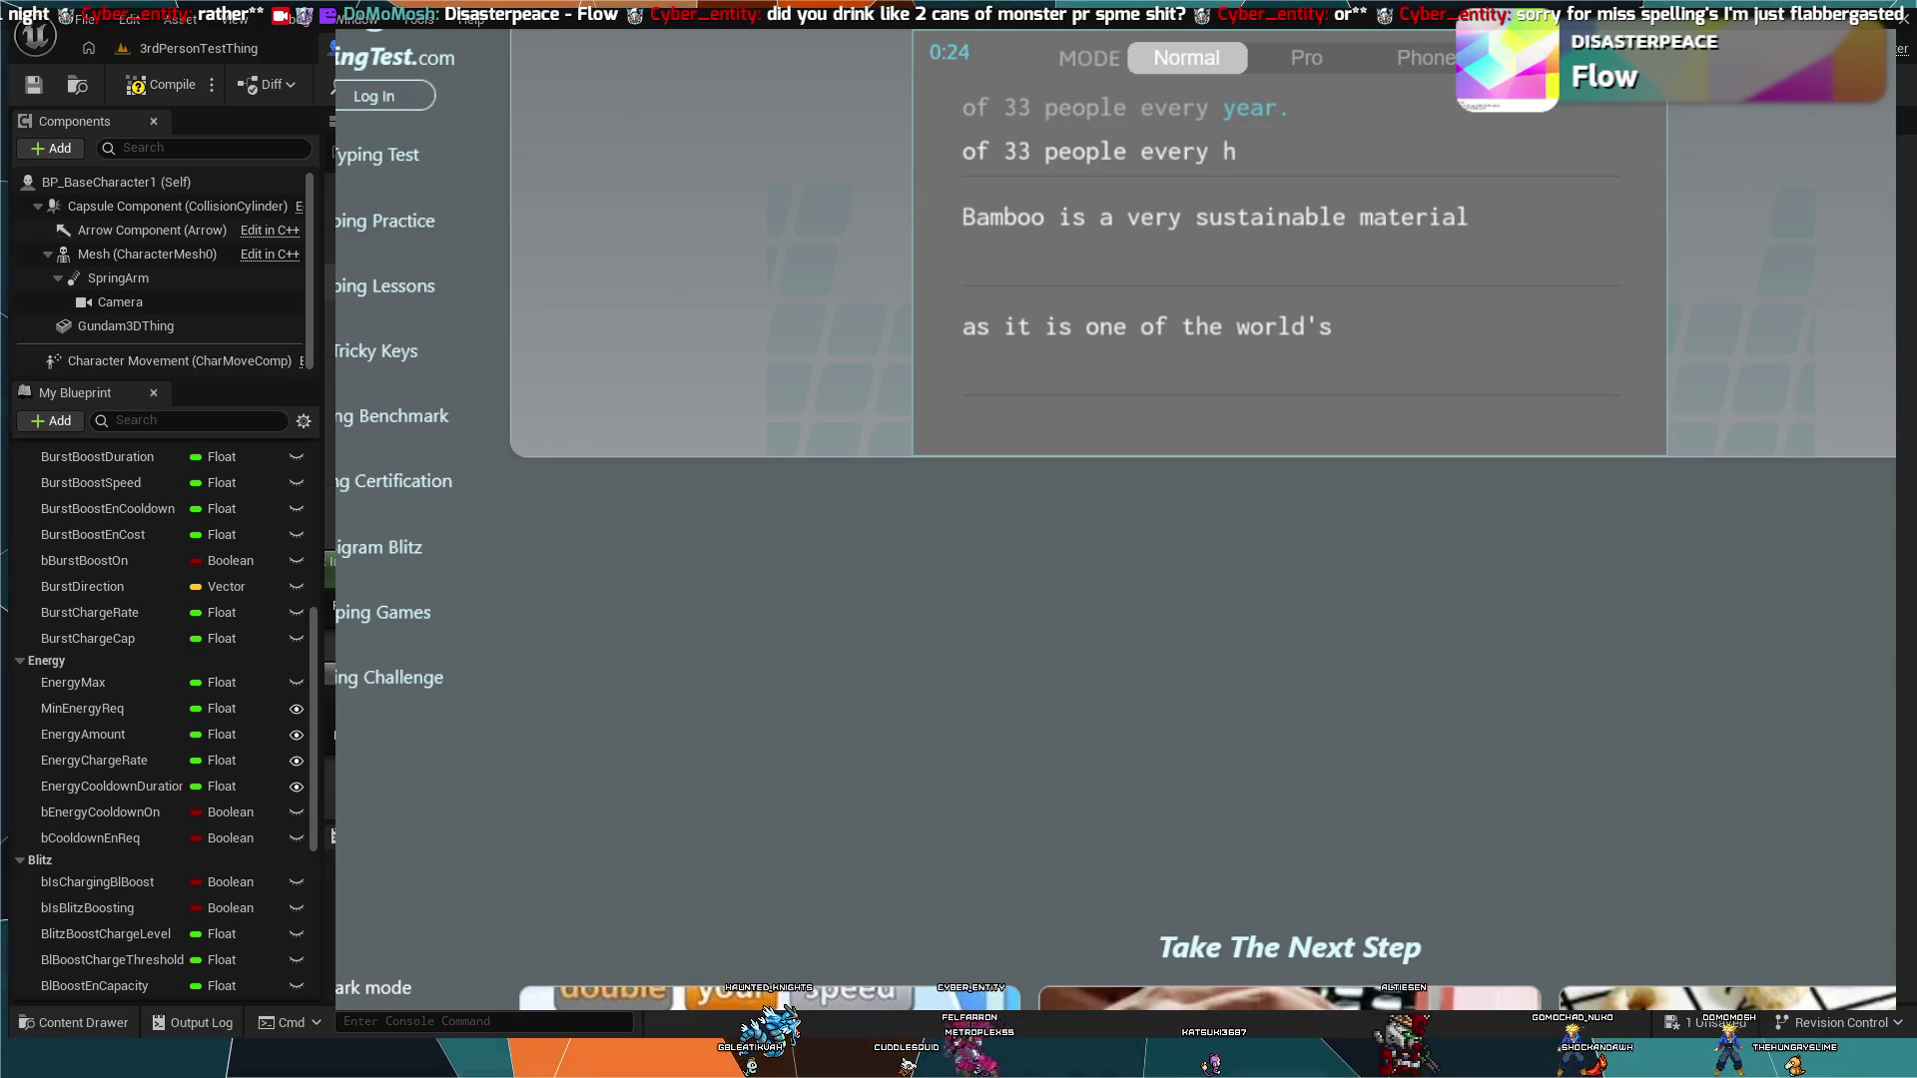
type(". ")
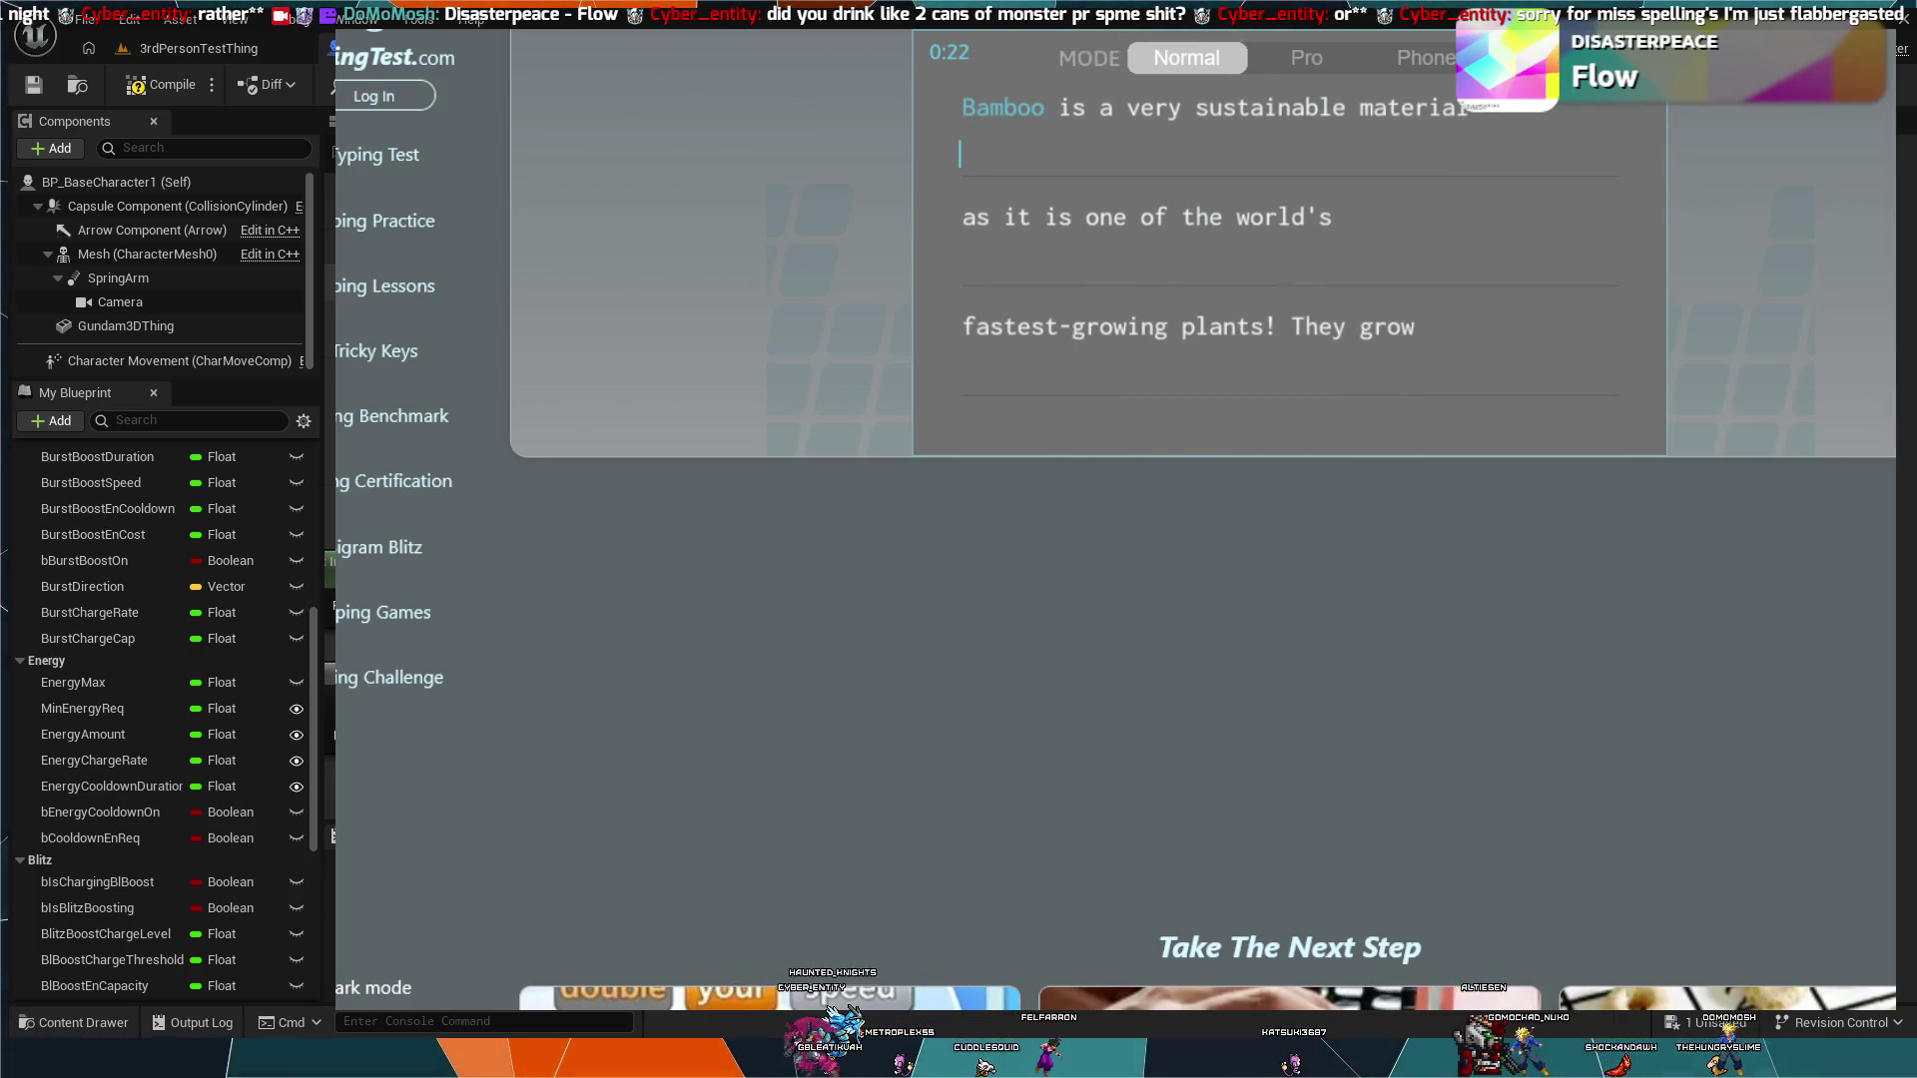
type("o is a very sust")
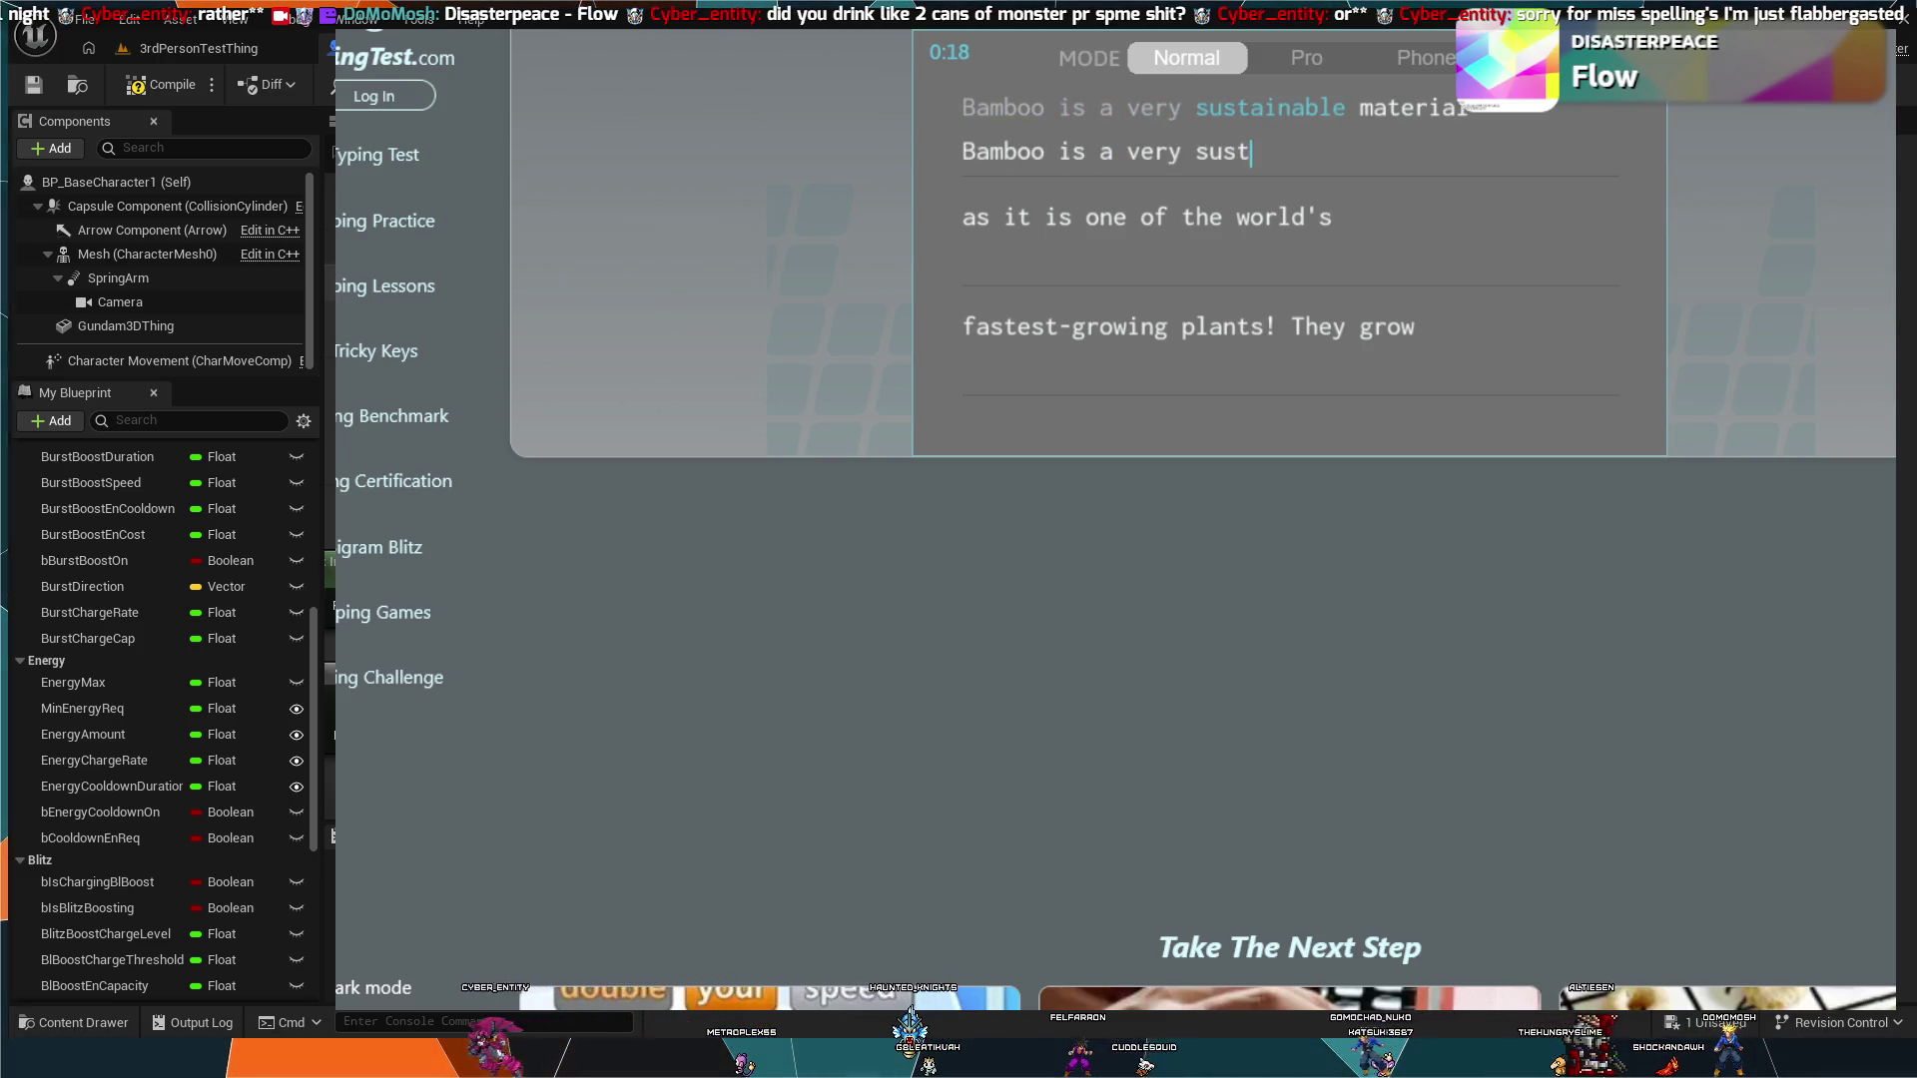
type("ial as it is onf the worl")
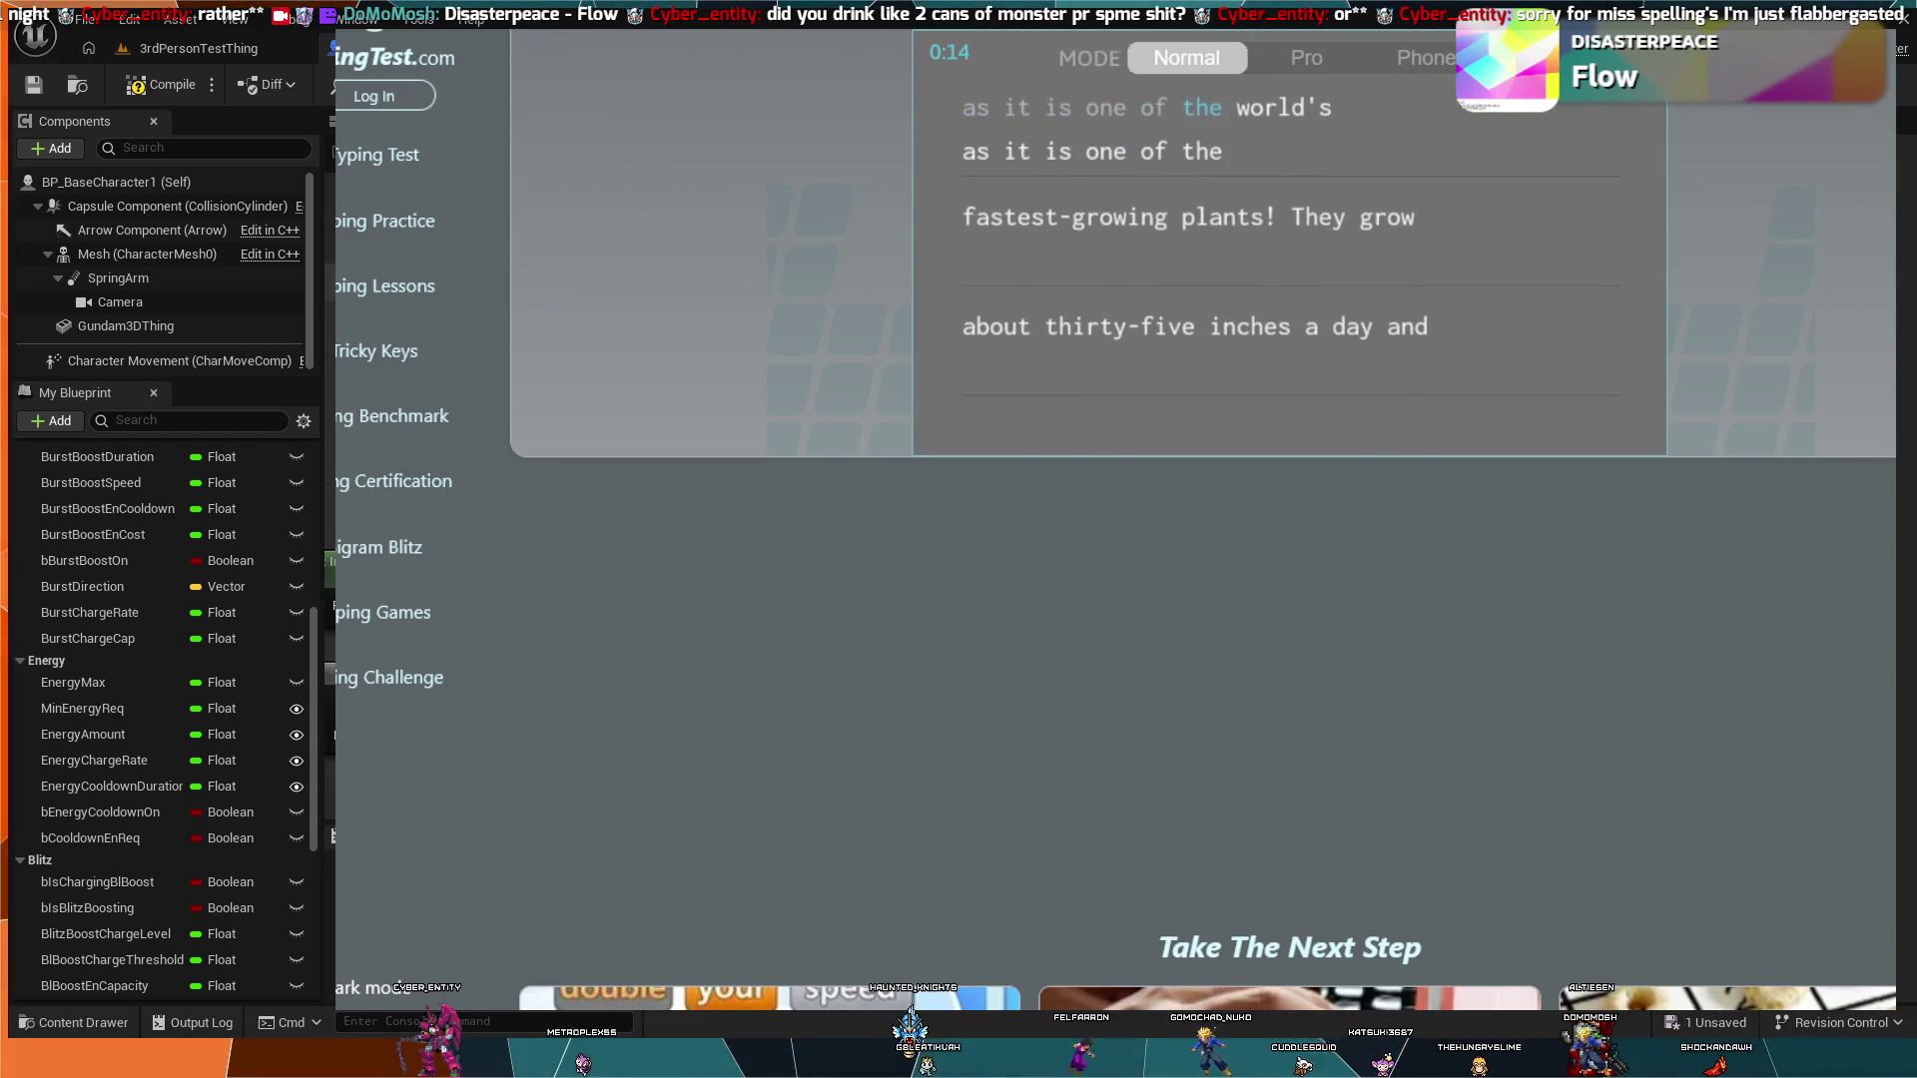
type(" fas")
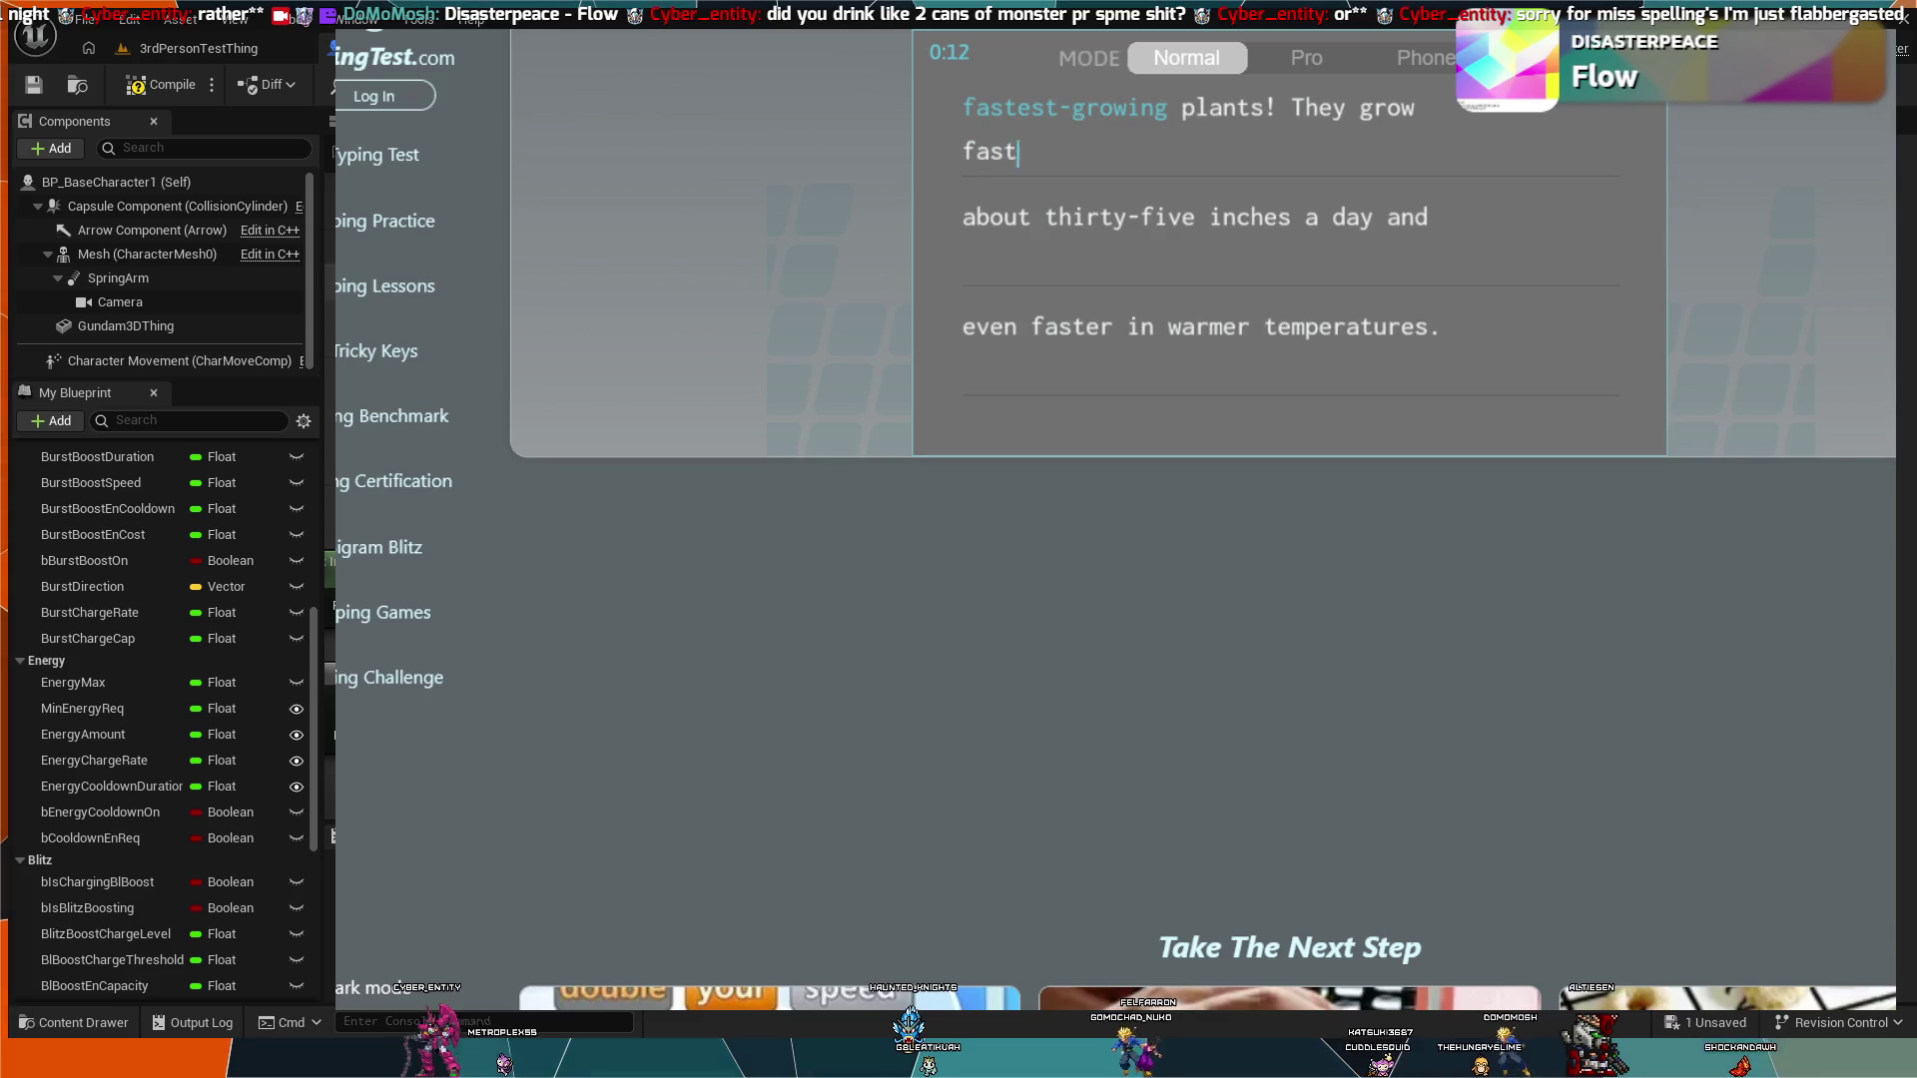
key("BackSpace")
key("BackSpace")
key("BackSpace")
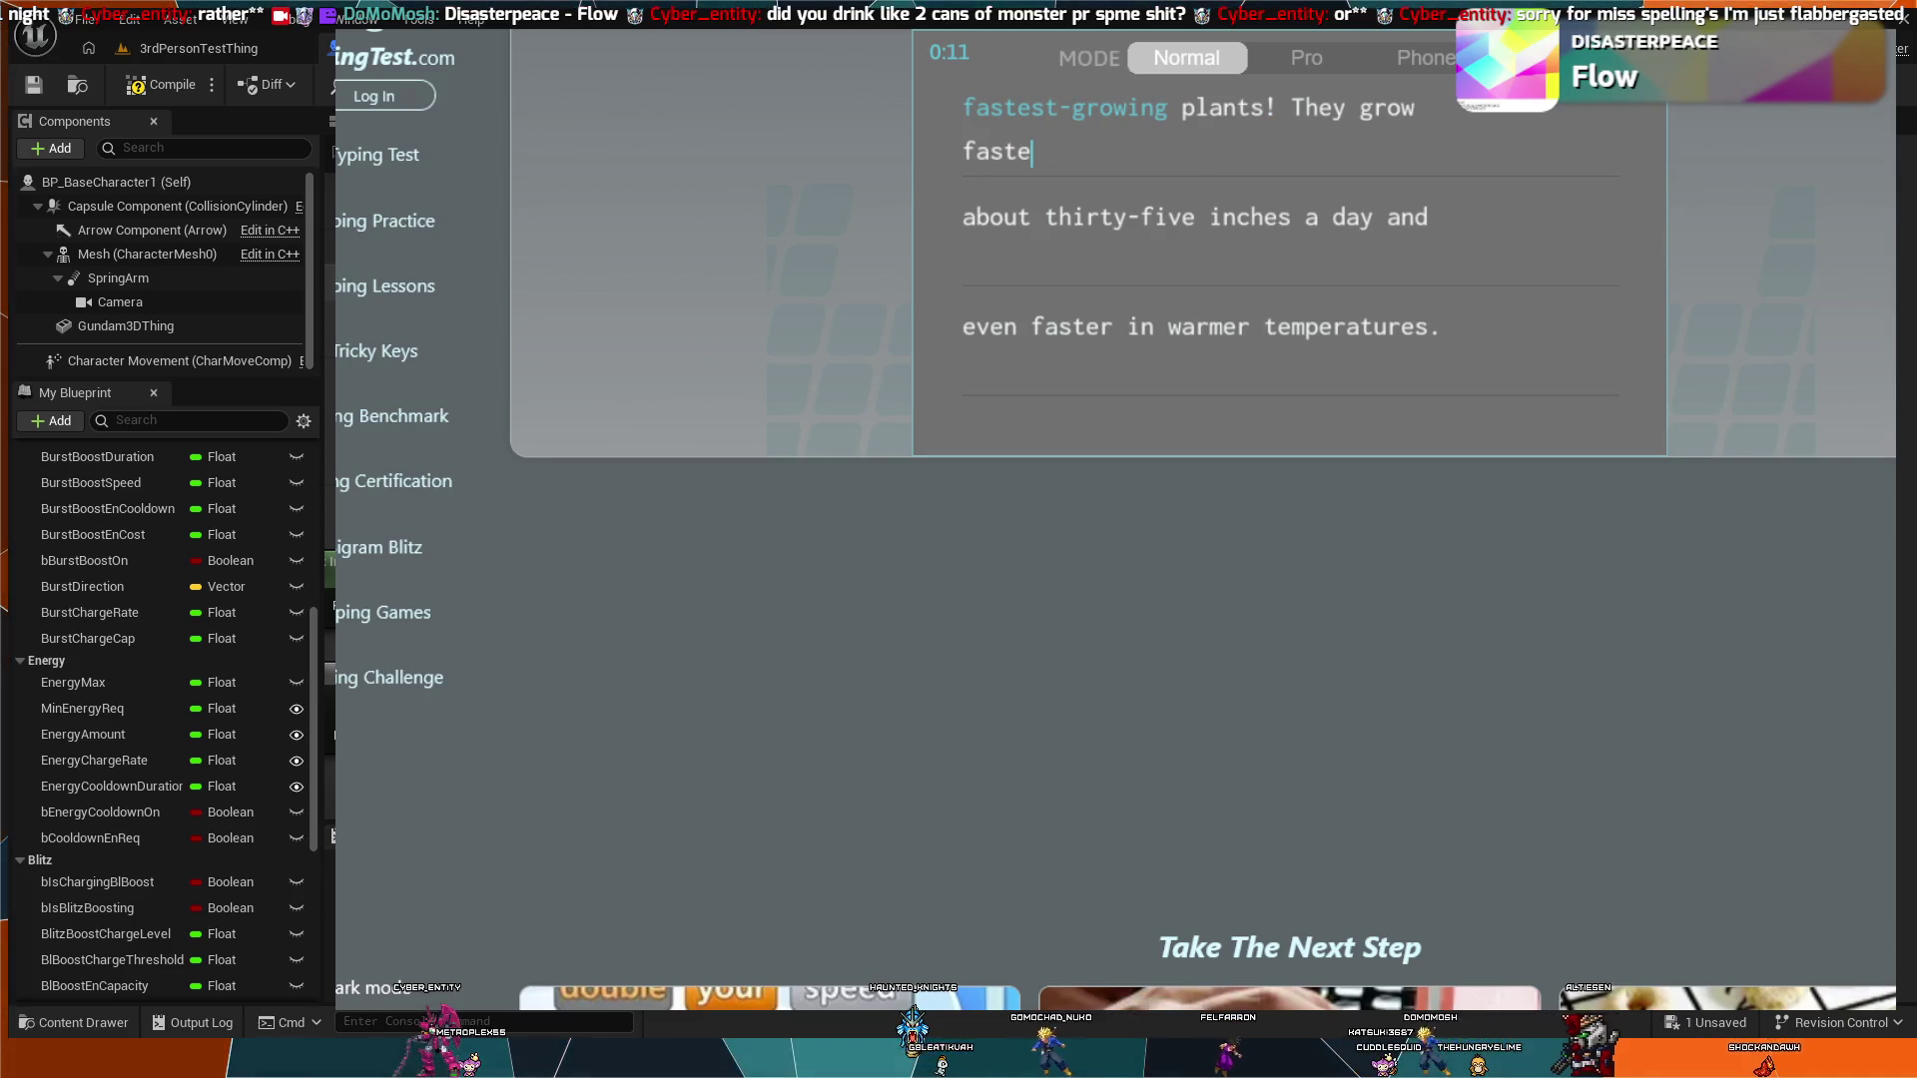
type("-growin")
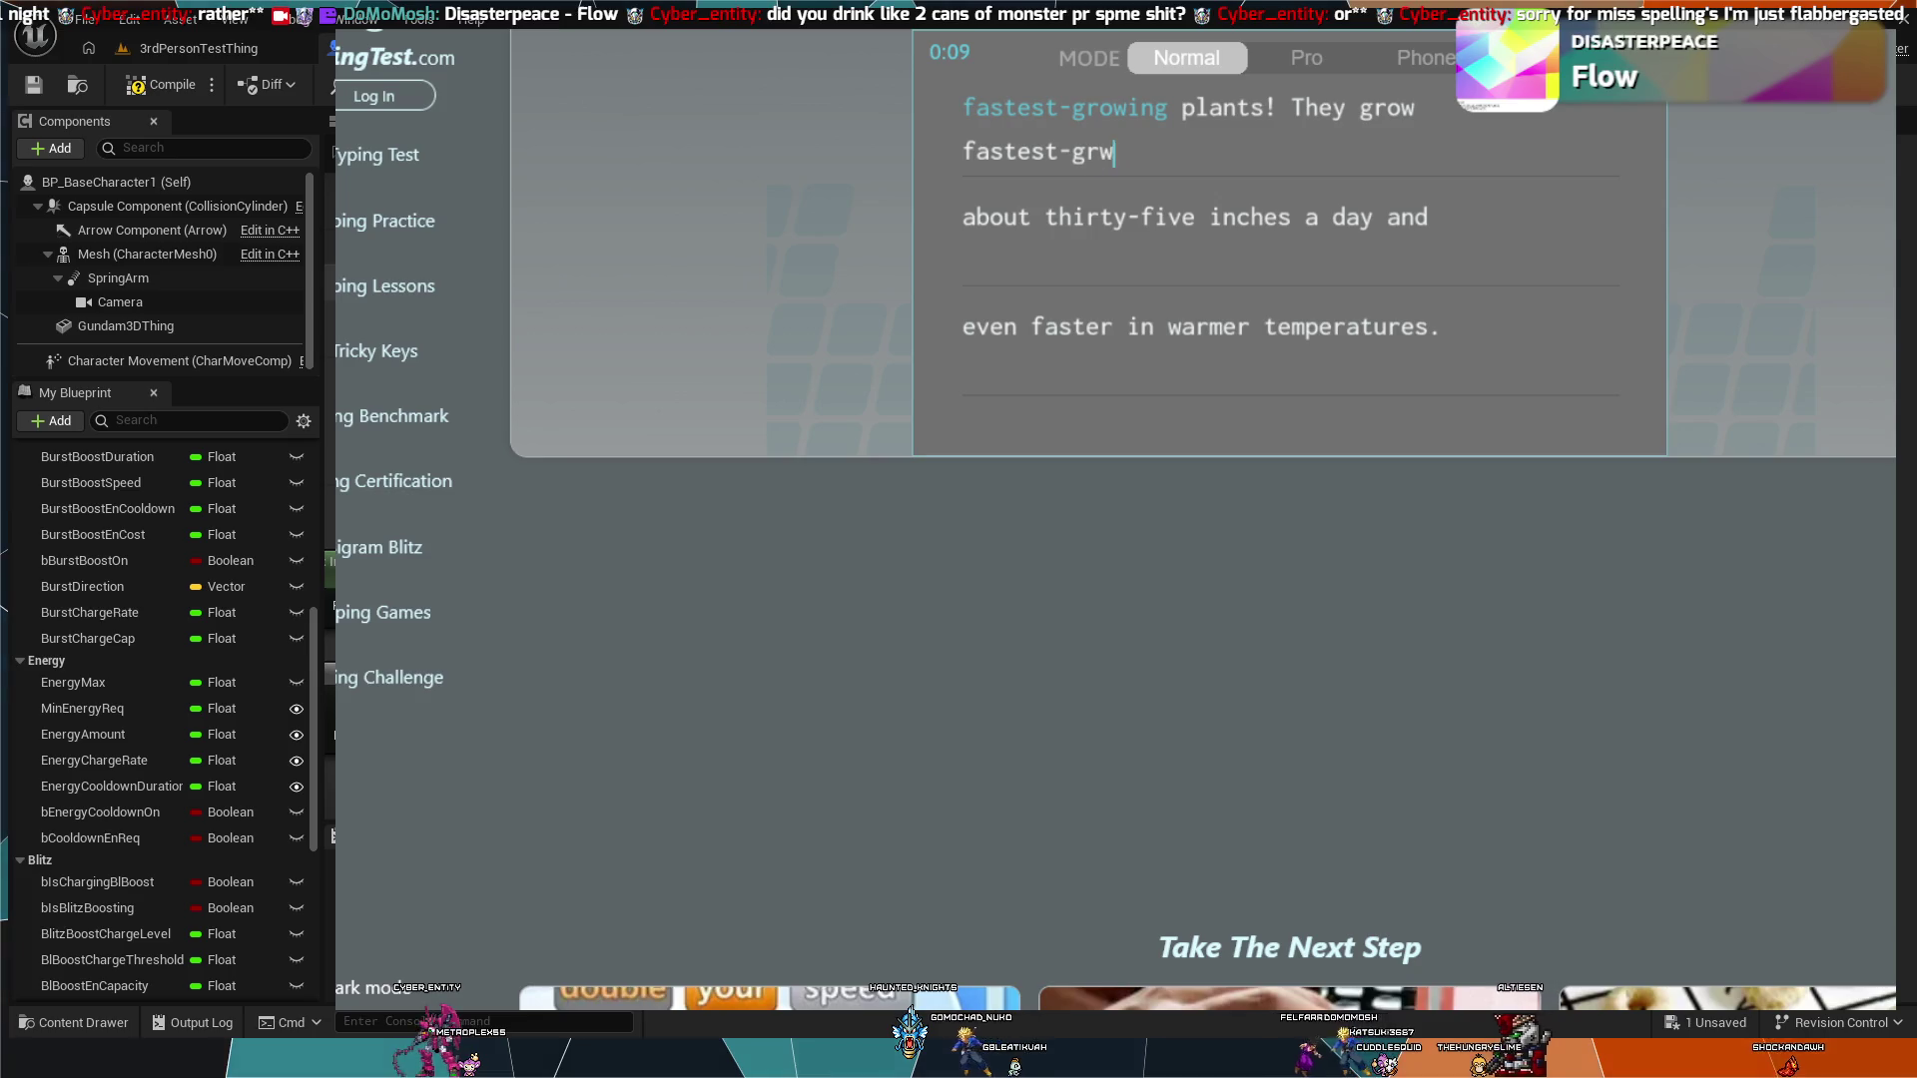
type("g plants!")
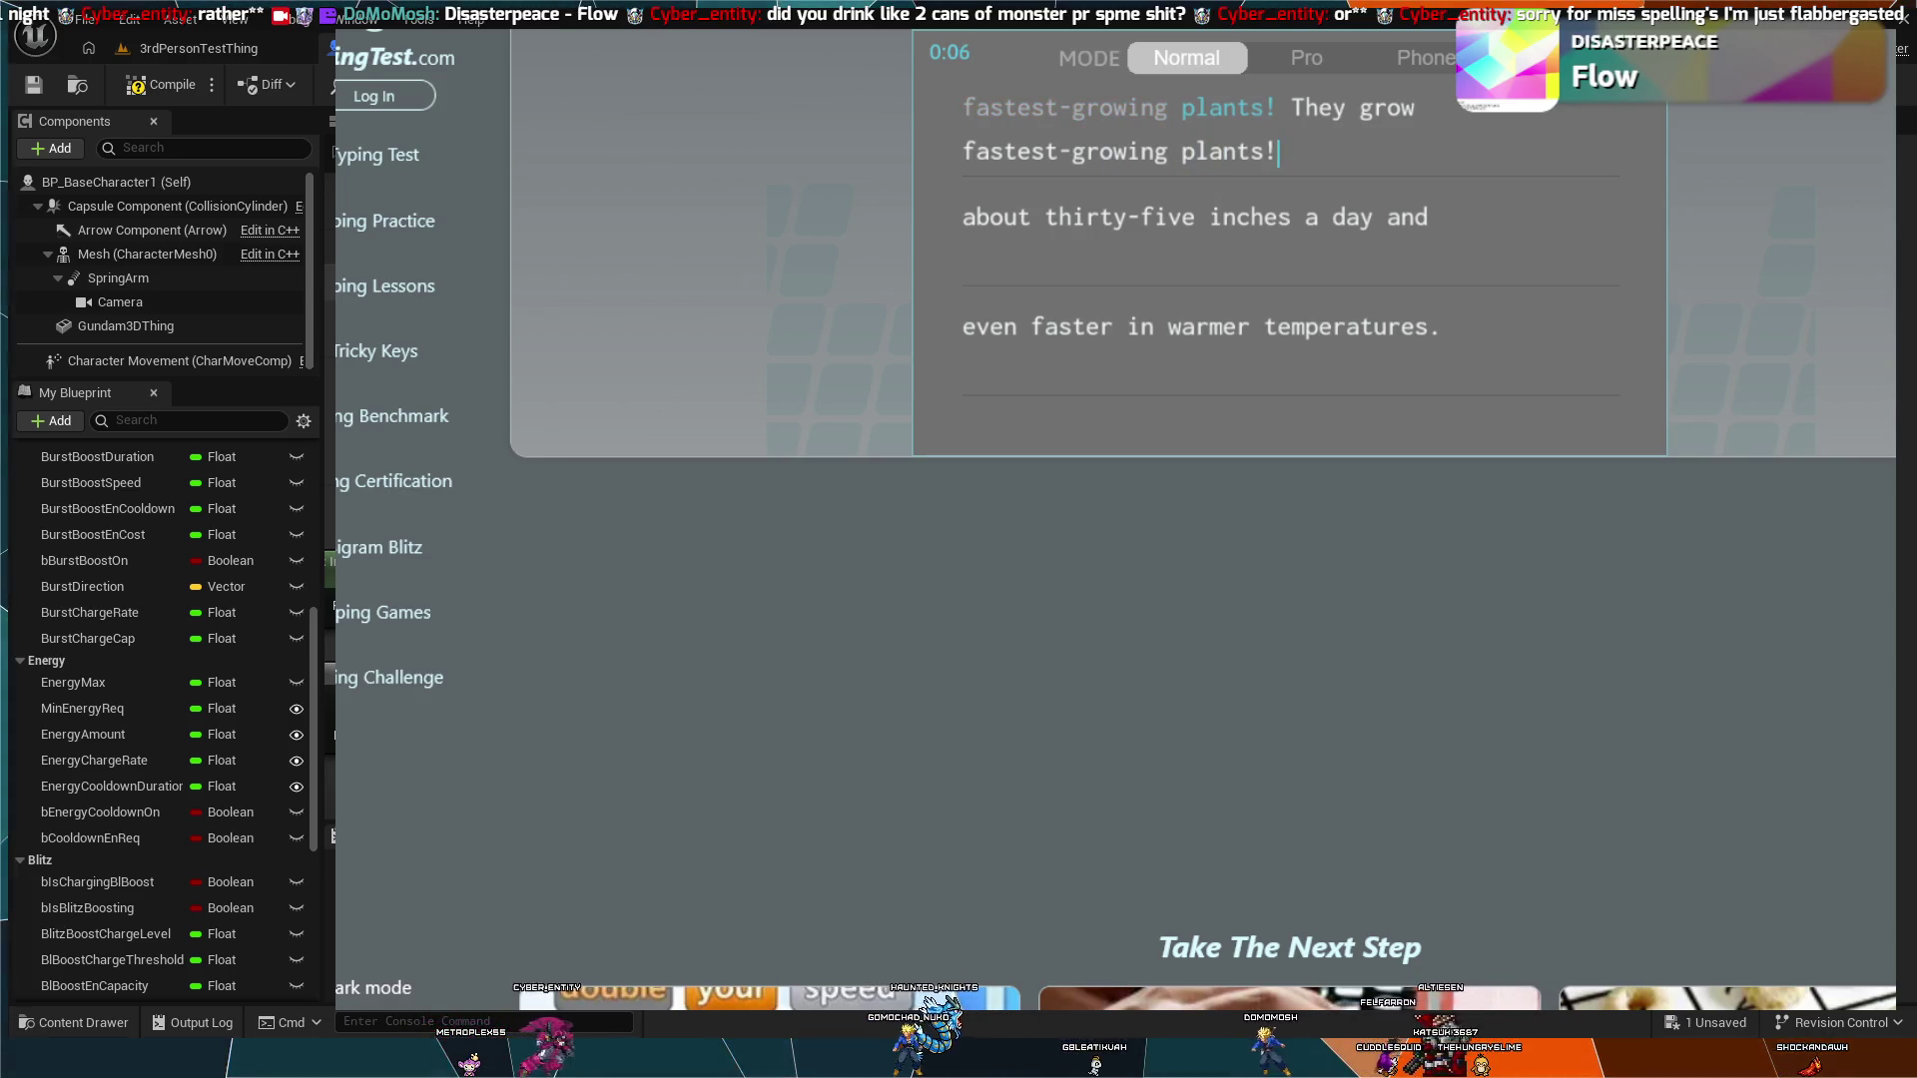
key("BackSpace")
key("BackSpace")
type("They gro")
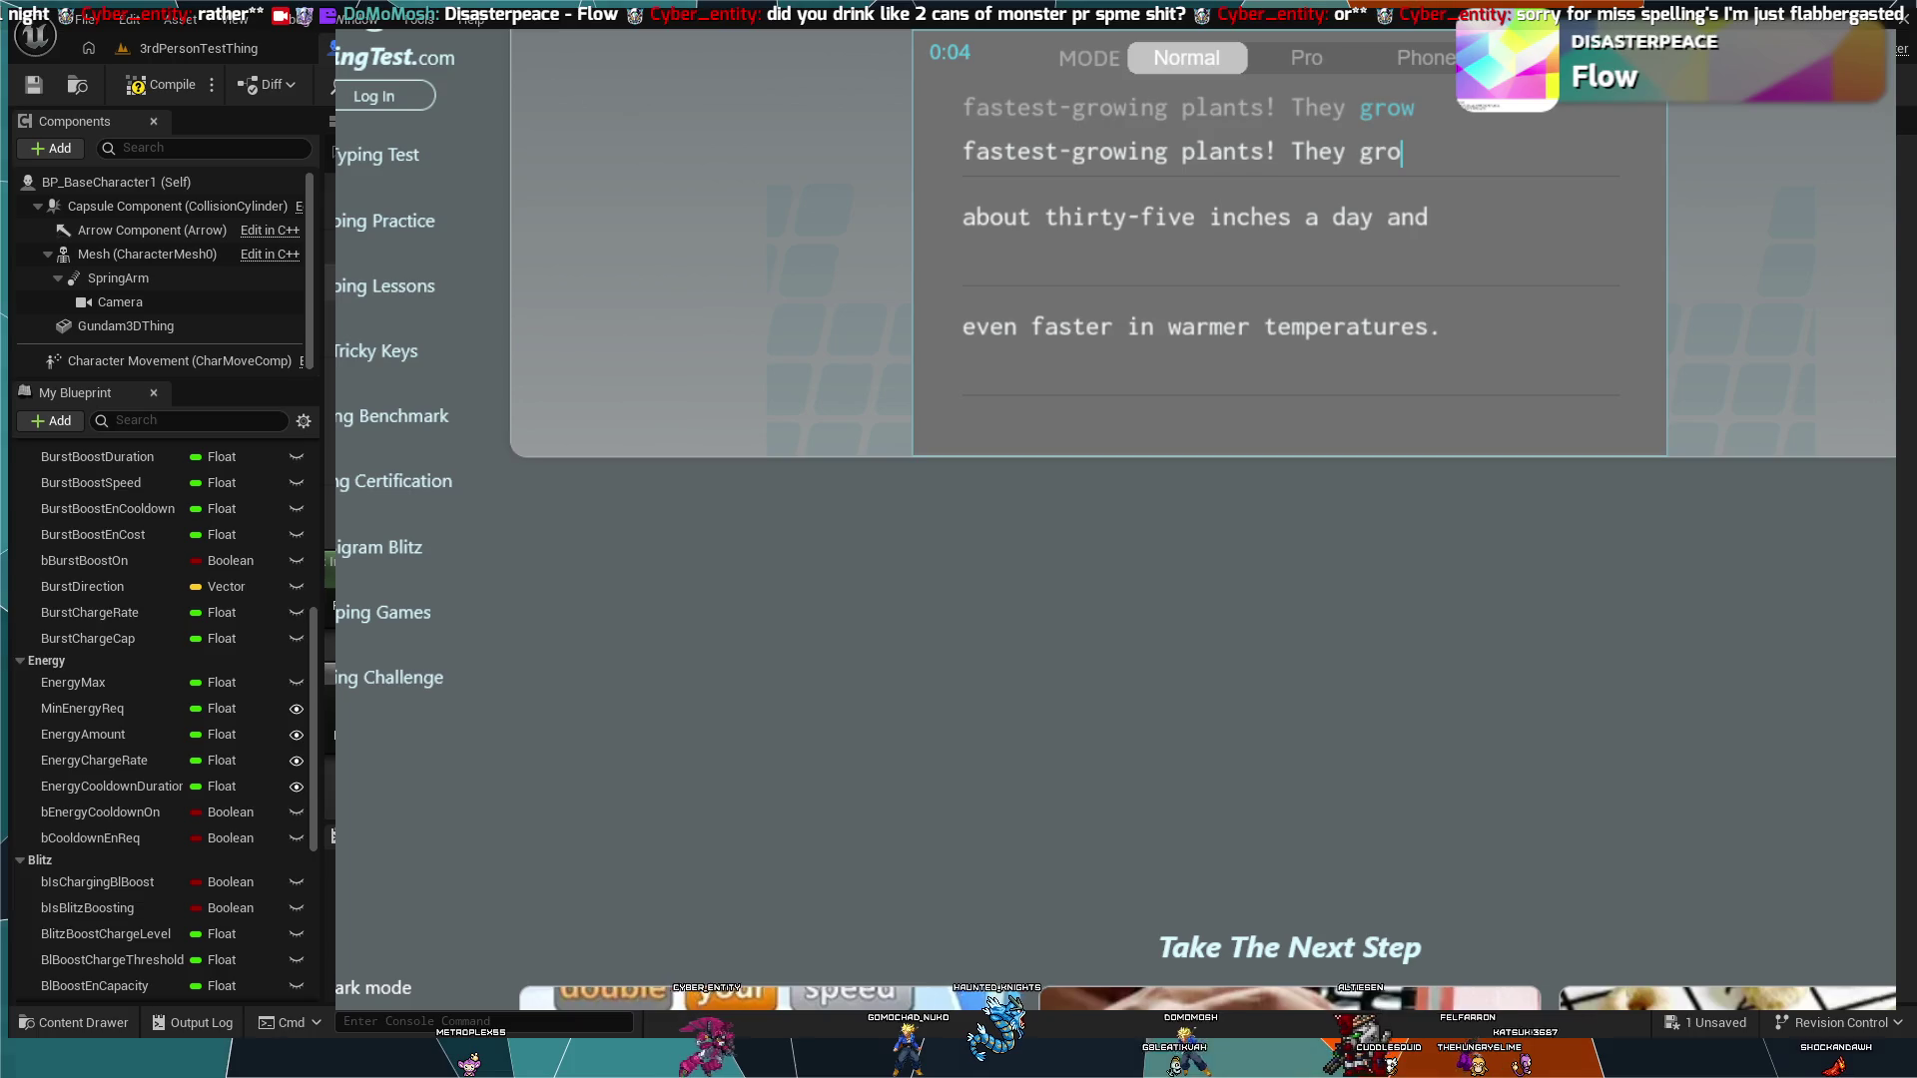
type("w about thirty")
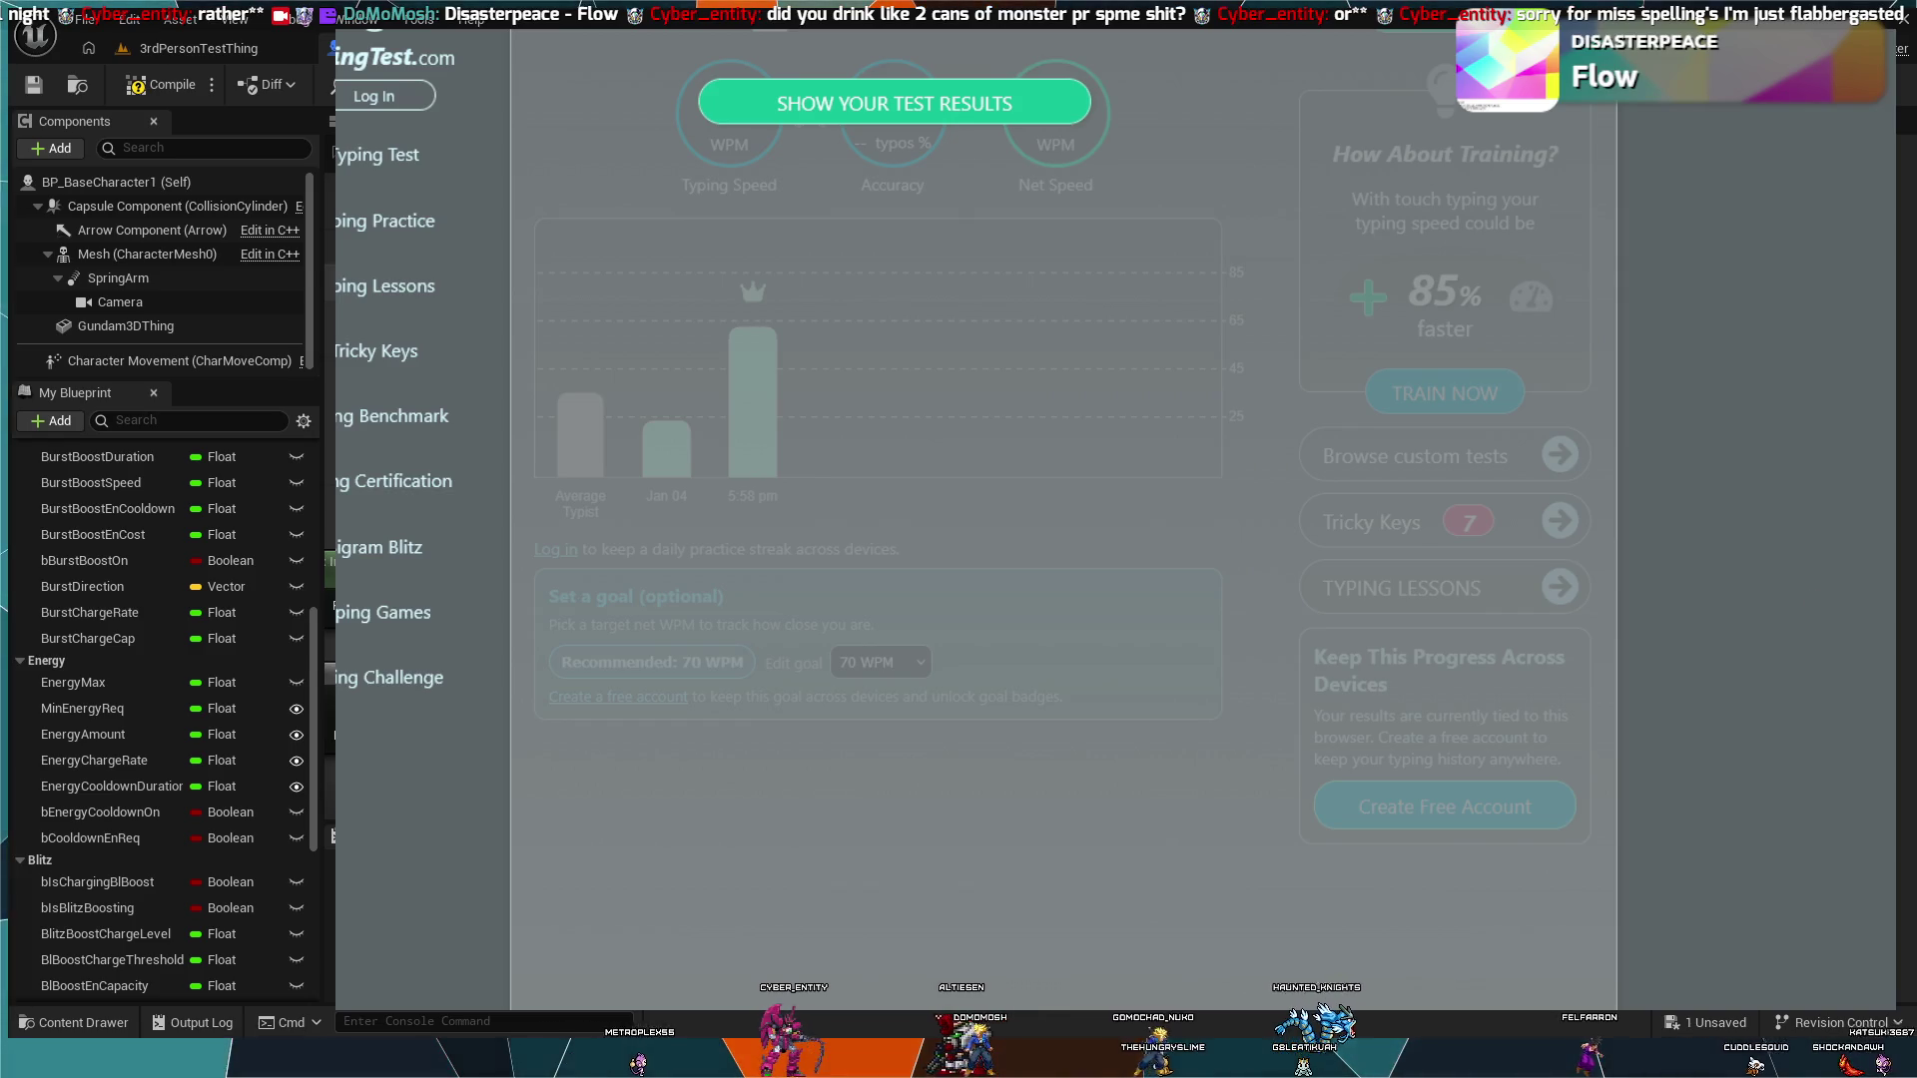
Step: Show the typing results of 63 WPM at 100% accuracy and return to Unreal Engine
left_click(823, 112)
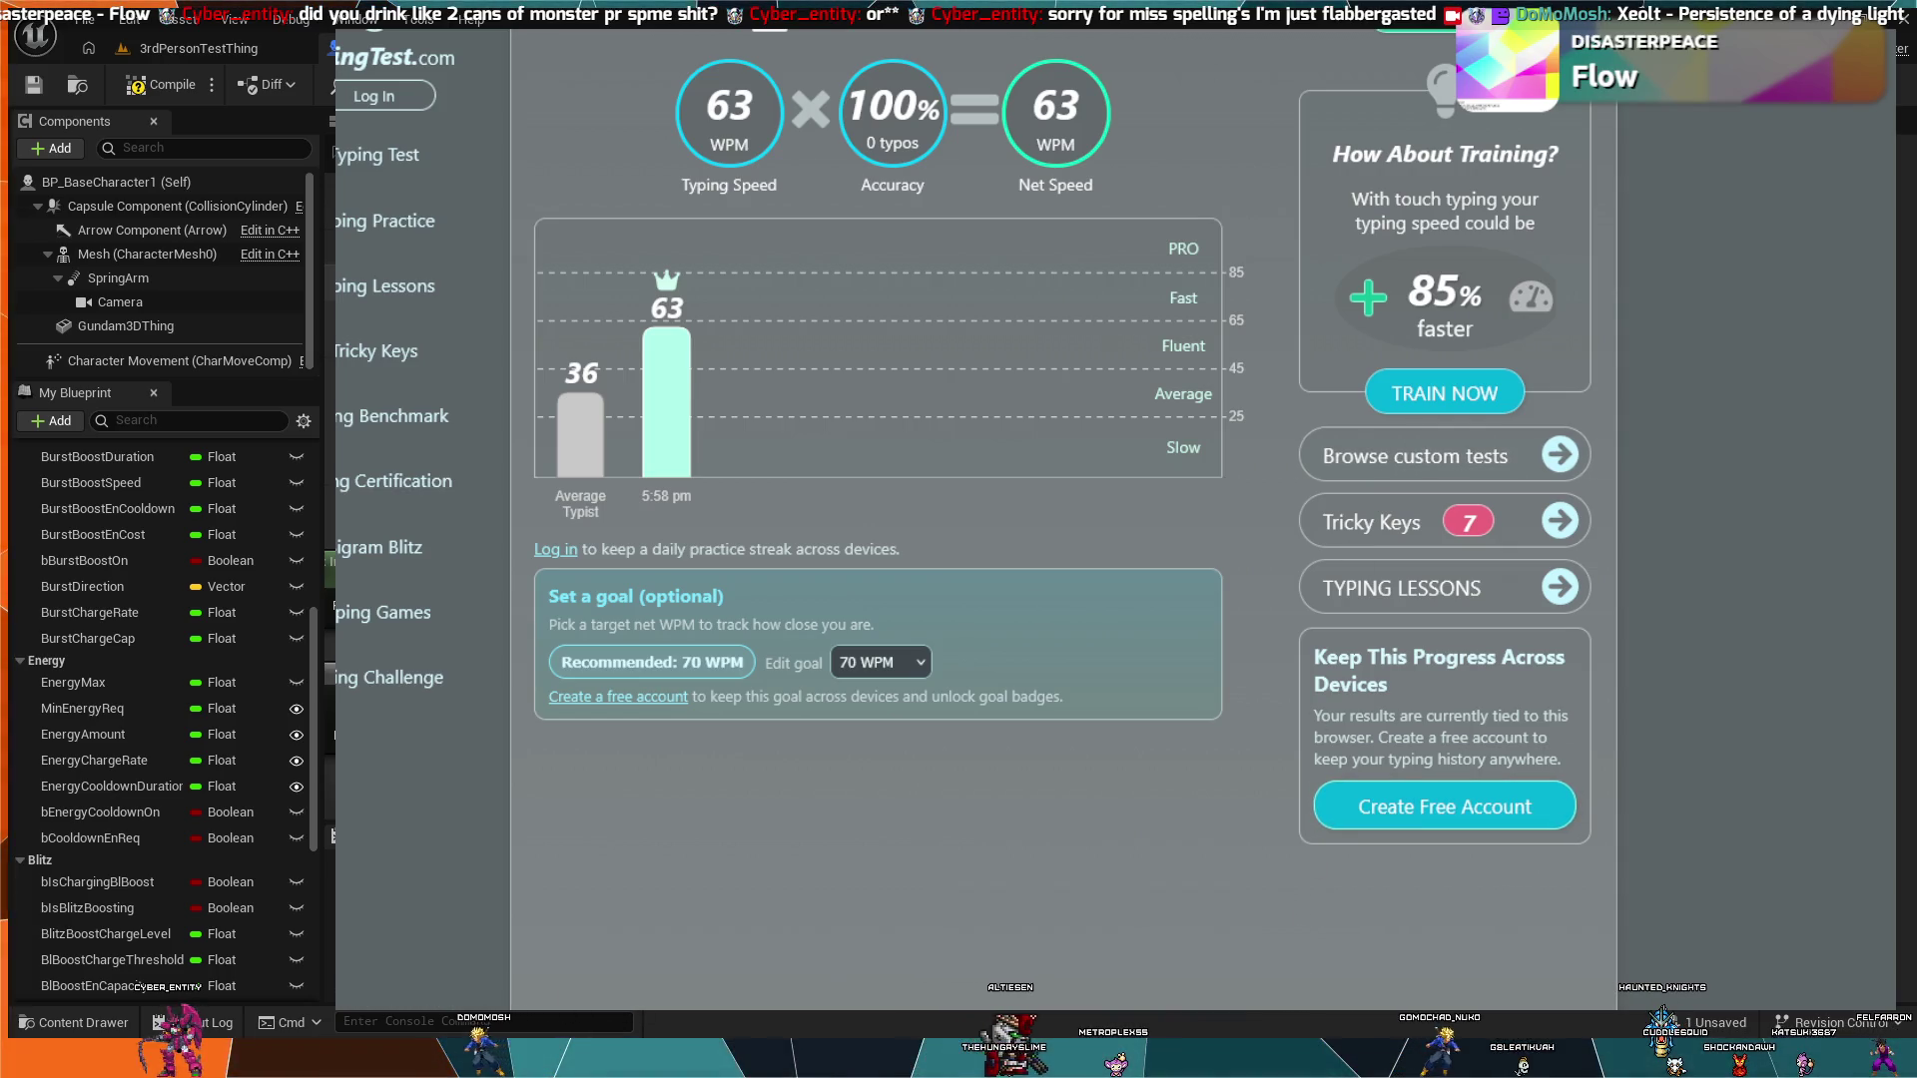
key("alt+Tab")
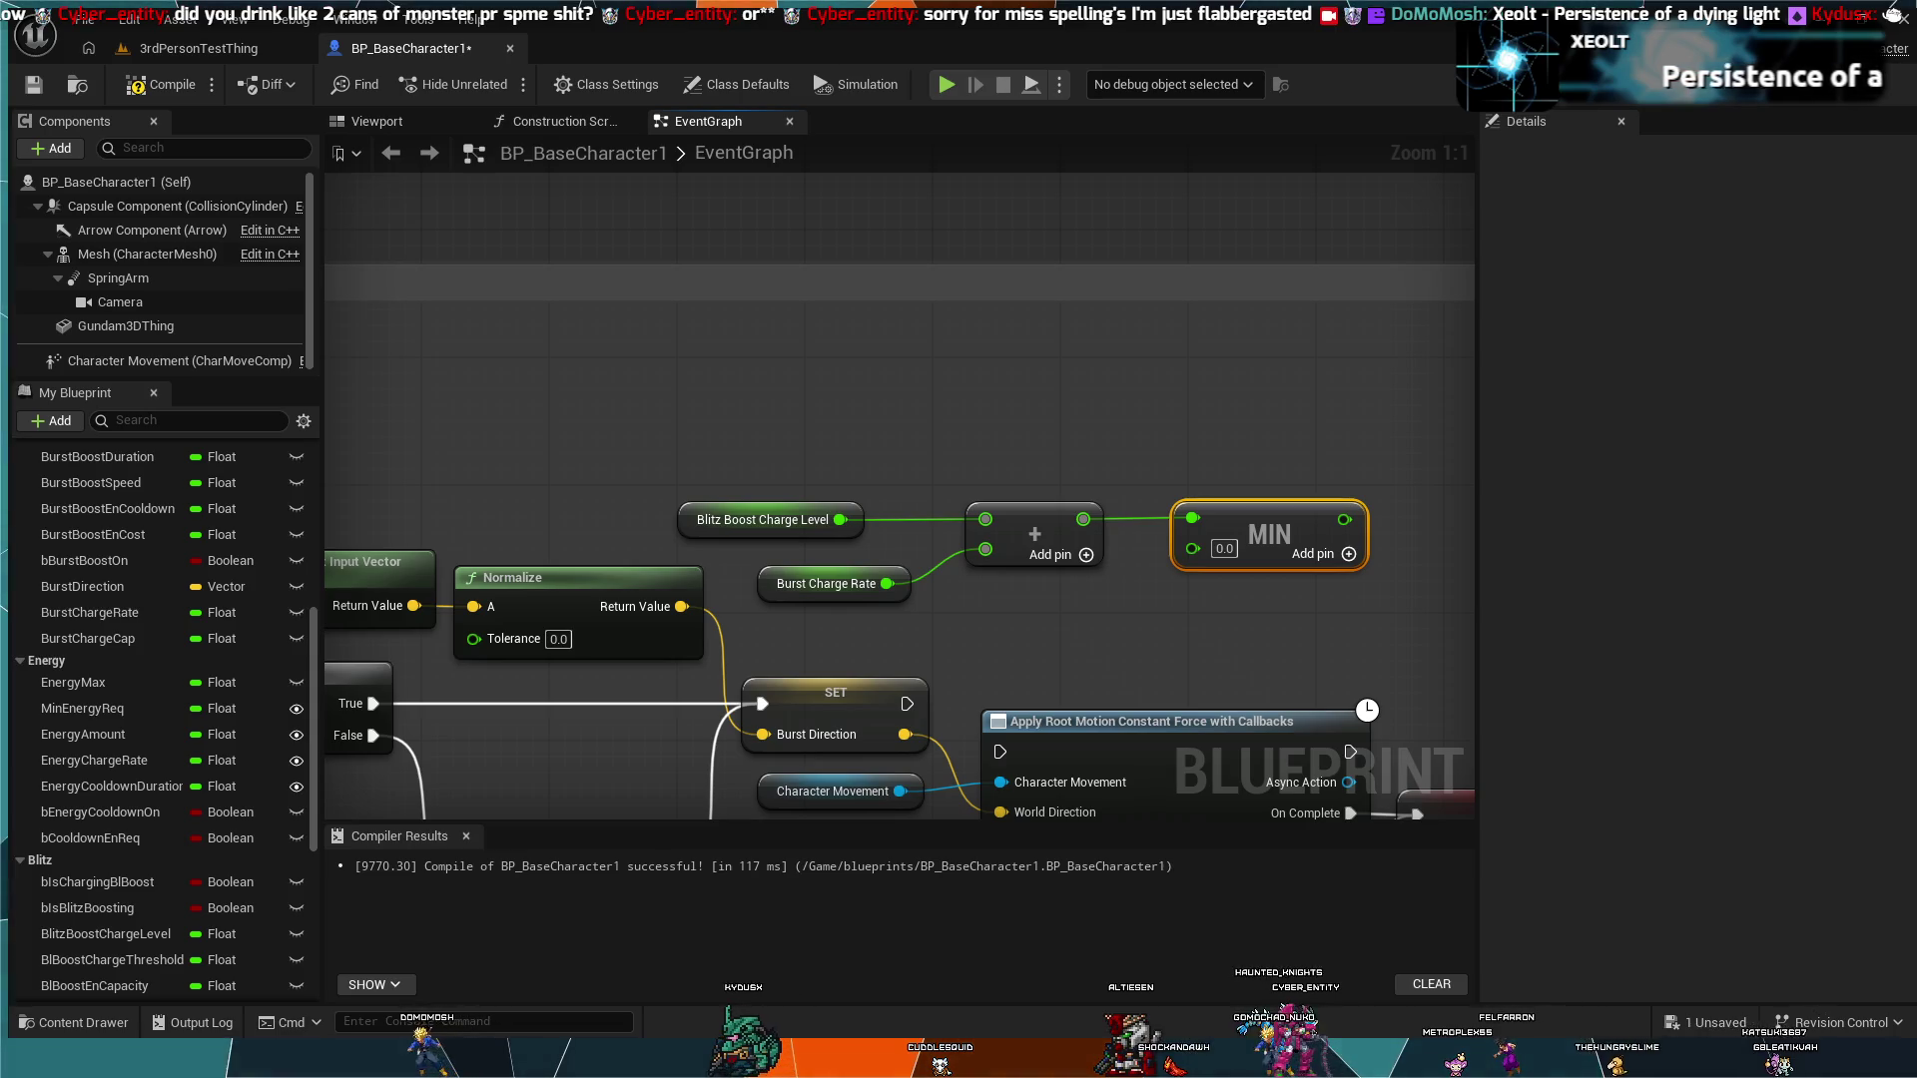
Step: Add a Burst Charge Cap getter below MIN and wire it into MIN's second input
left_click(105, 637)
left_click(919, 647)
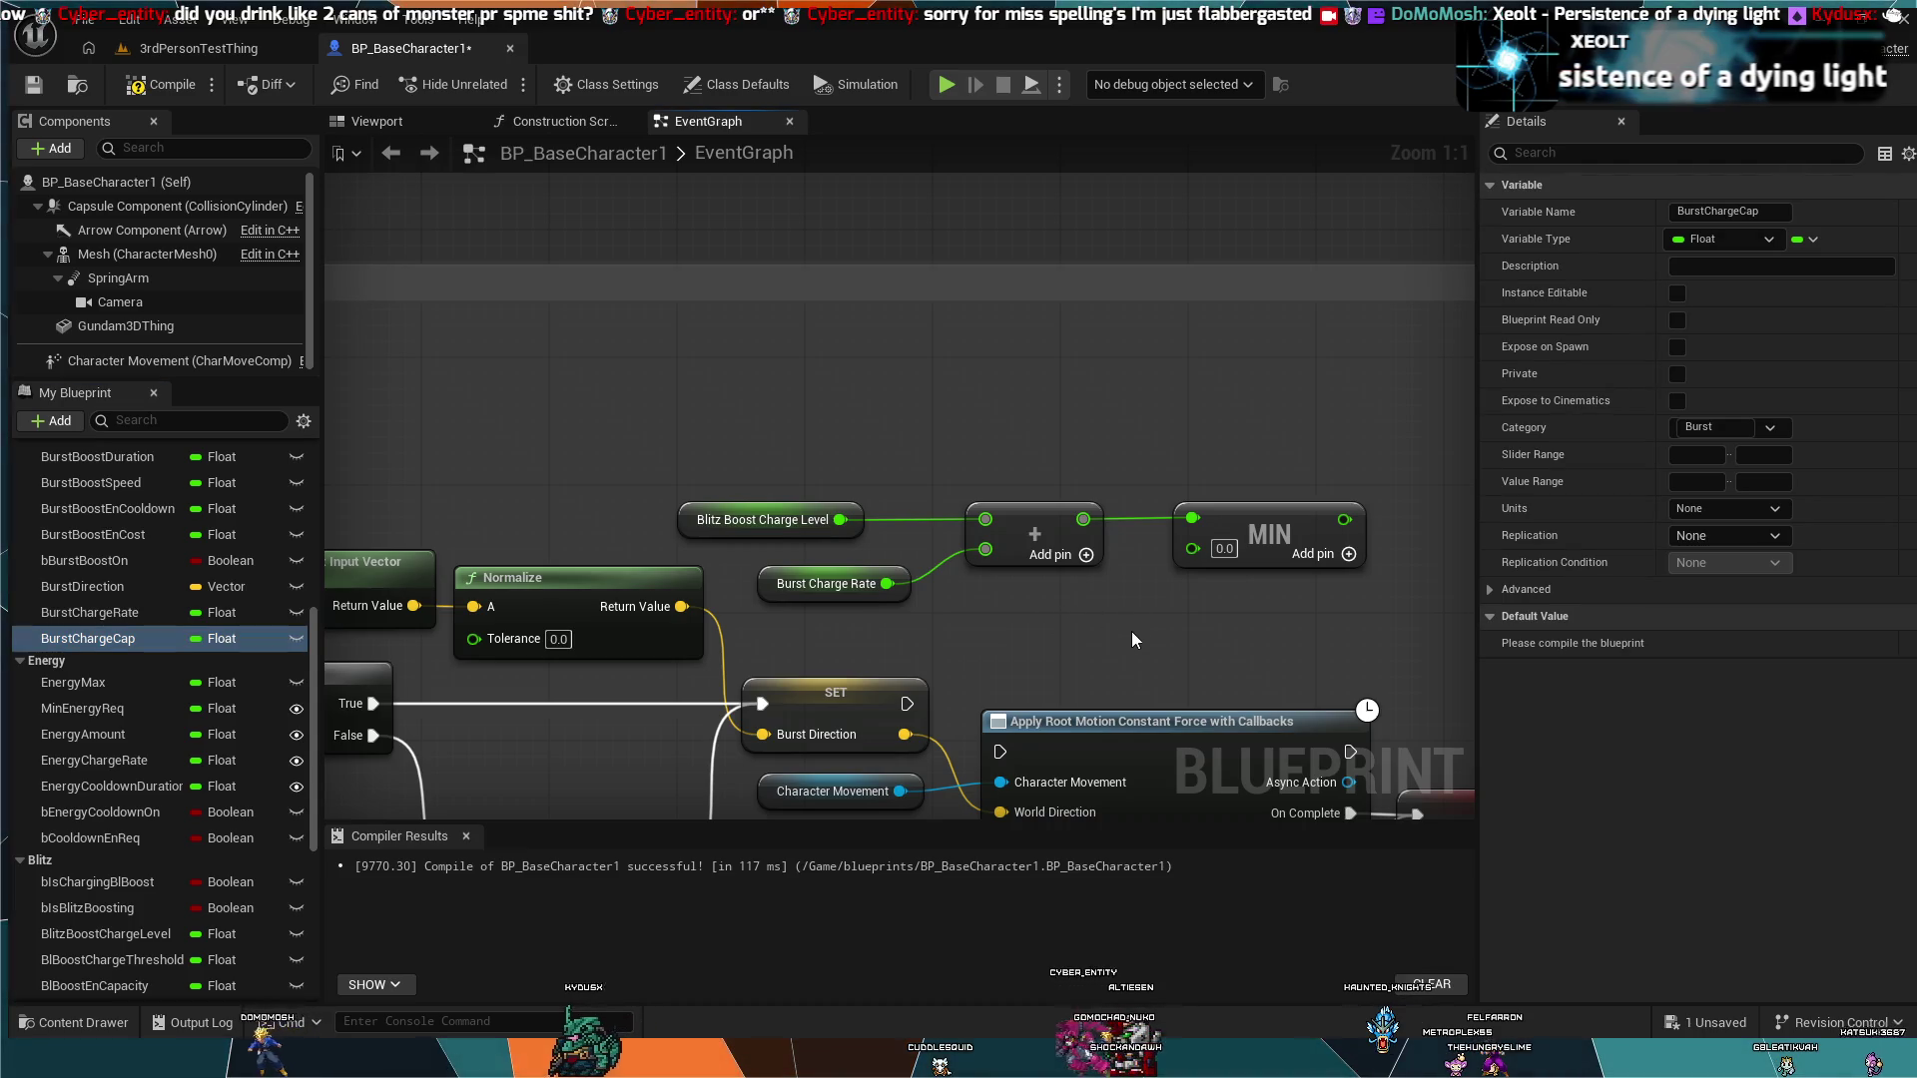
key("ctrl+v")
left_click_drag(1172, 631, 1184, 554)
left_click_drag(1140, 620, 1108, 604)
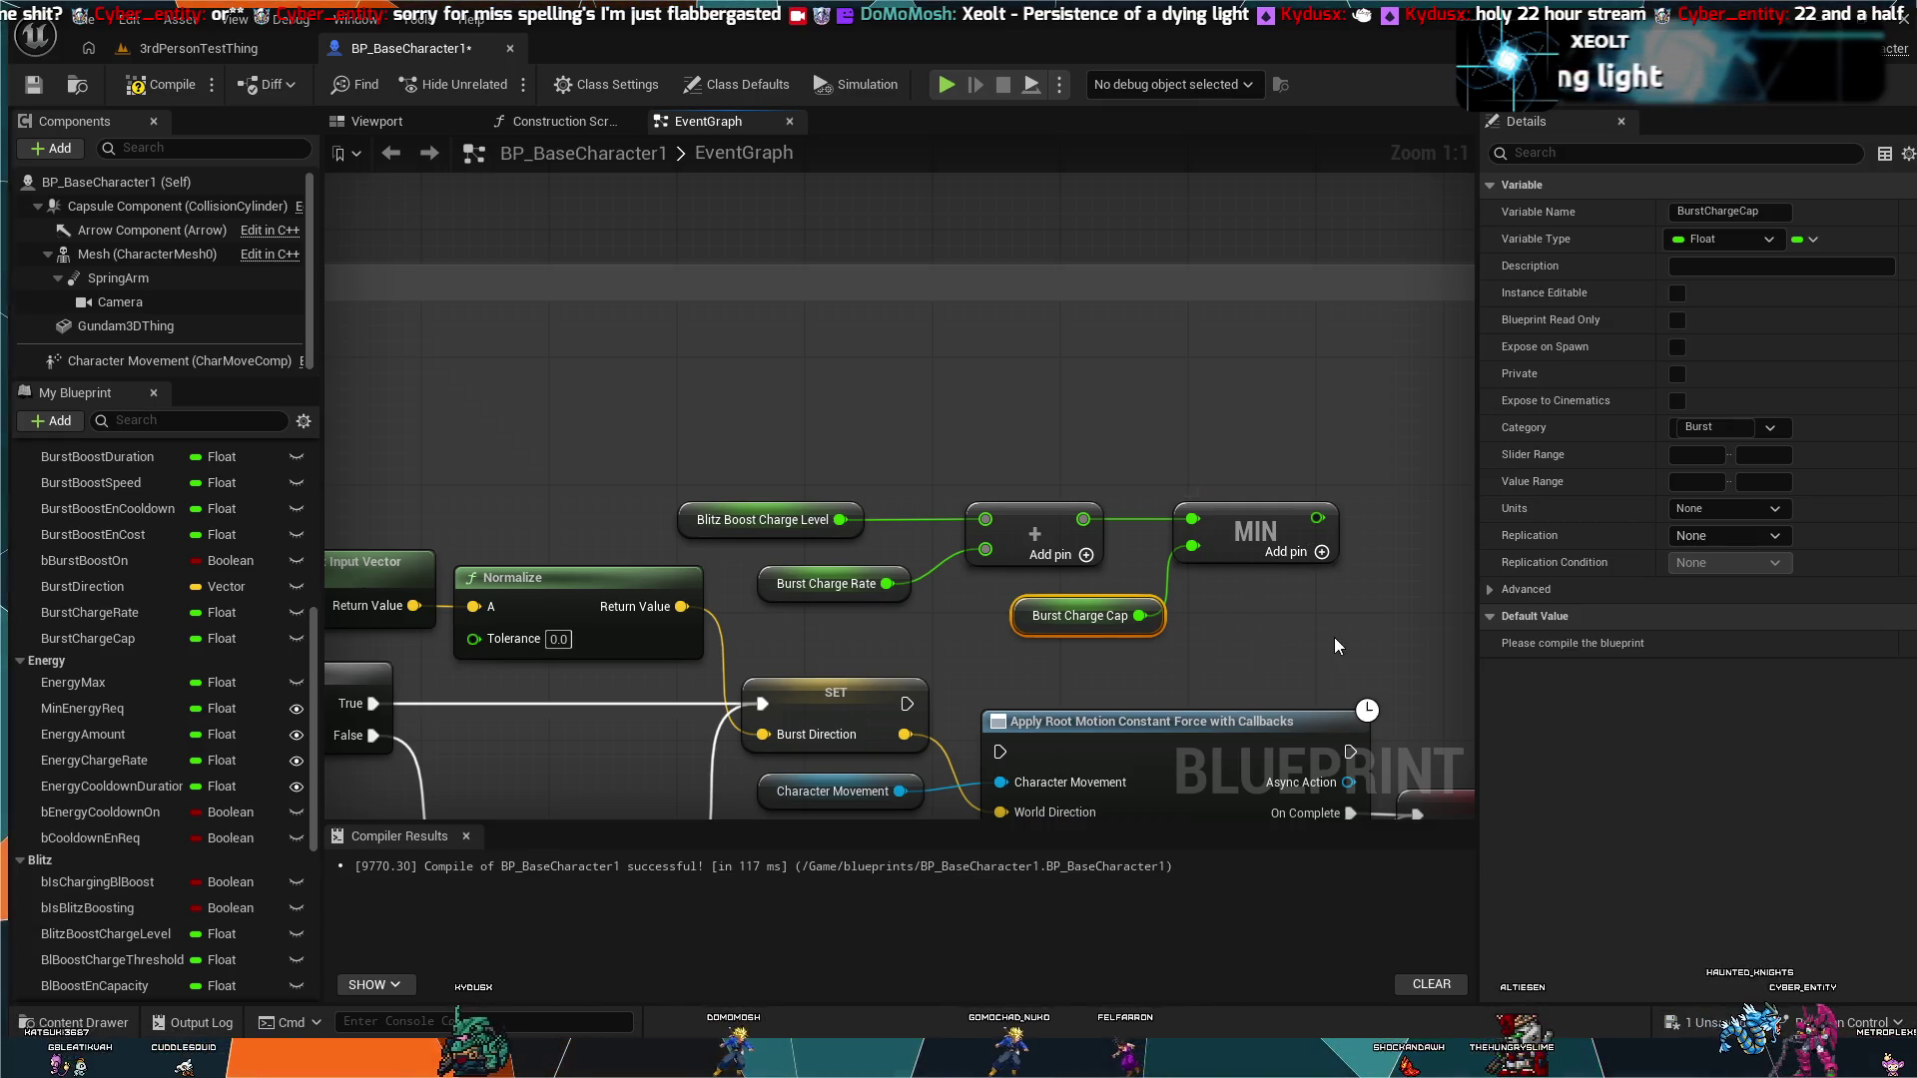
left_click_drag(1338, 637, 1224, 615)
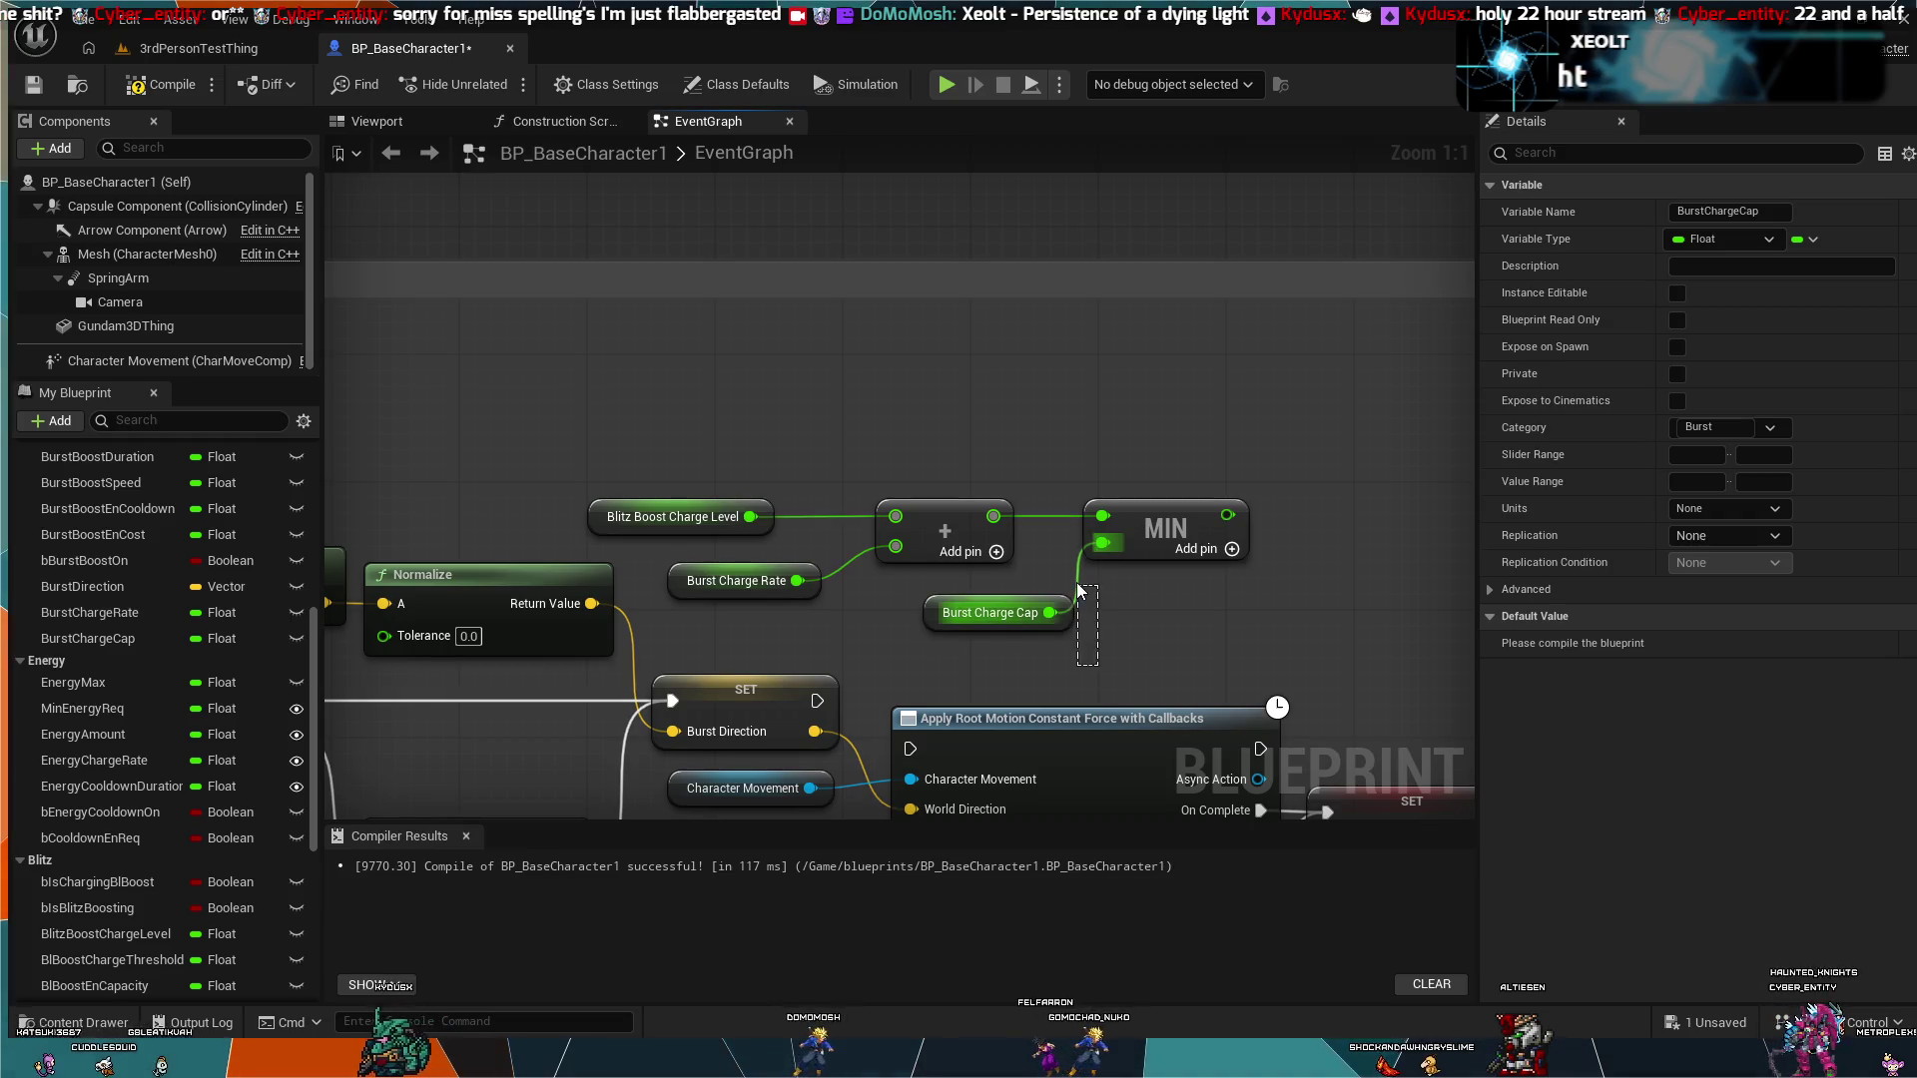
left_click(1054, 655)
mouse_move(1054, 655)
left_mouse_down()
mouse_move(1112, 548)
mouse_move(1101, 508)
left_mouse_up()
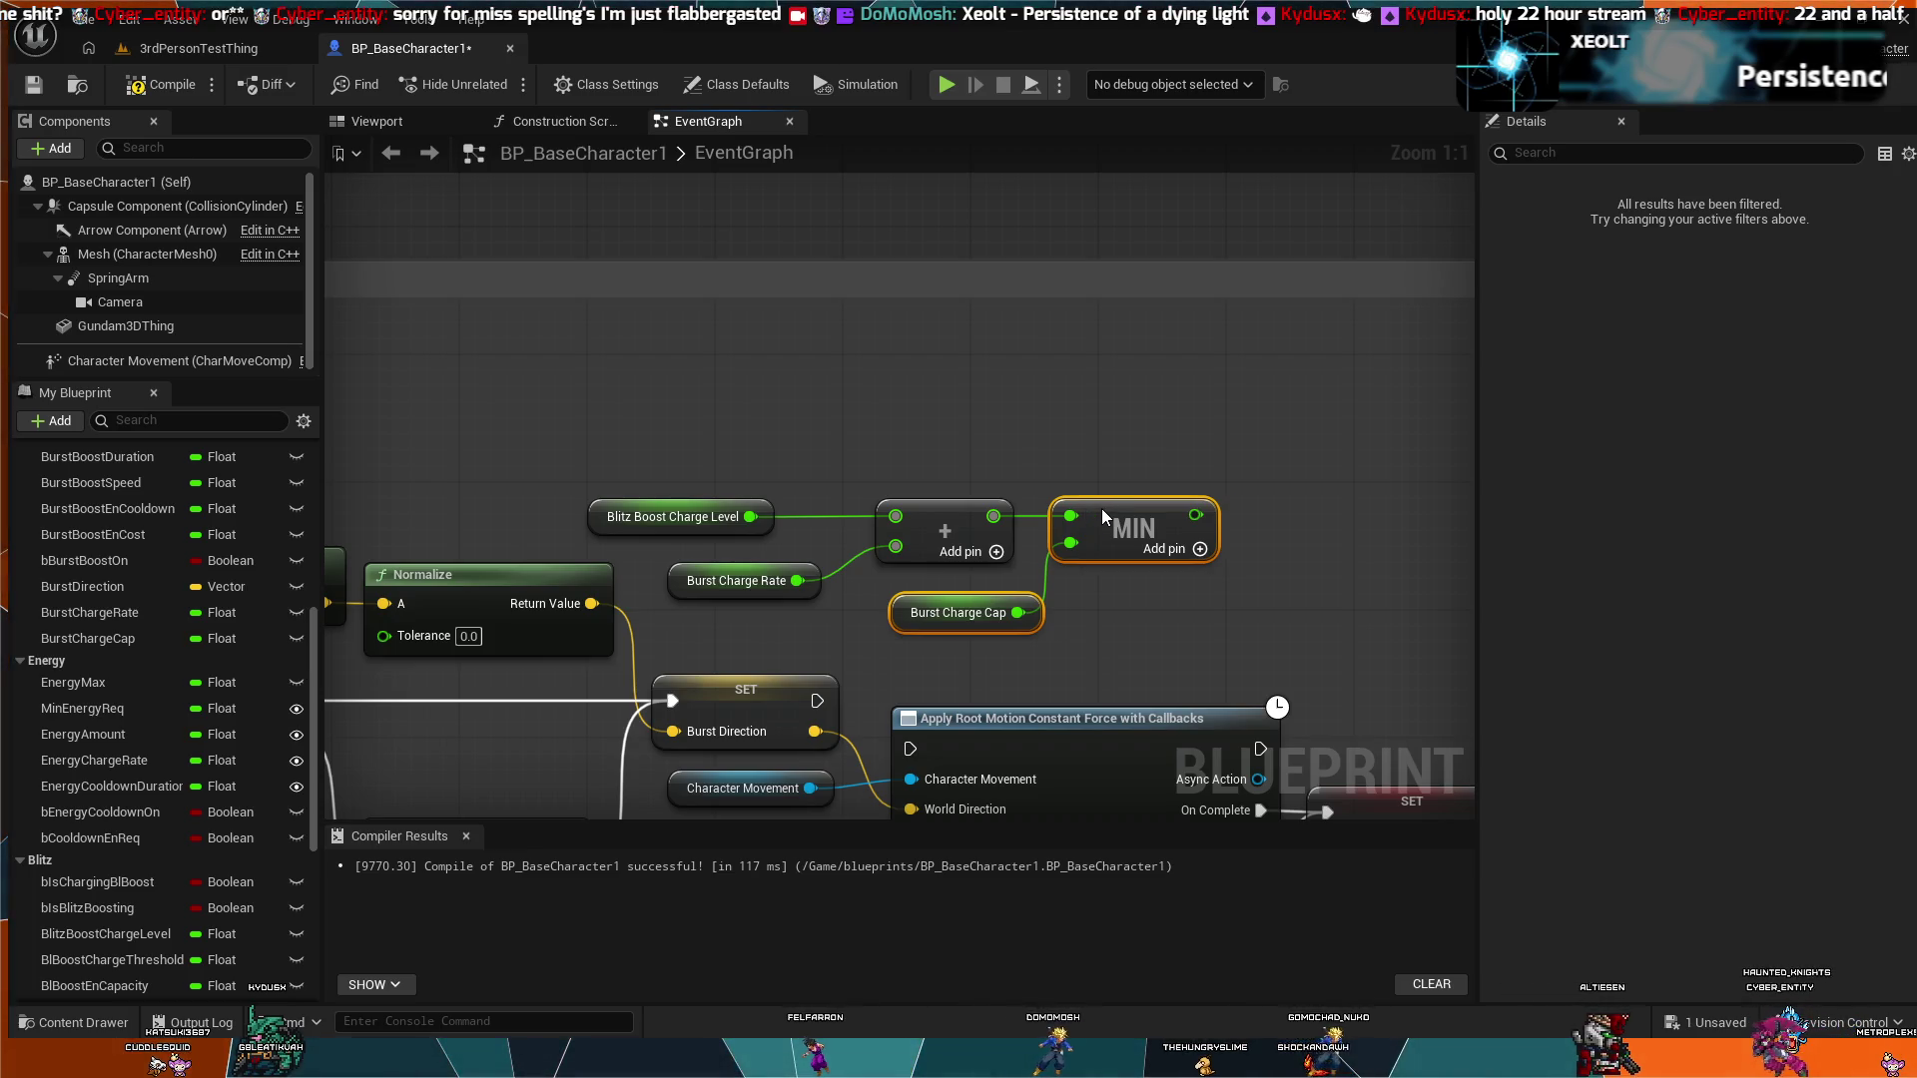
left_click(1102, 477)
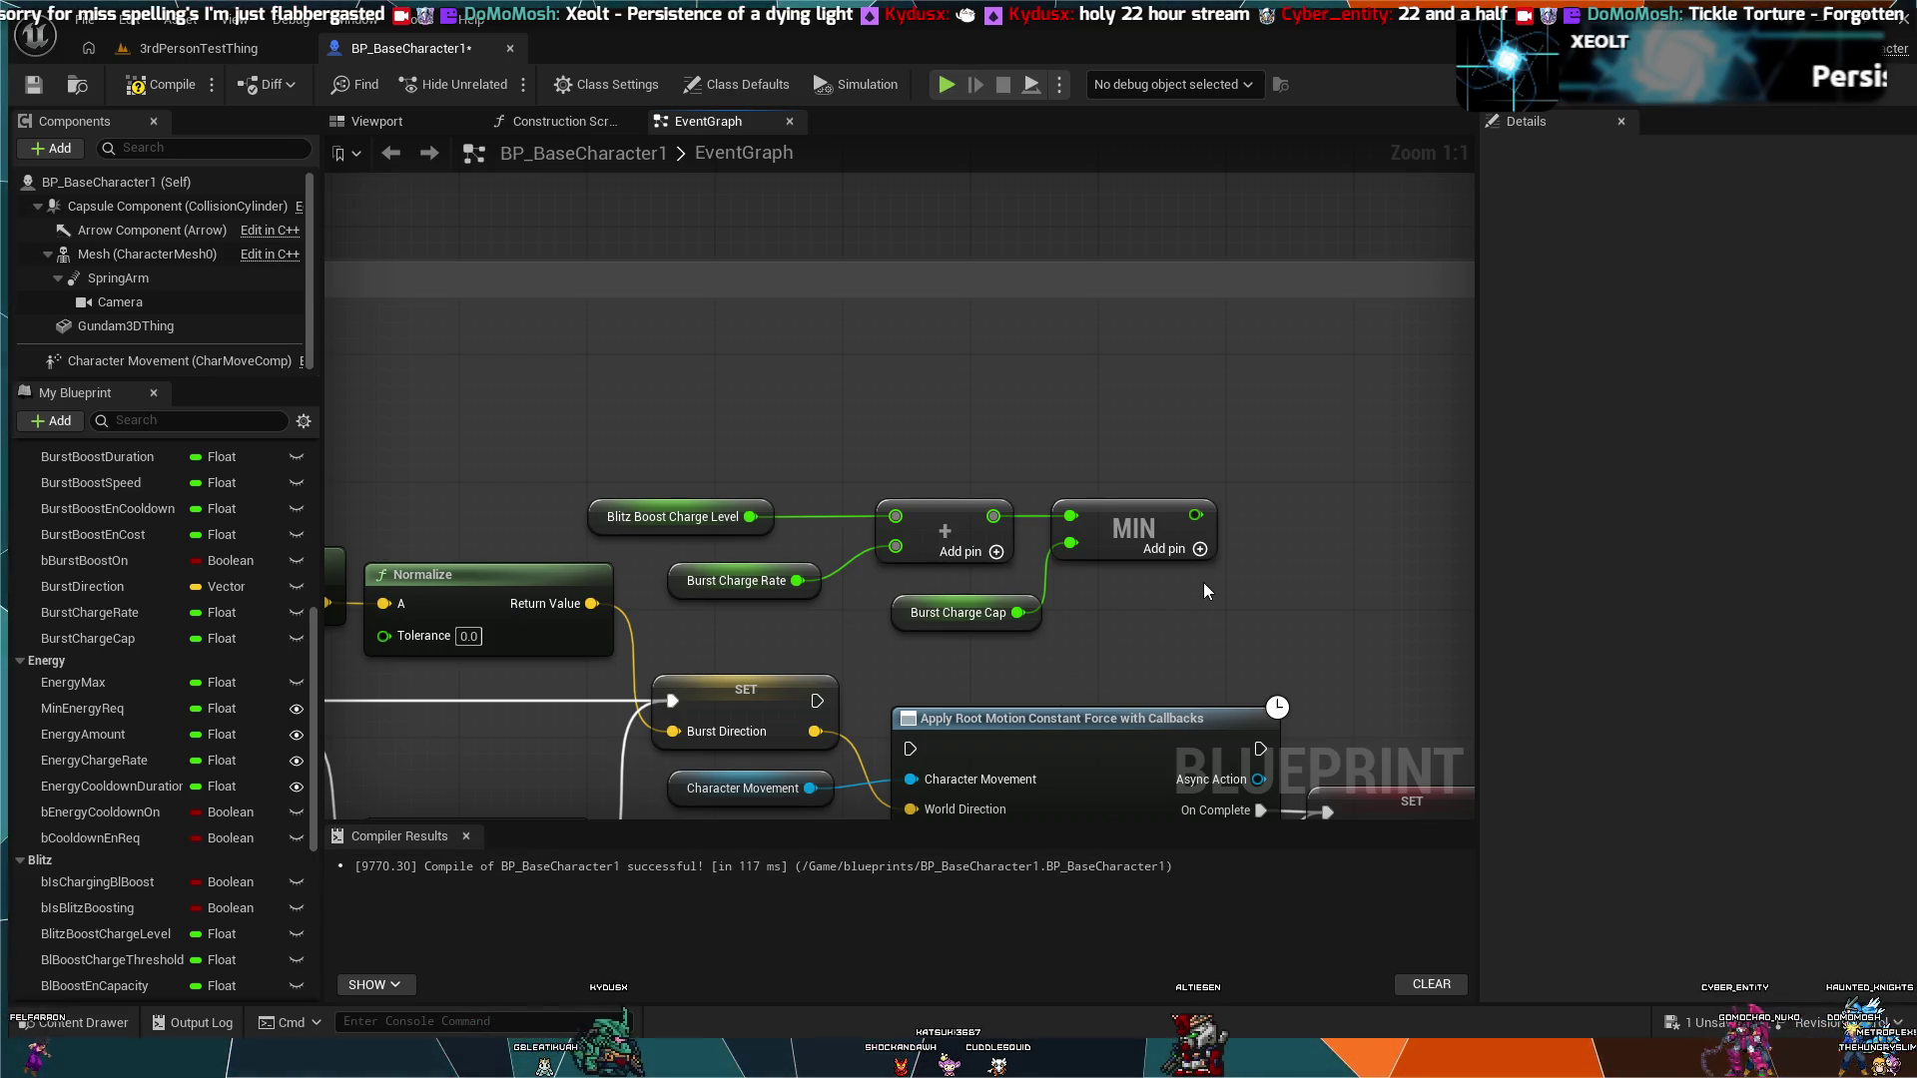
left_click_drag(1160, 630, 970, 674)
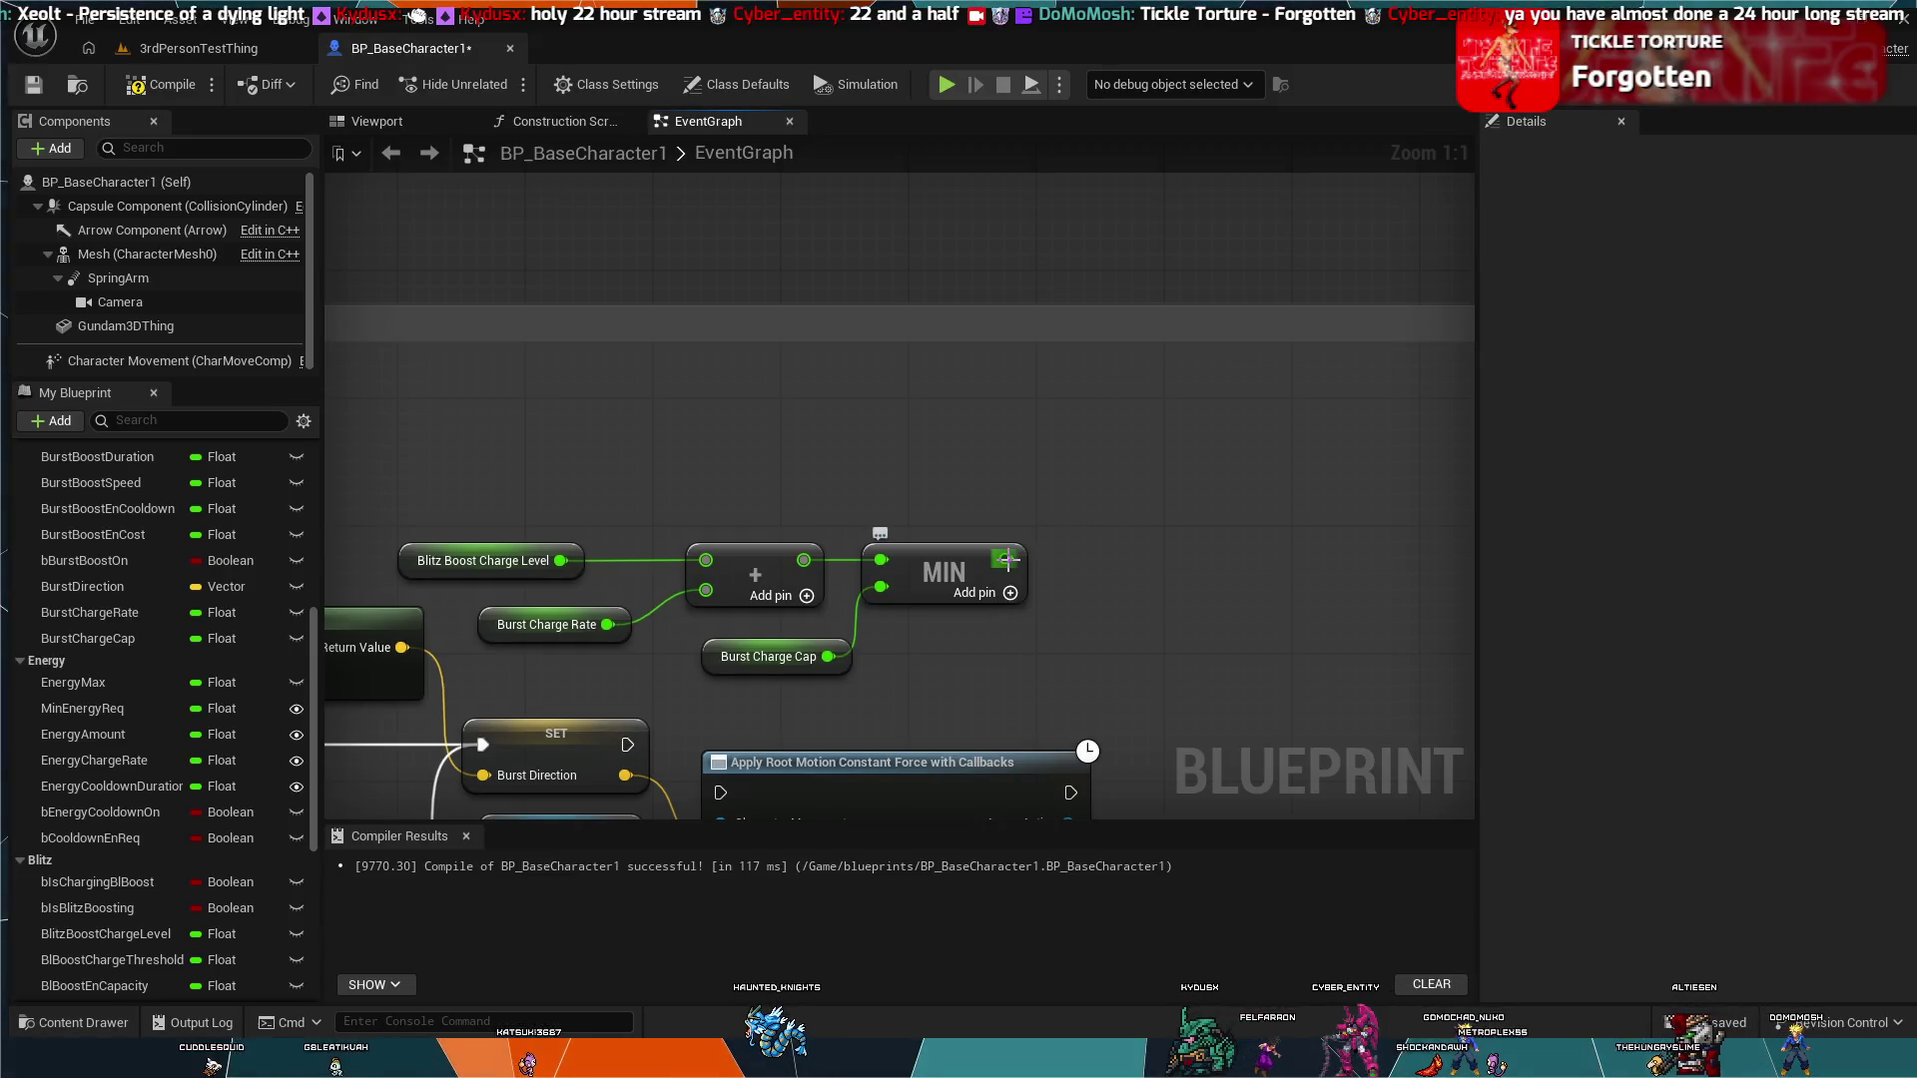
Step: Create a SET Blitz Boost Charge Level node from MIN's output, executed after the Burst Direction SET
left_click_drag(1006, 559, 1100, 525)
left_click_drag(1404, 991, 1335, 865)
mouse_move(1197, 539)
left_mouse_down()
mouse_move(1154, 469)
mouse_move(1176, 506)
mouse_move(1156, 503)
left_mouse_up()
mouse_move(845, 307)
left_mouse_down()
mouse_move(1039, 312)
mouse_move(1087, 290)
left_mouse_up()
mouse_move(873, 723)
left_mouse_down()
mouse_move(1018, 577)
mouse_move(1316, 495)
left_mouse_up()
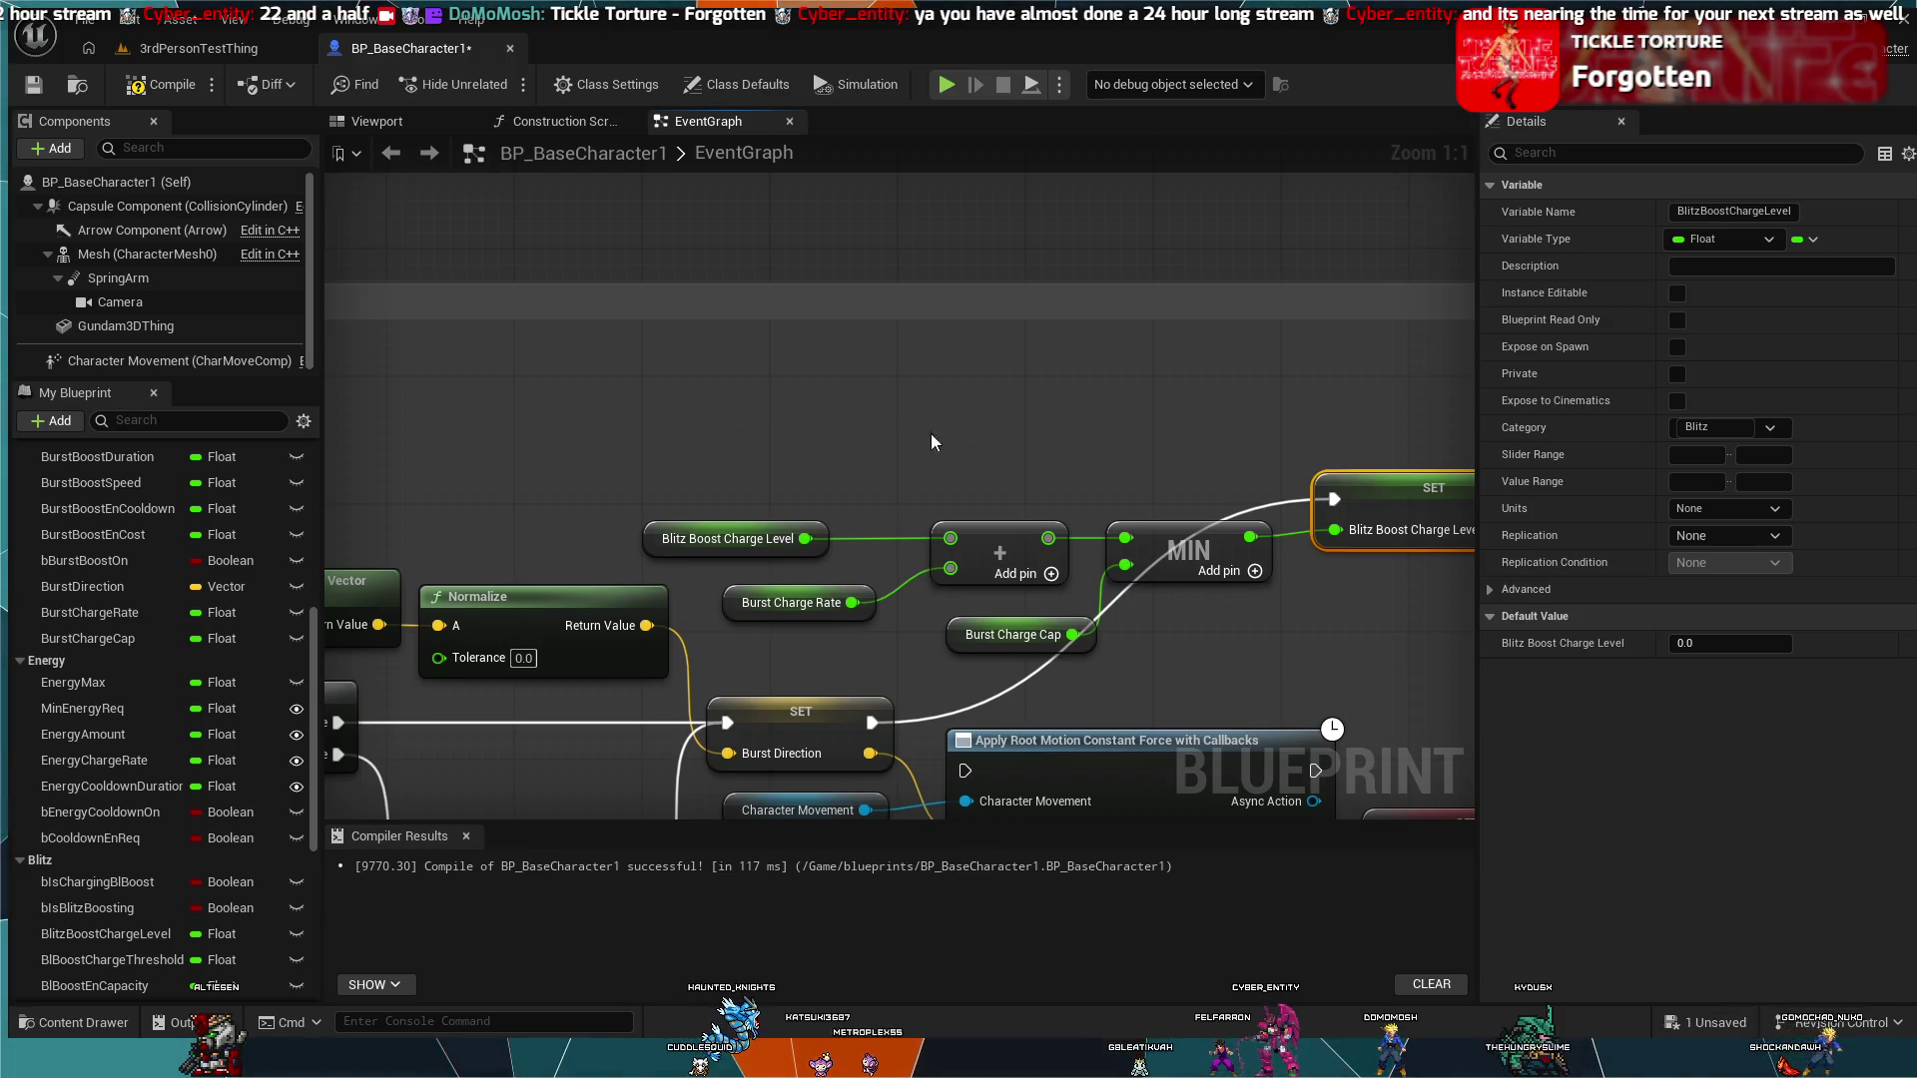
left_click_drag(1100, 404, 827, 404)
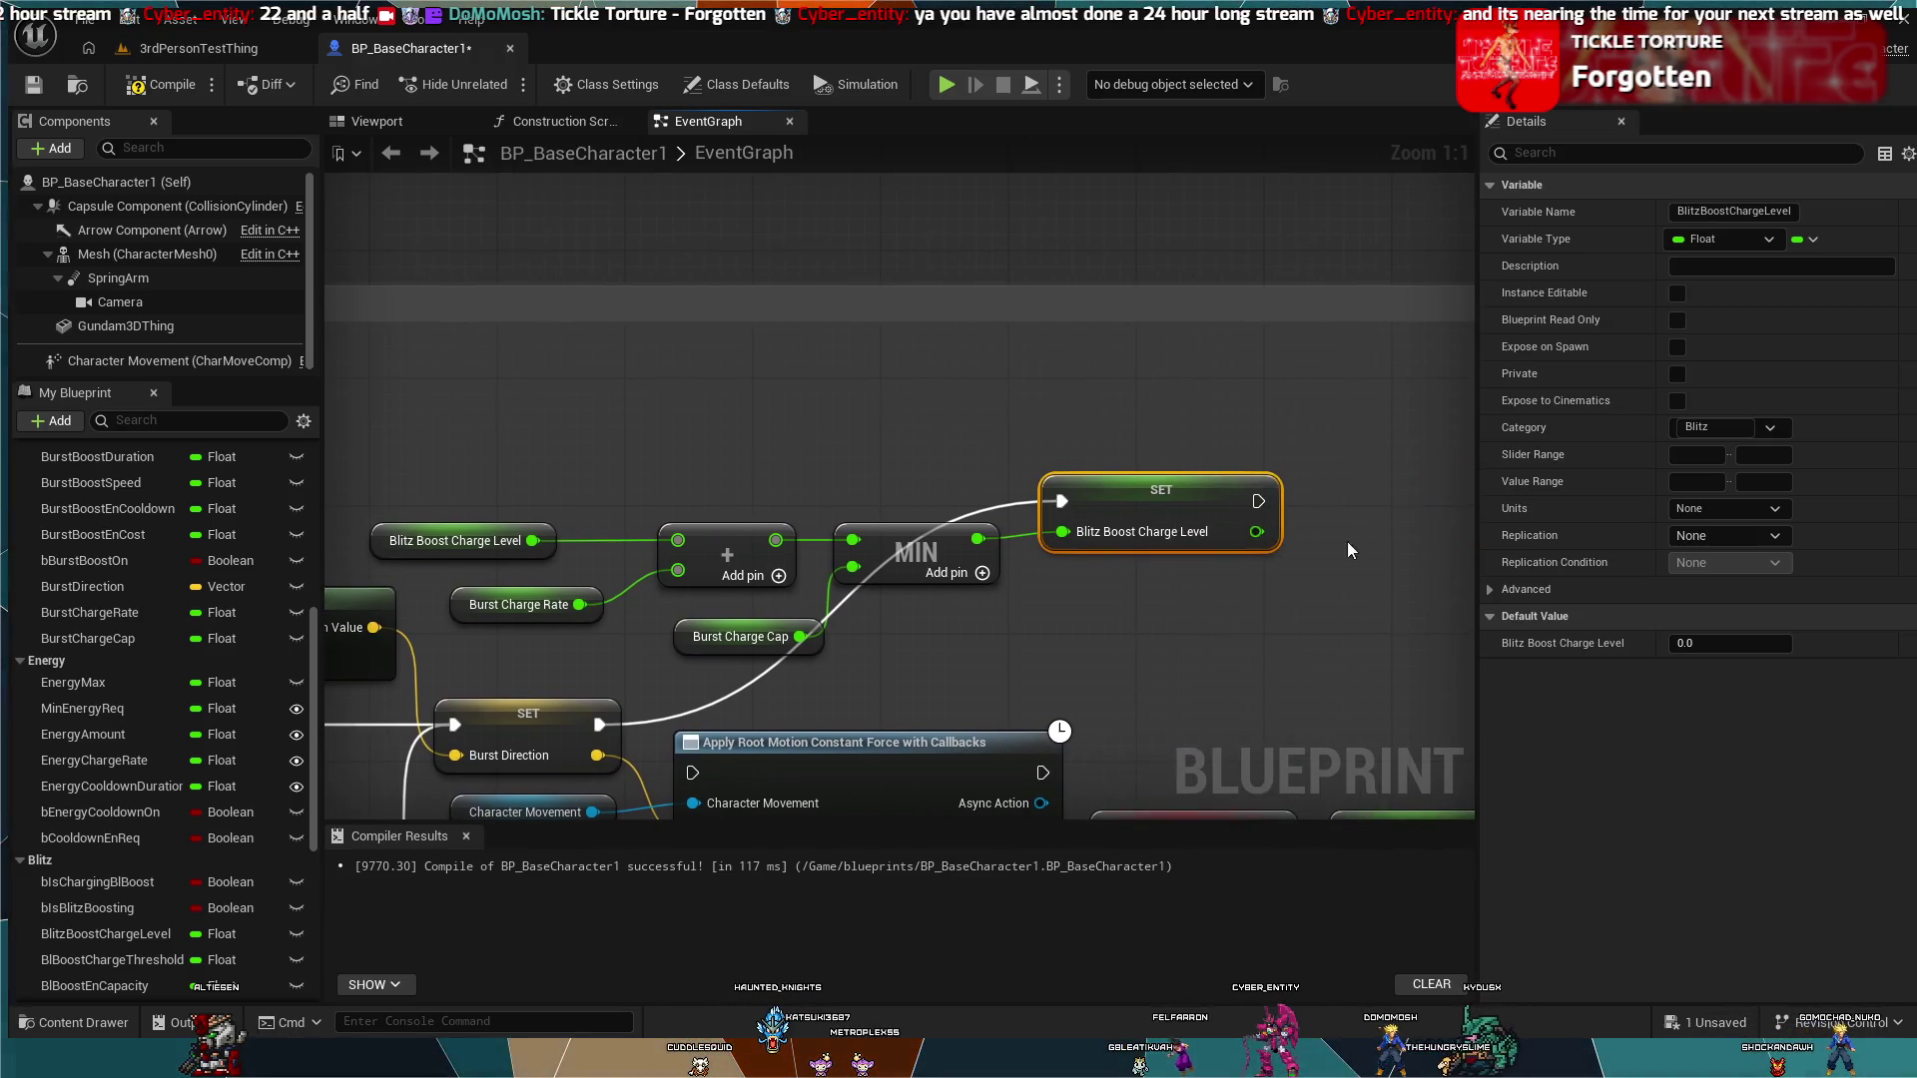
scroll(1270, 595, "down", 1)
mouse_move(1270, 595)
left_mouse_down()
mouse_move(1140, 591)
mouse_move(985, 488)
mouse_move(946, 495)
left_mouse_up()
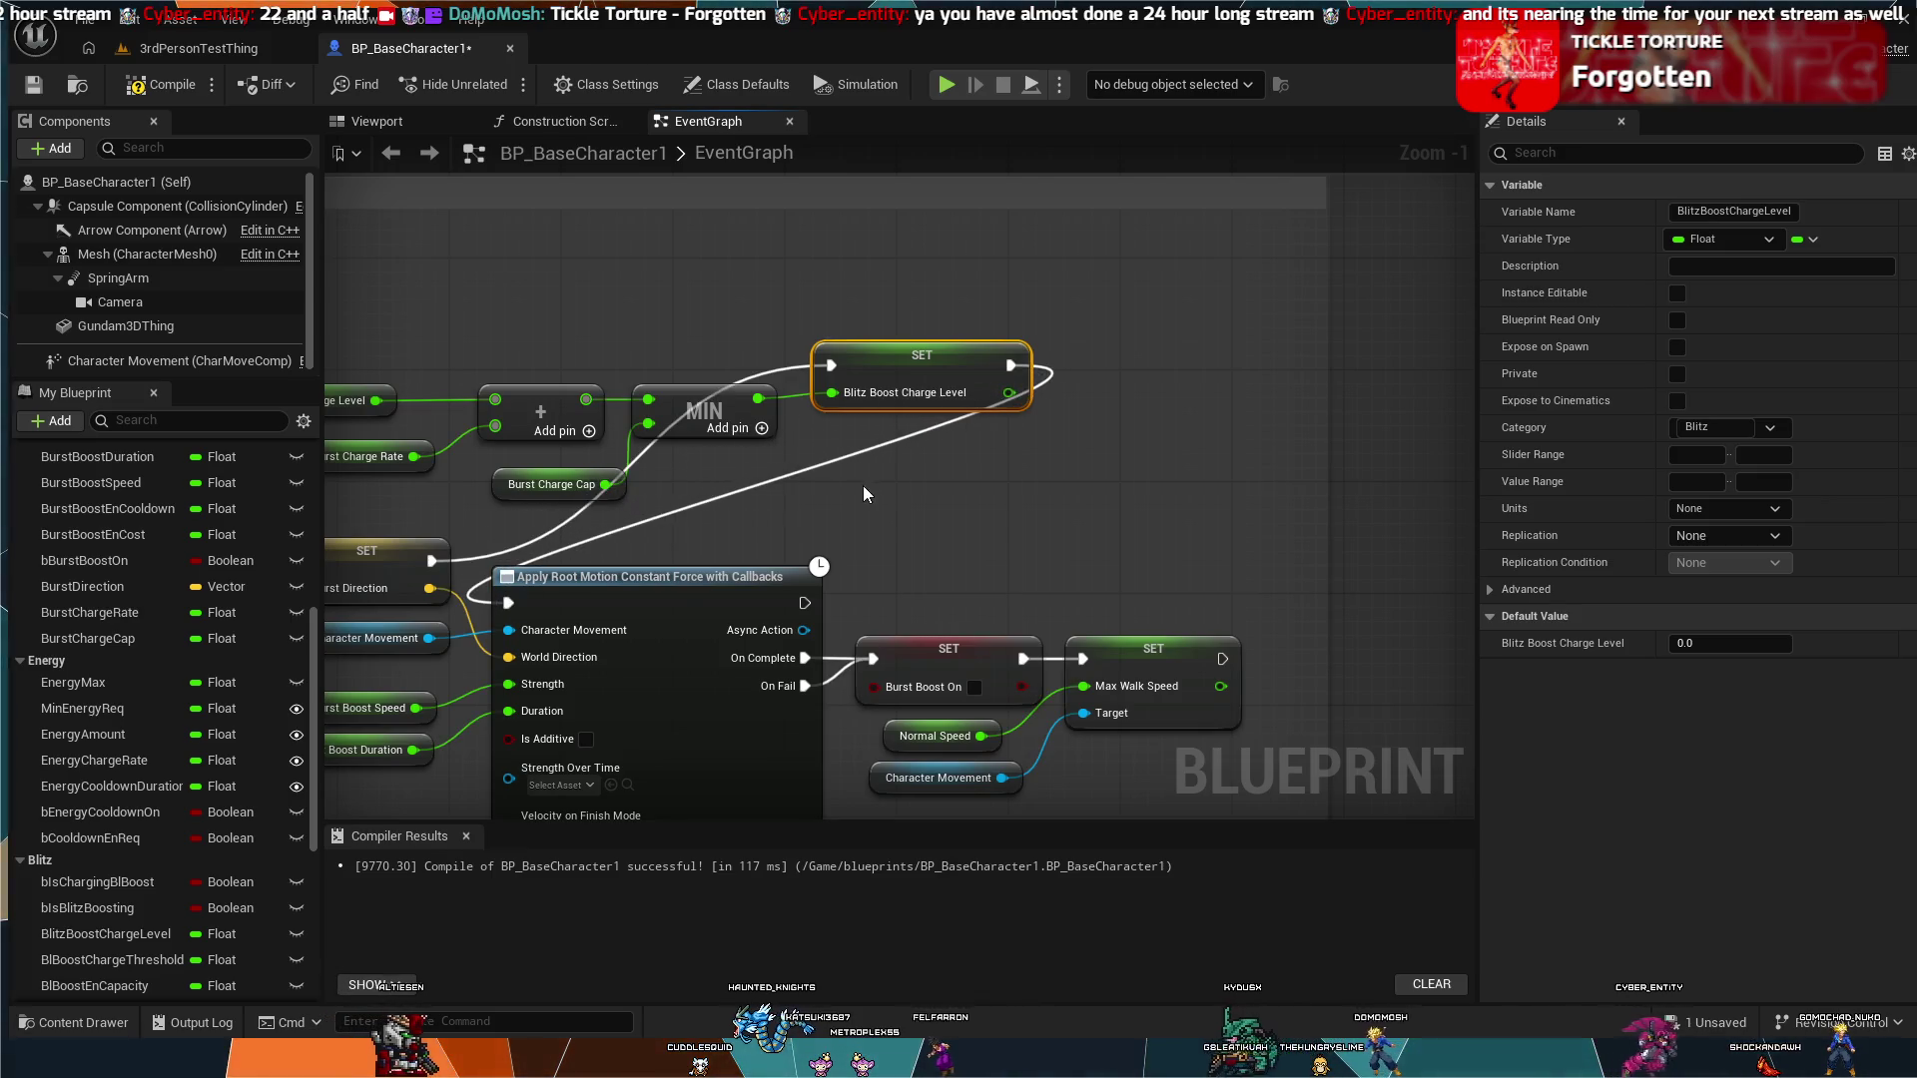
Step: Reposition the charge-level math nodes and push Apply Root Motion and later nodes right
left_click_drag(859, 473, 1372, 484)
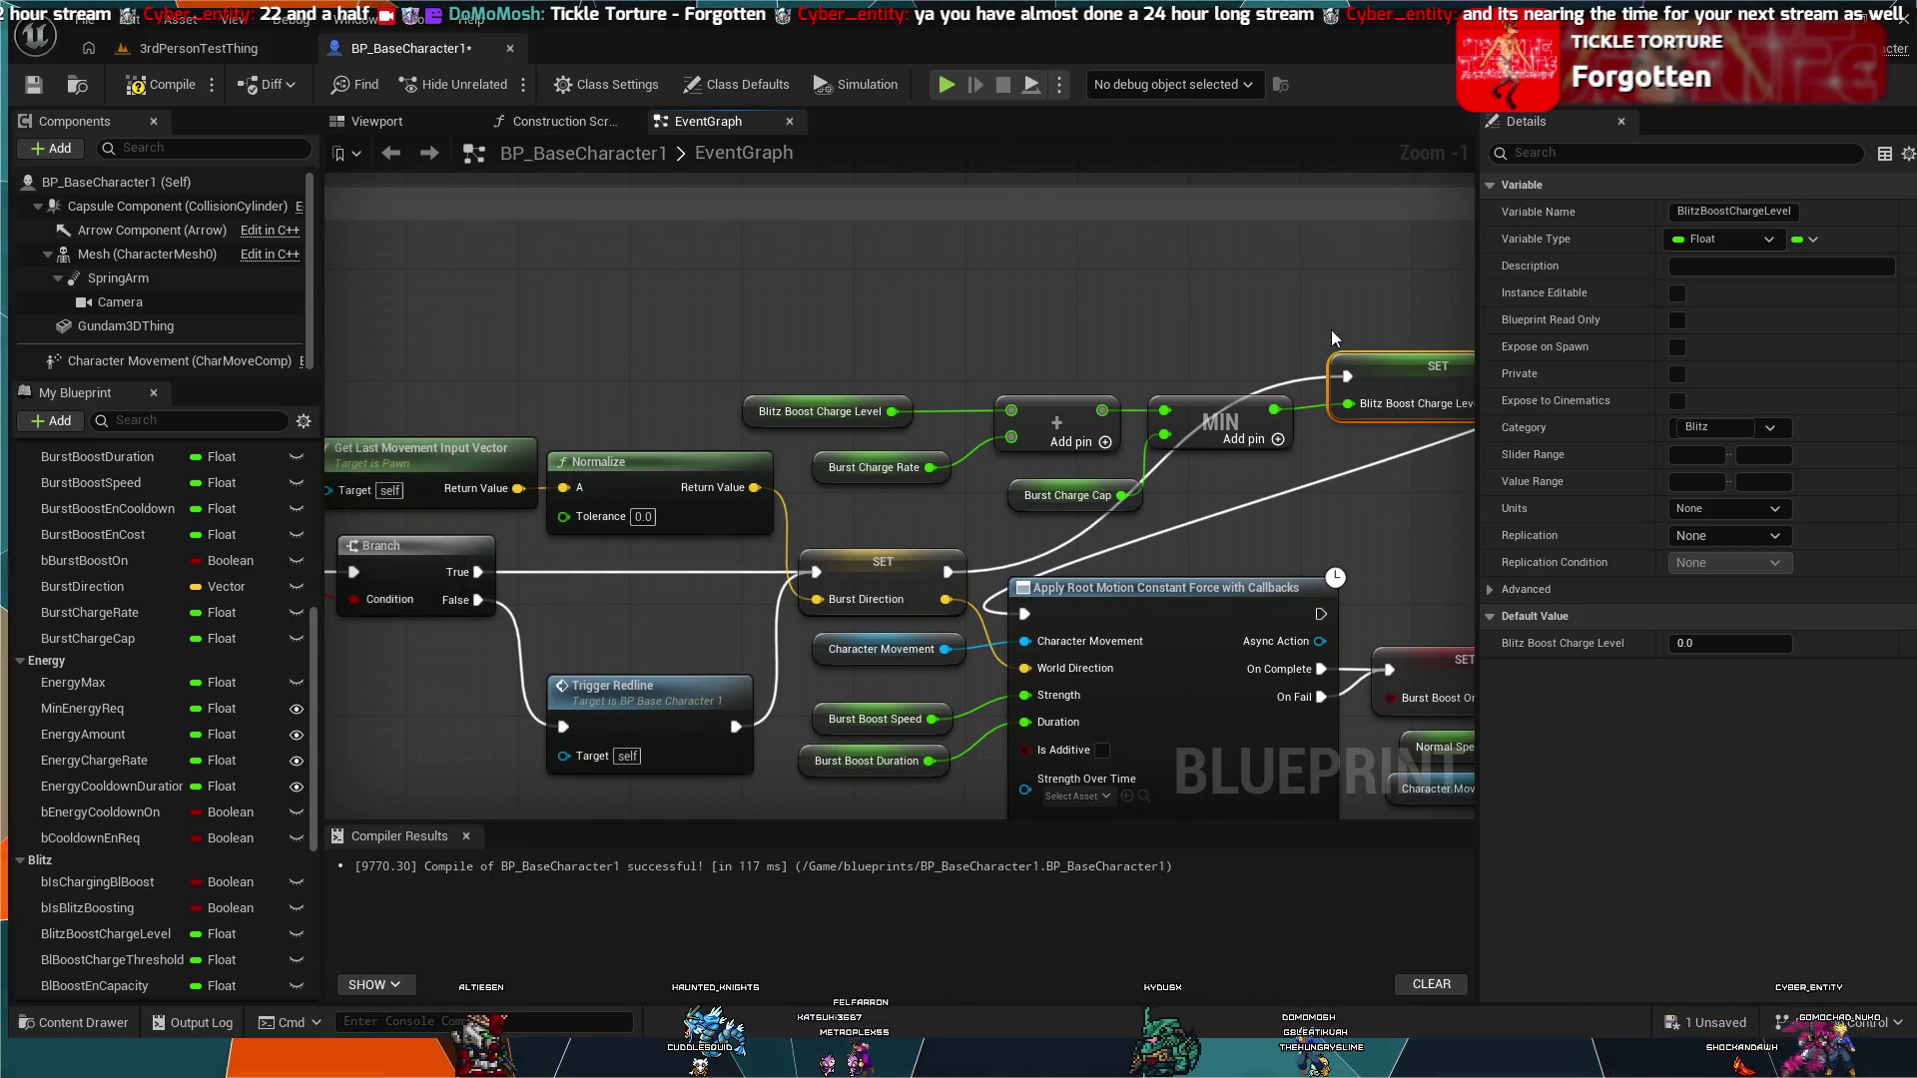
mouse_move(1308, 387)
left_mouse_down()
mouse_move(949, 480)
mouse_move(779, 385)
mouse_move(470, 365)
left_mouse_up()
mouse_move(1378, 357)
left_mouse_down()
mouse_move(1009, 400)
mouse_move(980, 413)
mouse_move(1042, 451)
mouse_move(943, 455)
mouse_move(895, 488)
left_mouse_up()
mouse_move(1081, 451)
left_mouse_down()
mouse_move(1166, 275)
mouse_move(882, 143)
mouse_move(689, 193)
left_mouse_up()
scroll(1170, 339, "down", 3)
left_click_drag(1125, 467, 993, 517)
left_click_drag(969, 343, 1055, 351)
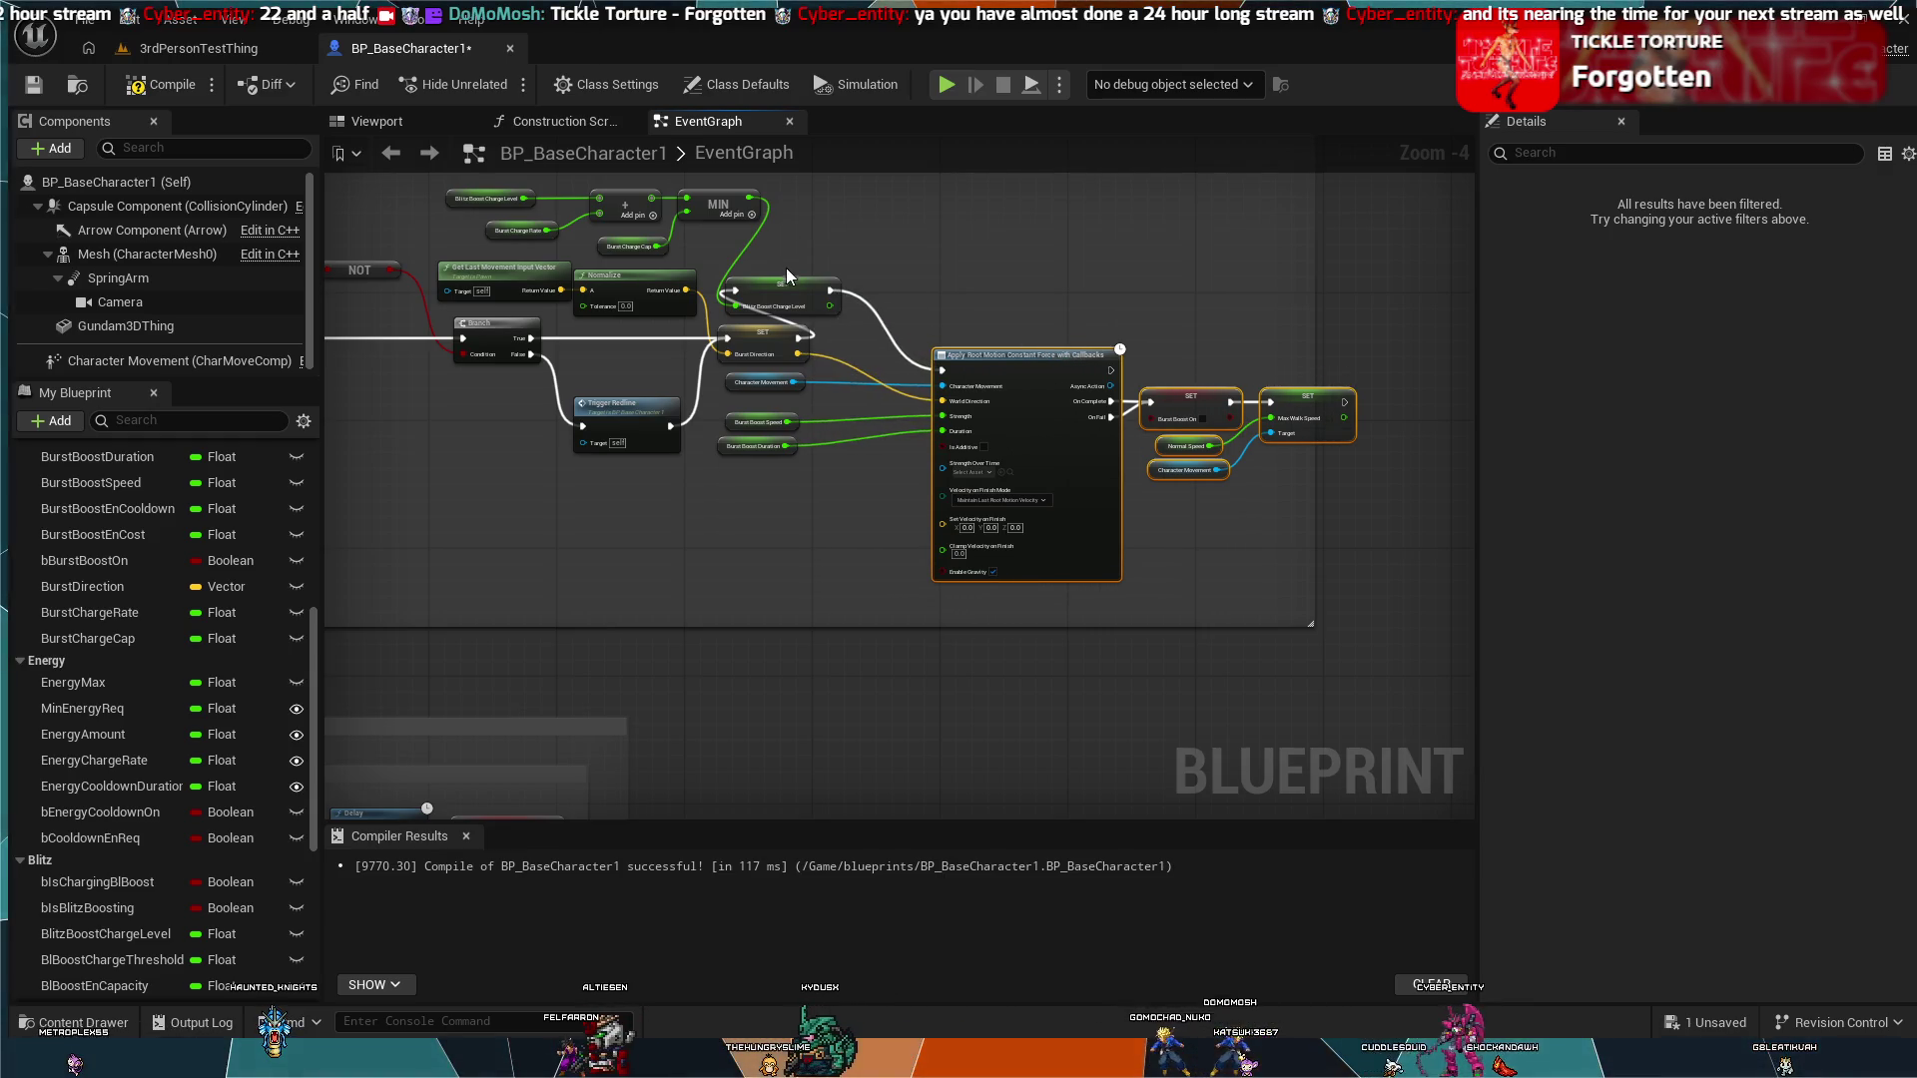
Step: Align the Blitz Boost Charge Level SET into the gap and review the rearranged chain
left_click_drag(787, 275, 881, 308)
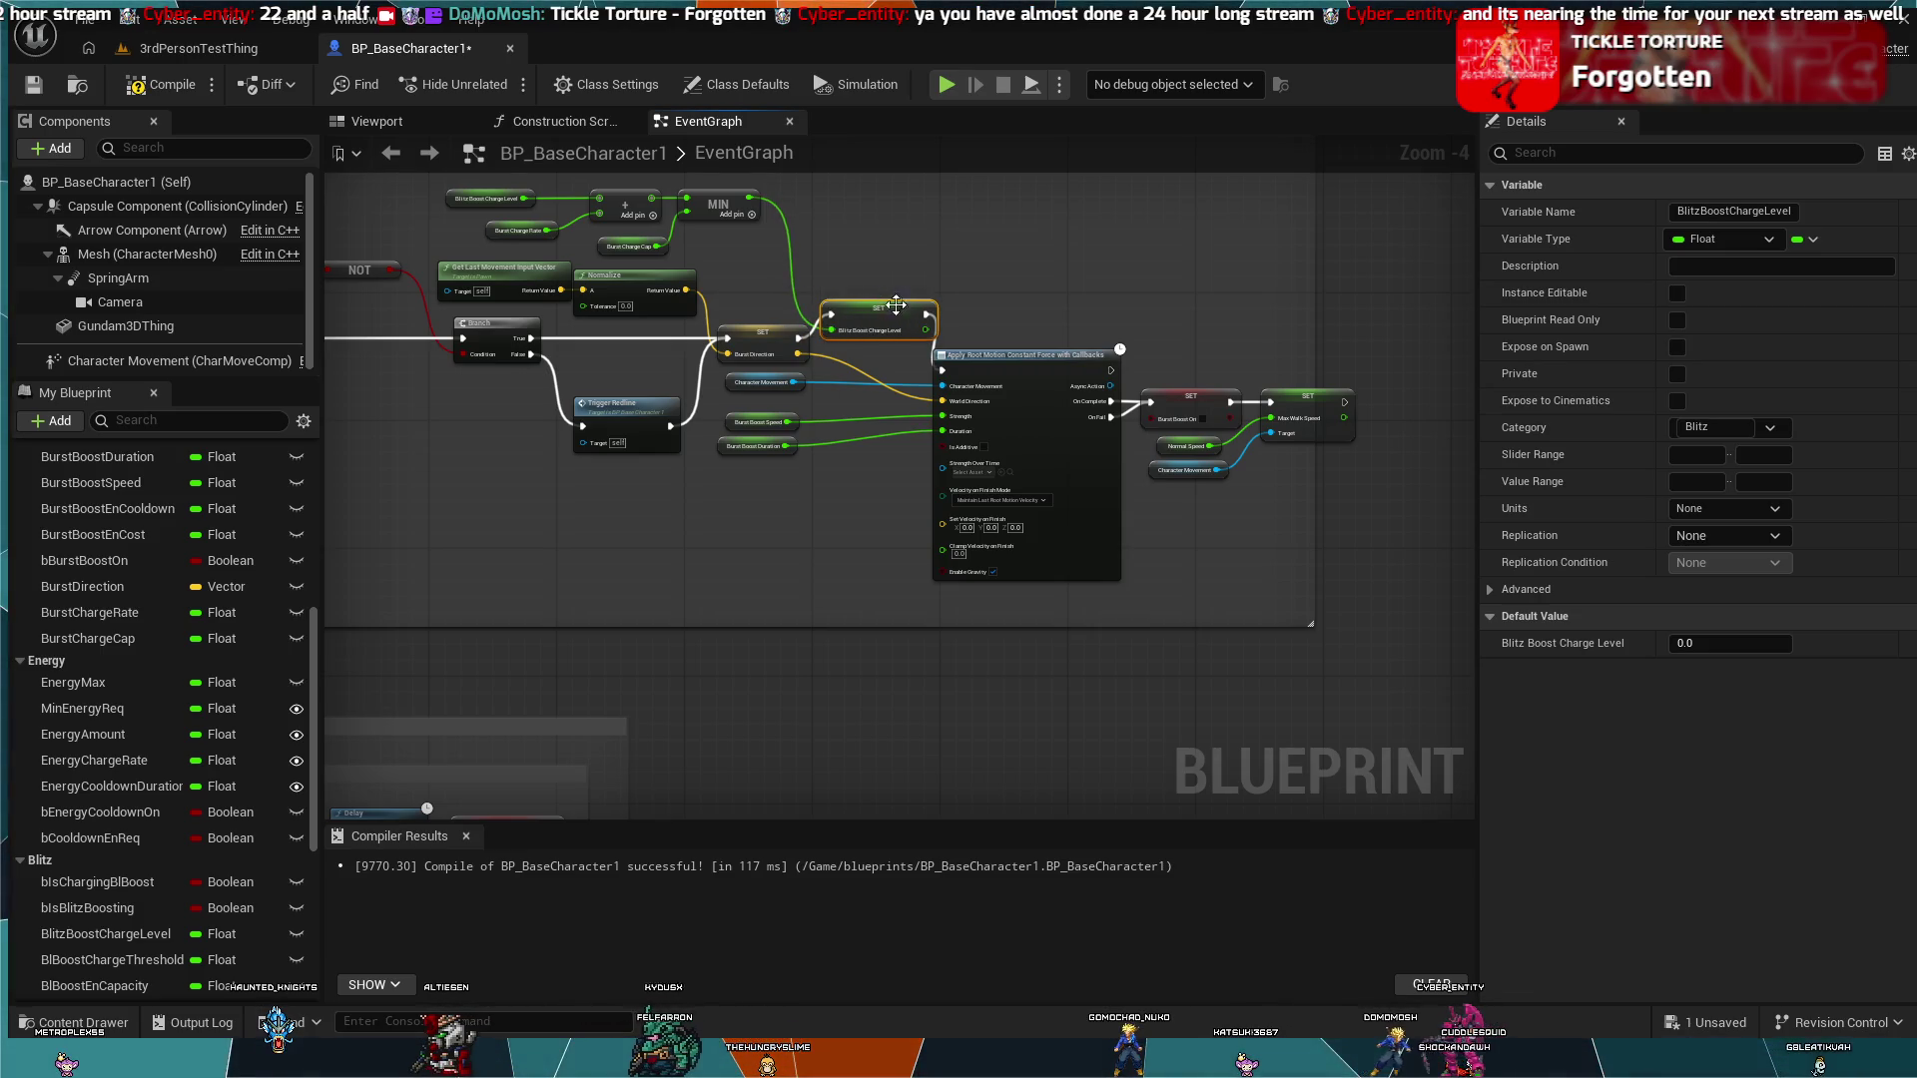
mouse_move(1332, 573)
left_mouse_down()
mouse_move(1008, 364)
mouse_move(1034, 355)
left_mouse_up()
left_click(901, 315)
left_click_drag(900, 315, 909, 339)
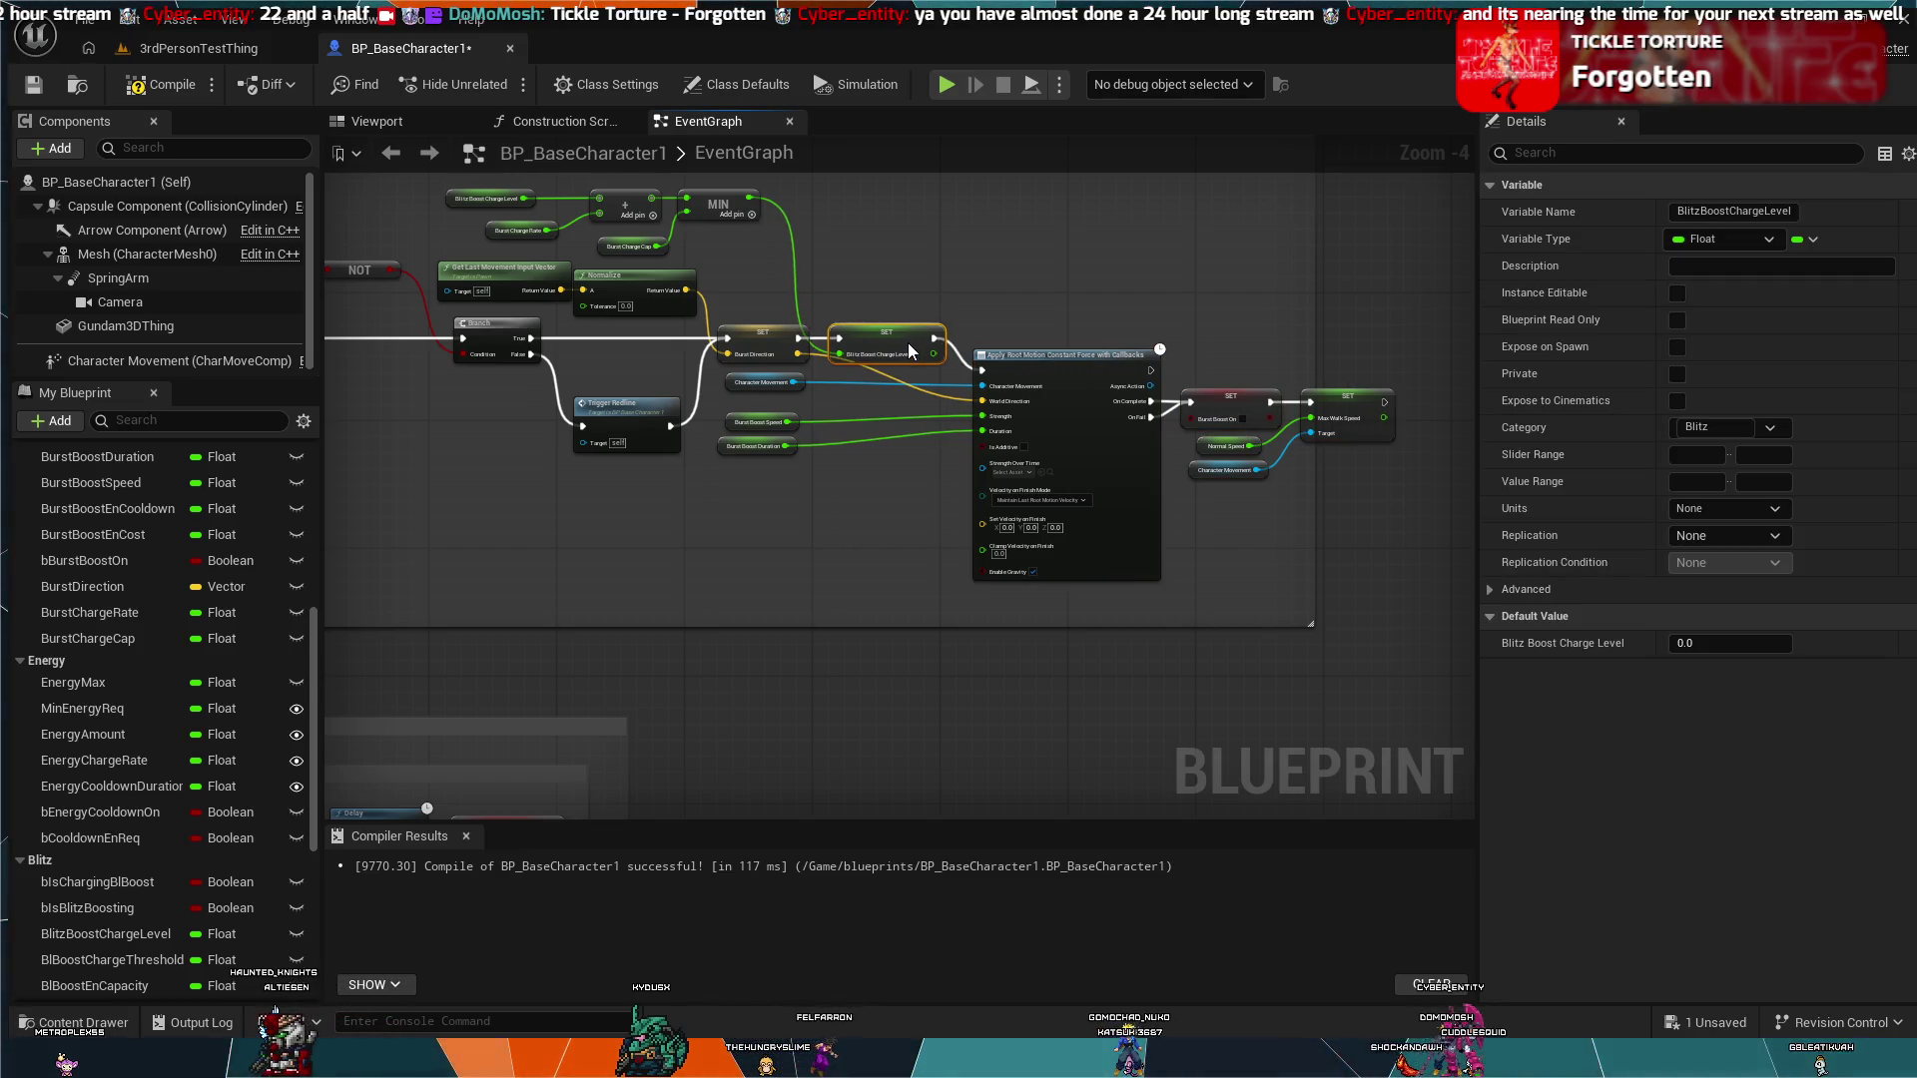
left_click(968, 278)
scroll(1002, 416, "up", 4)
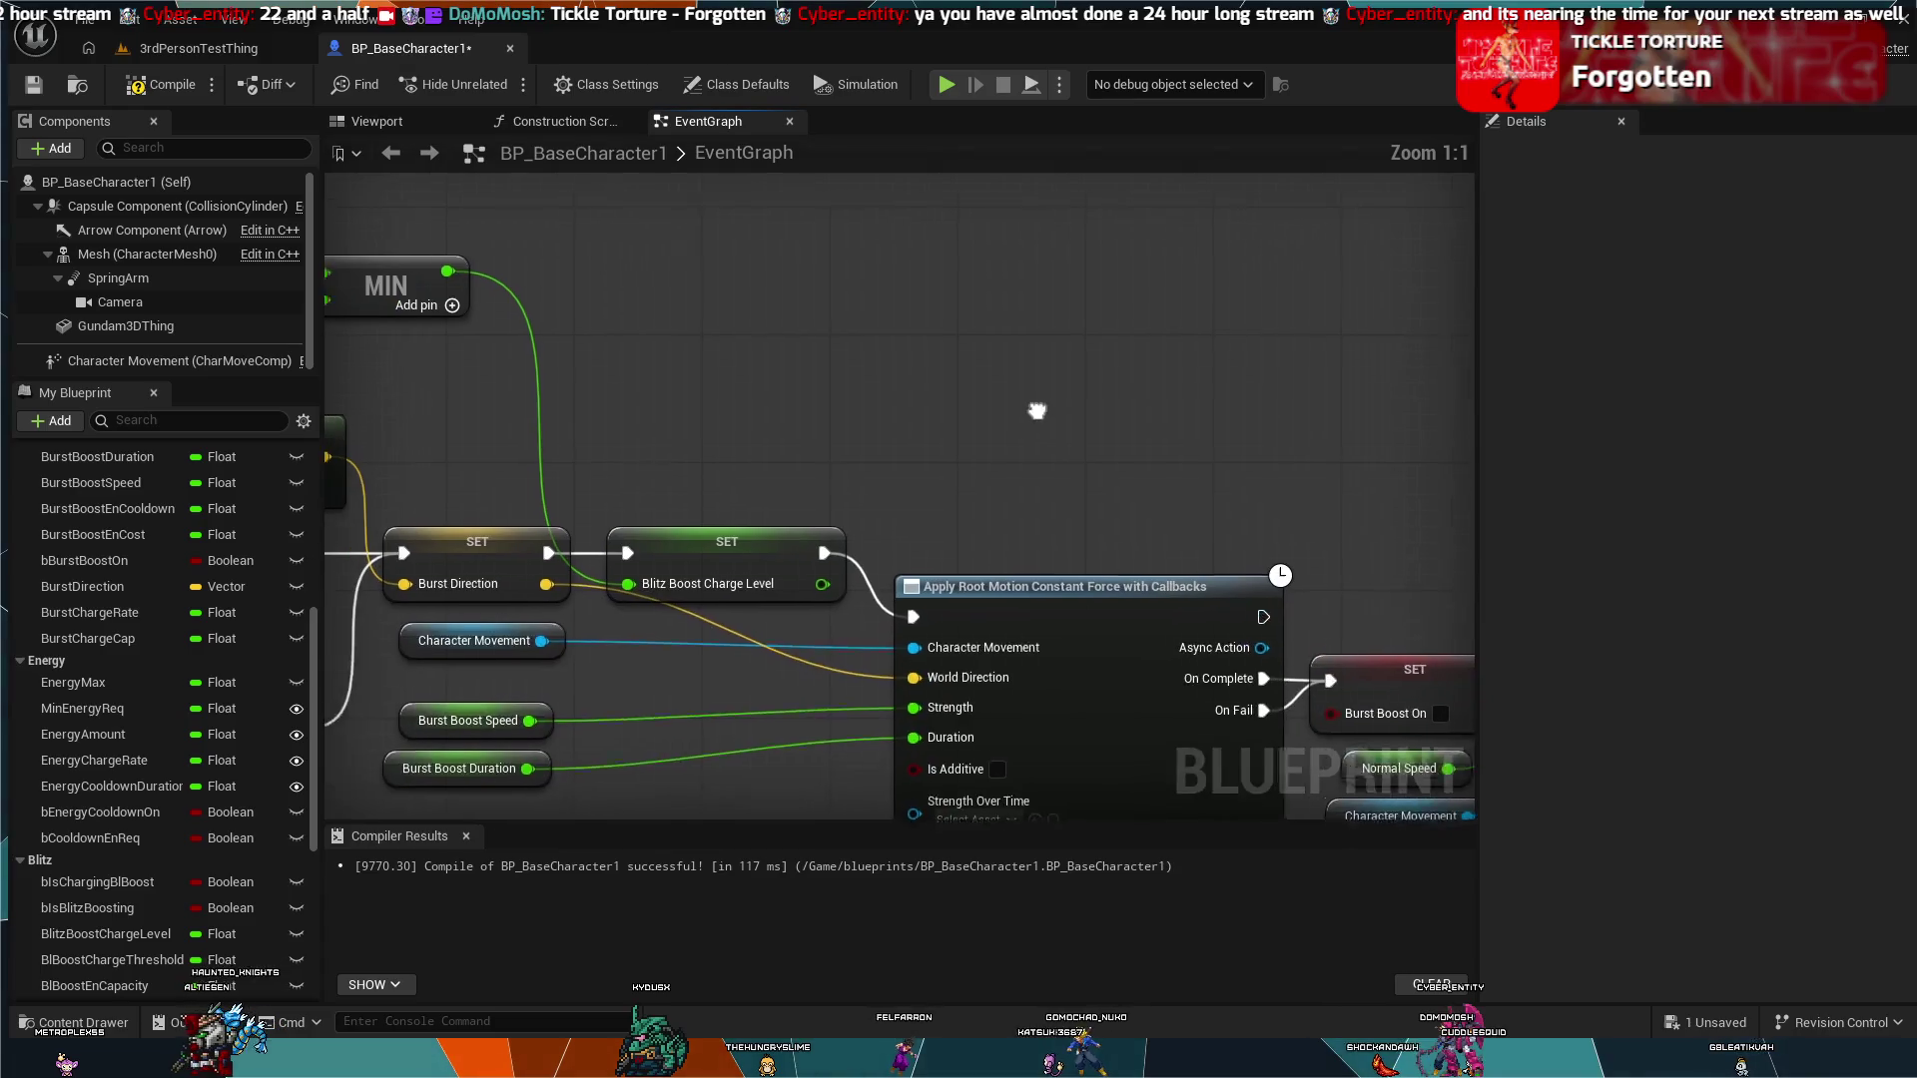
mouse_move(1060, 422)
left_mouse_down()
mouse_move(1220, 391)
mouse_move(1165, 387)
left_mouse_up()
scroll(1224, 398, "down", 4)
left_click_drag(1266, 464, 1556, 459)
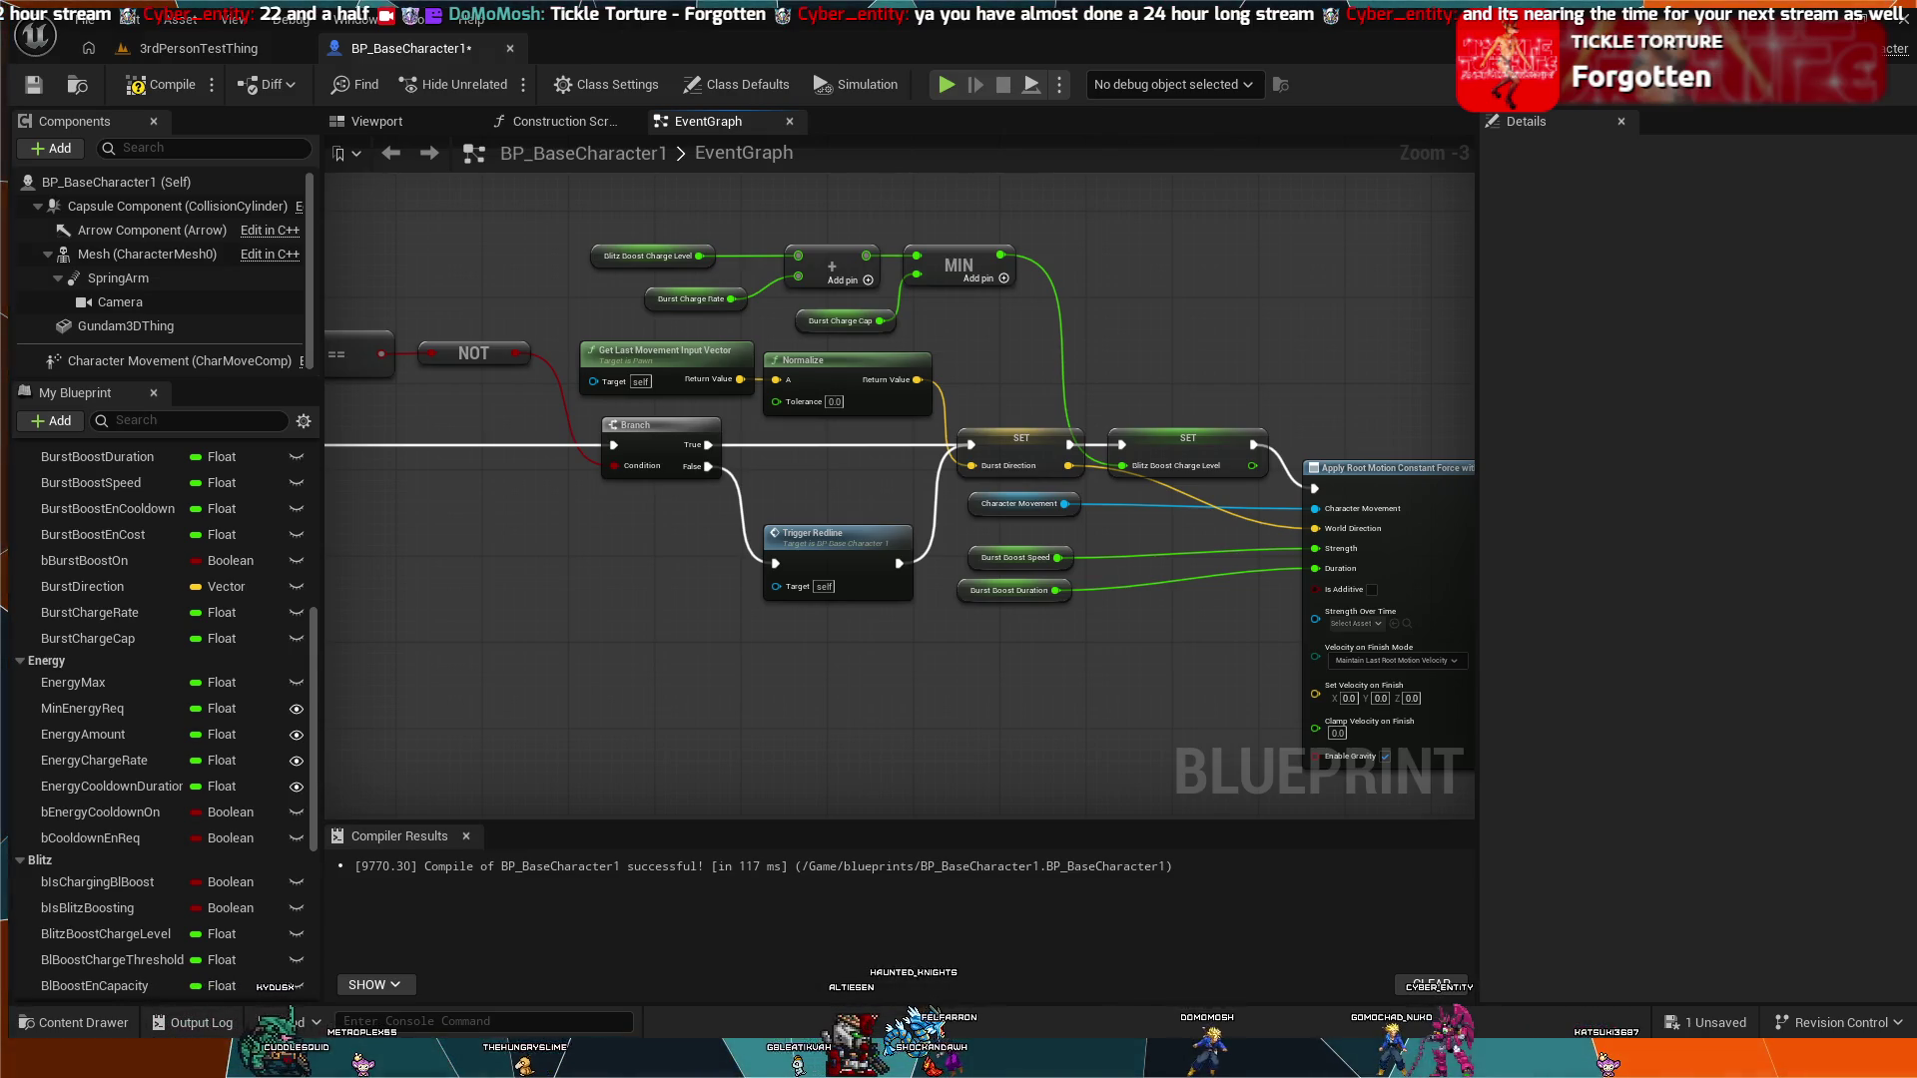
Step: Zoom and pan the Event Graph to the Trigger Boost Cooldown and energy-cost Clamp (Float) nodes
scroll(1237, 446, "down", 4)
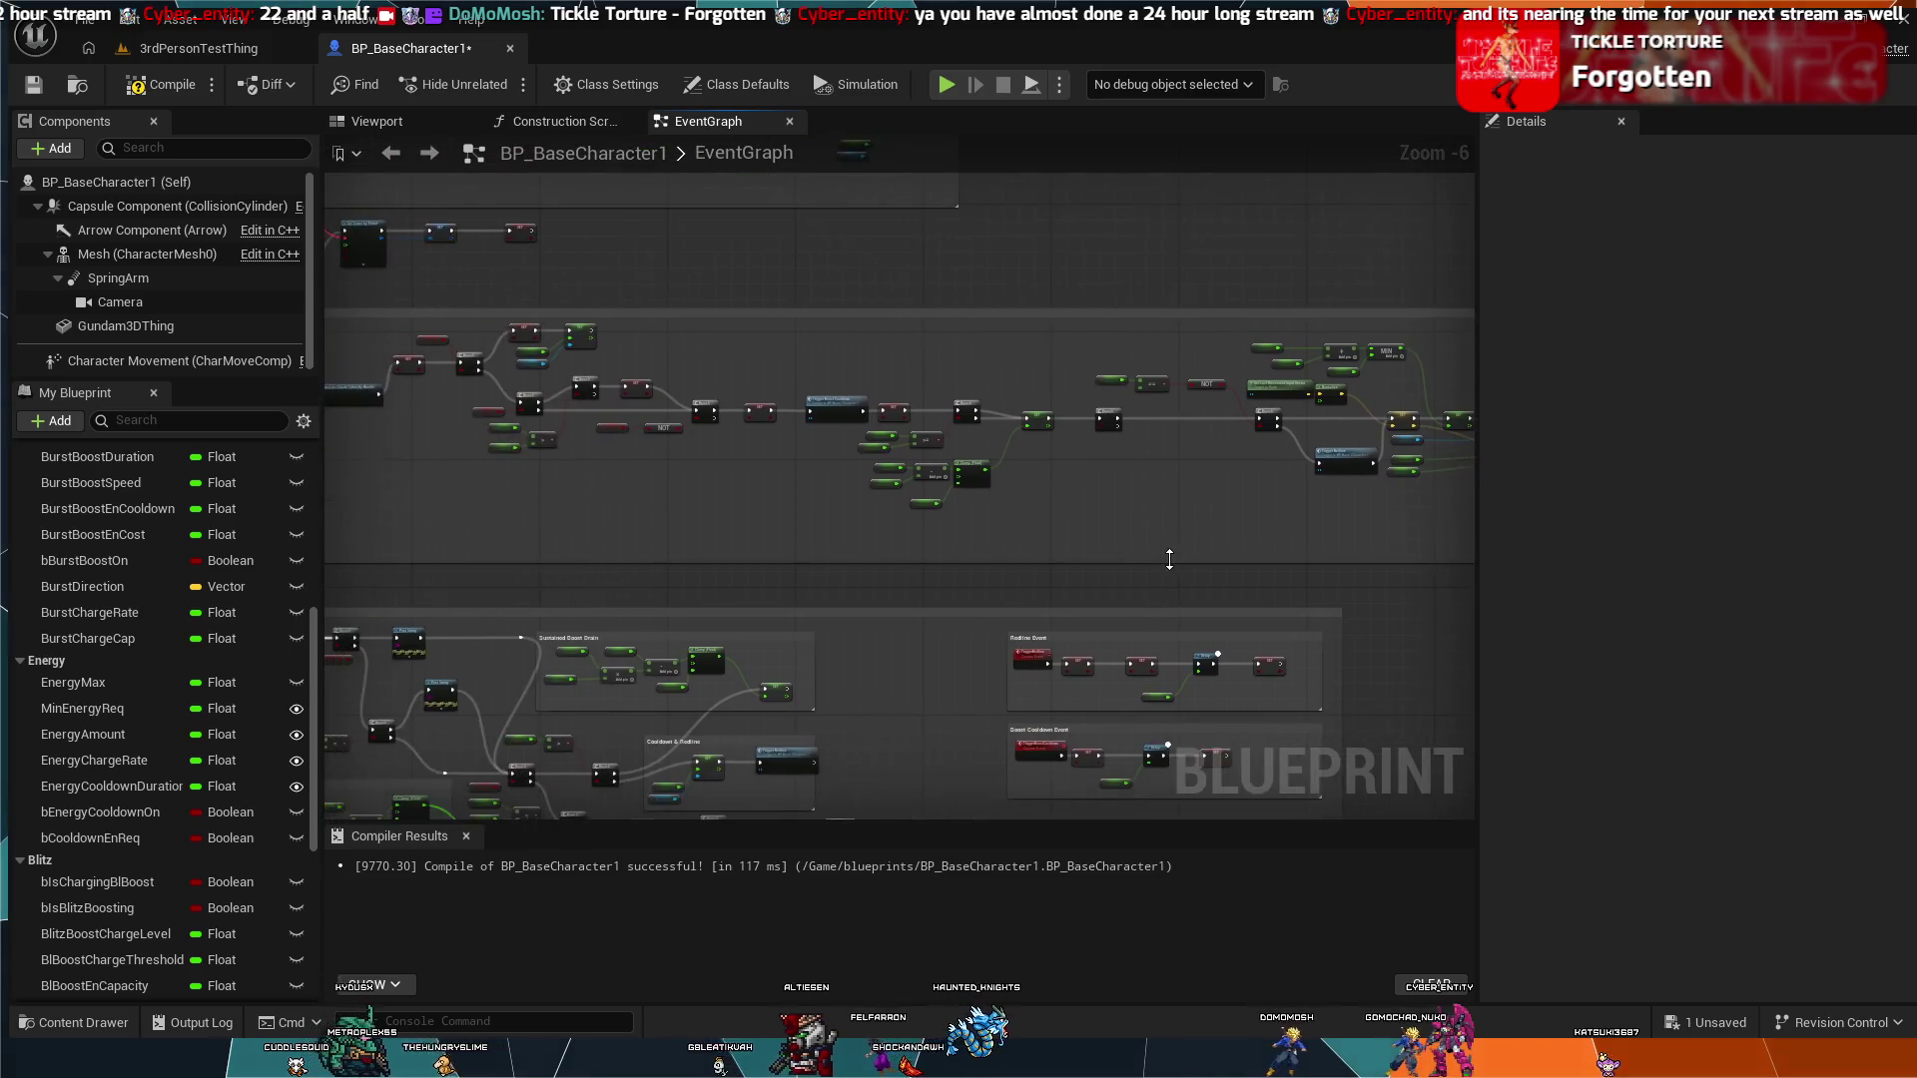
scroll(1230, 617, "up", 3)
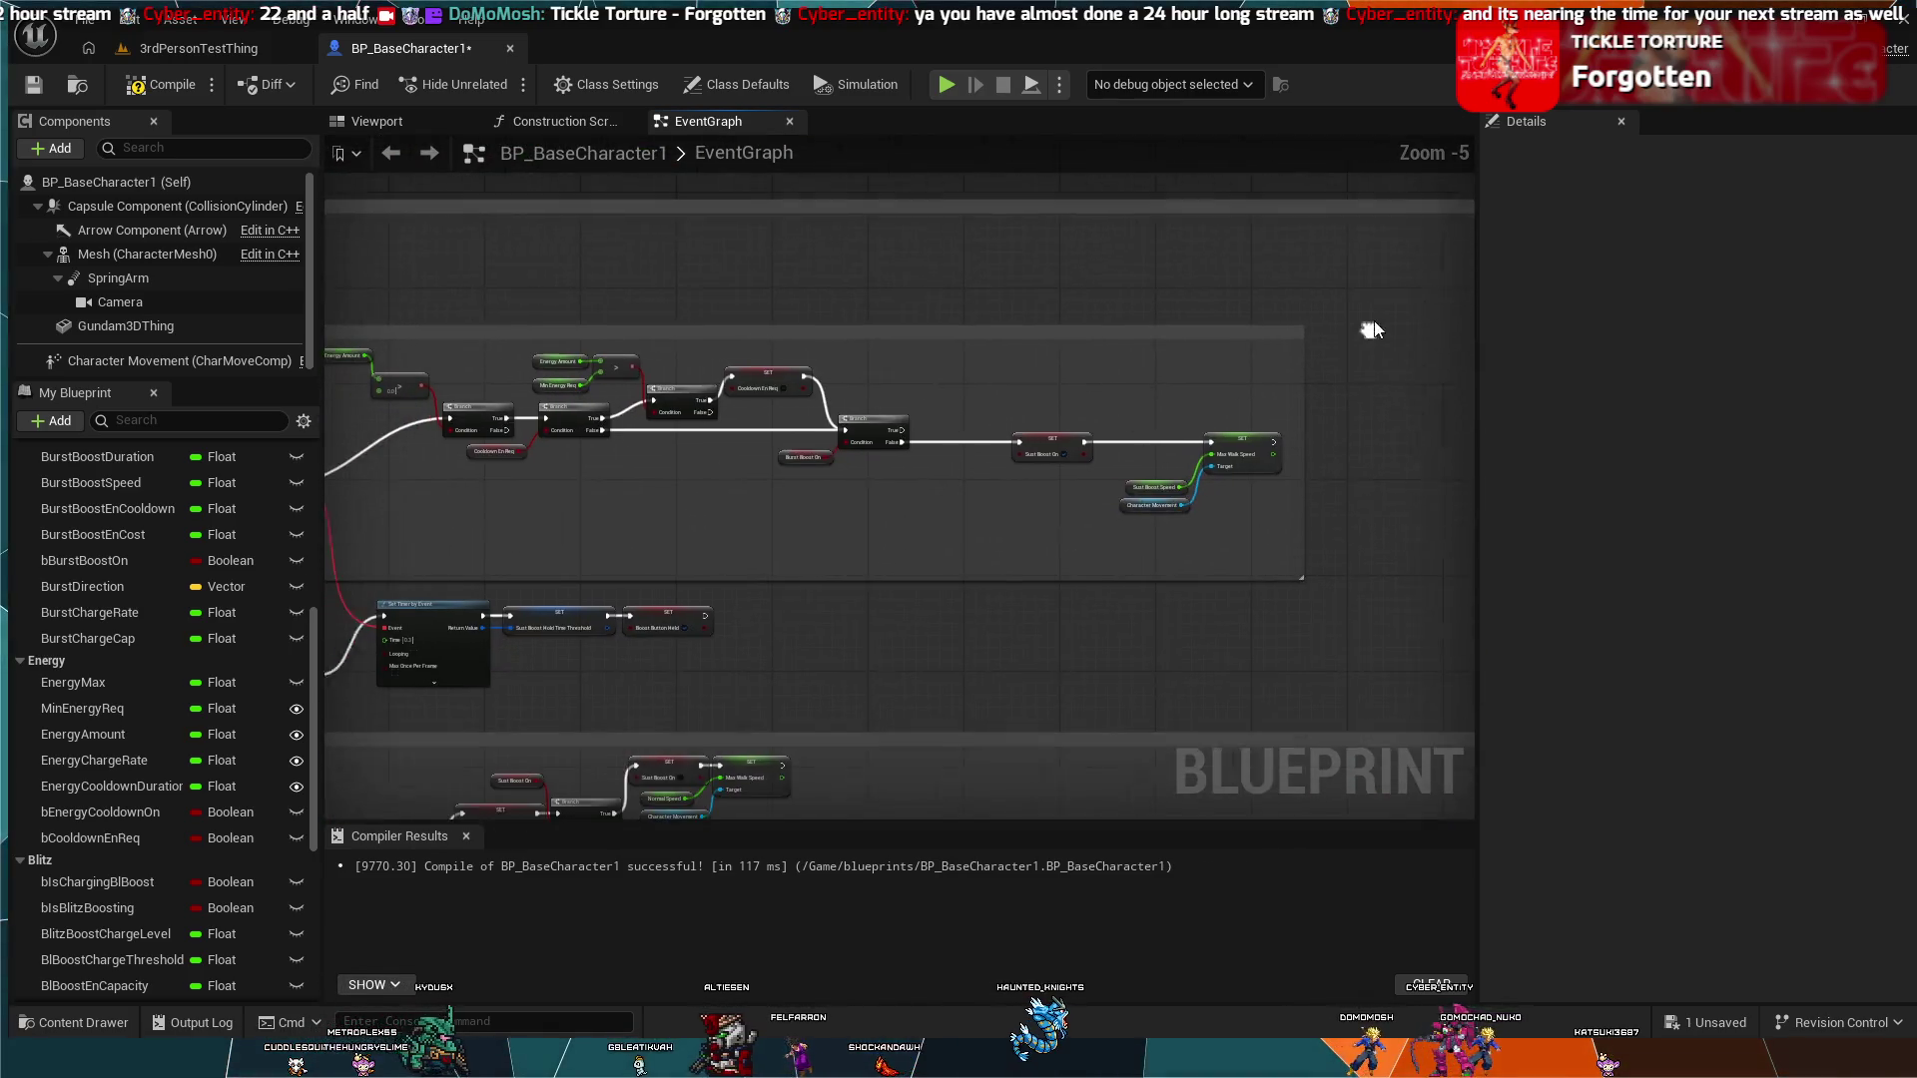
scroll(1230, 296, "up", 1)
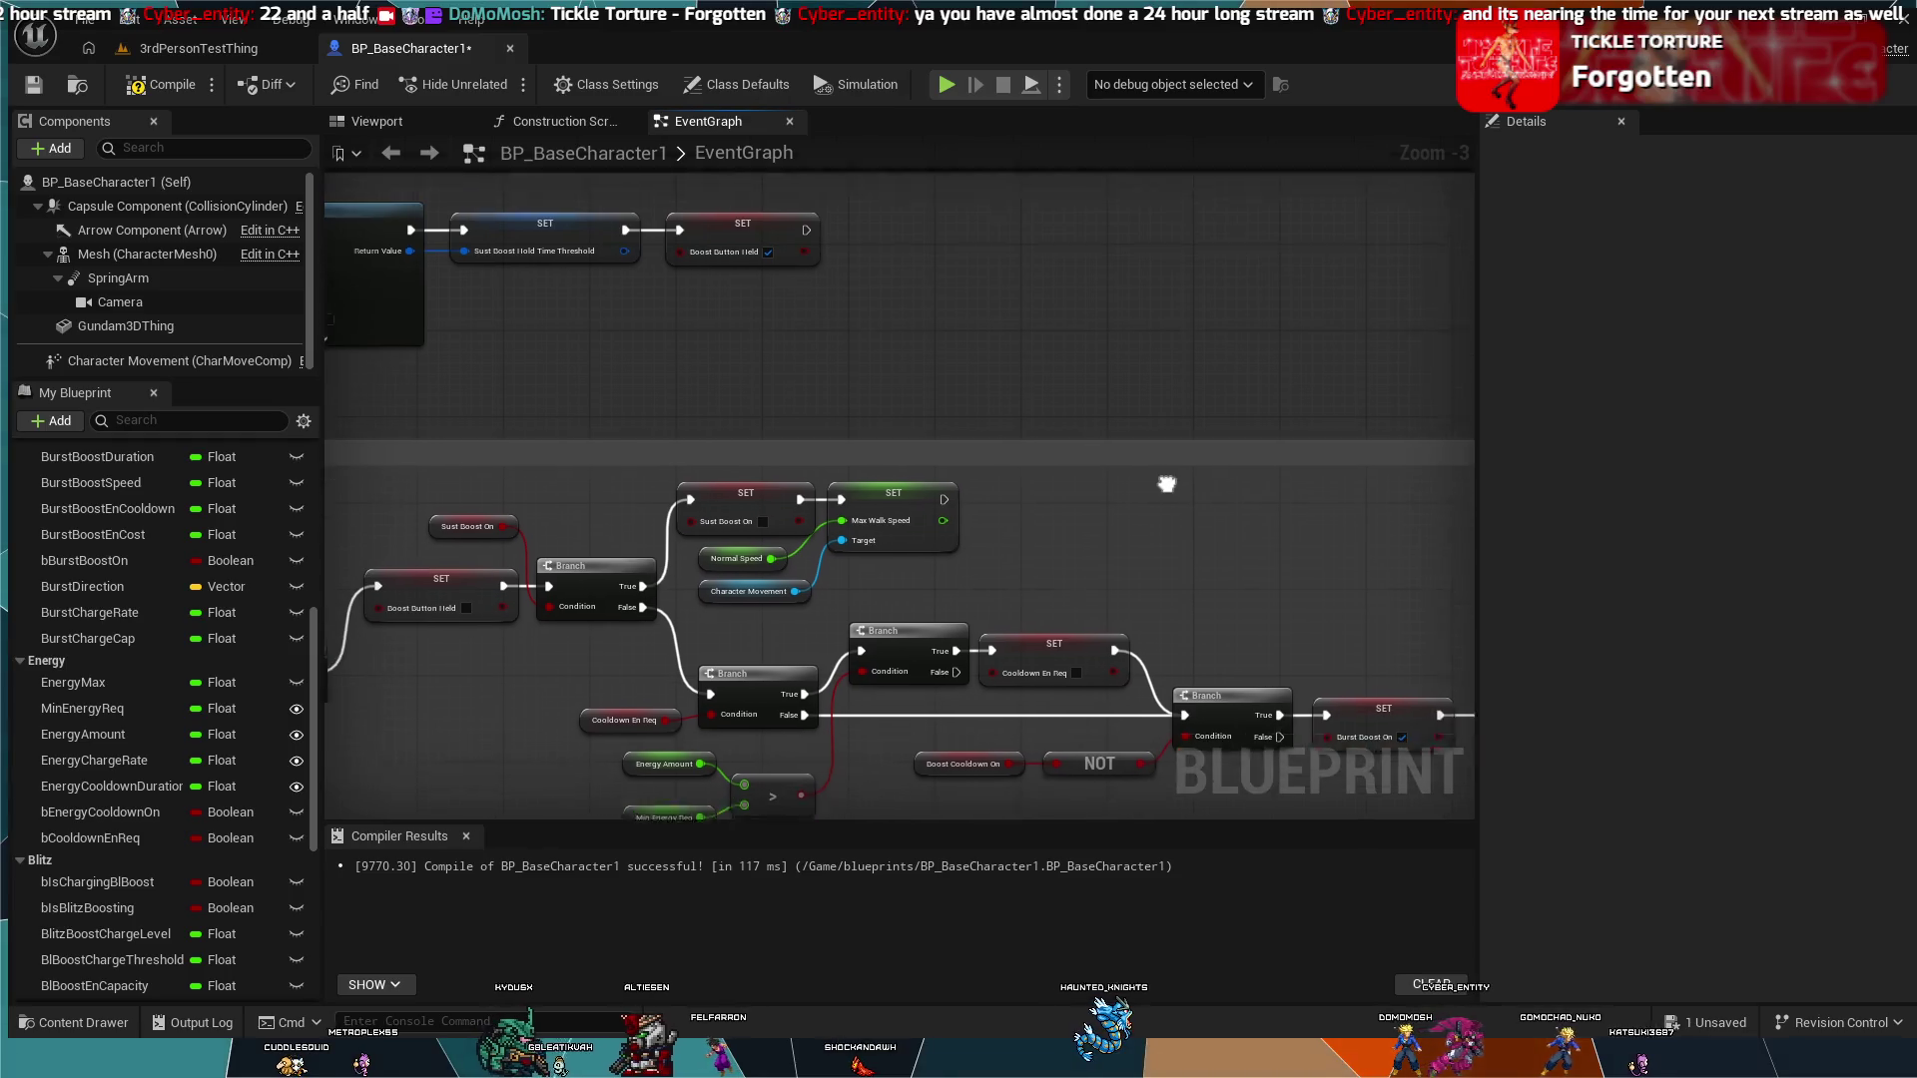
scroll(1147, 459, "down", 1)
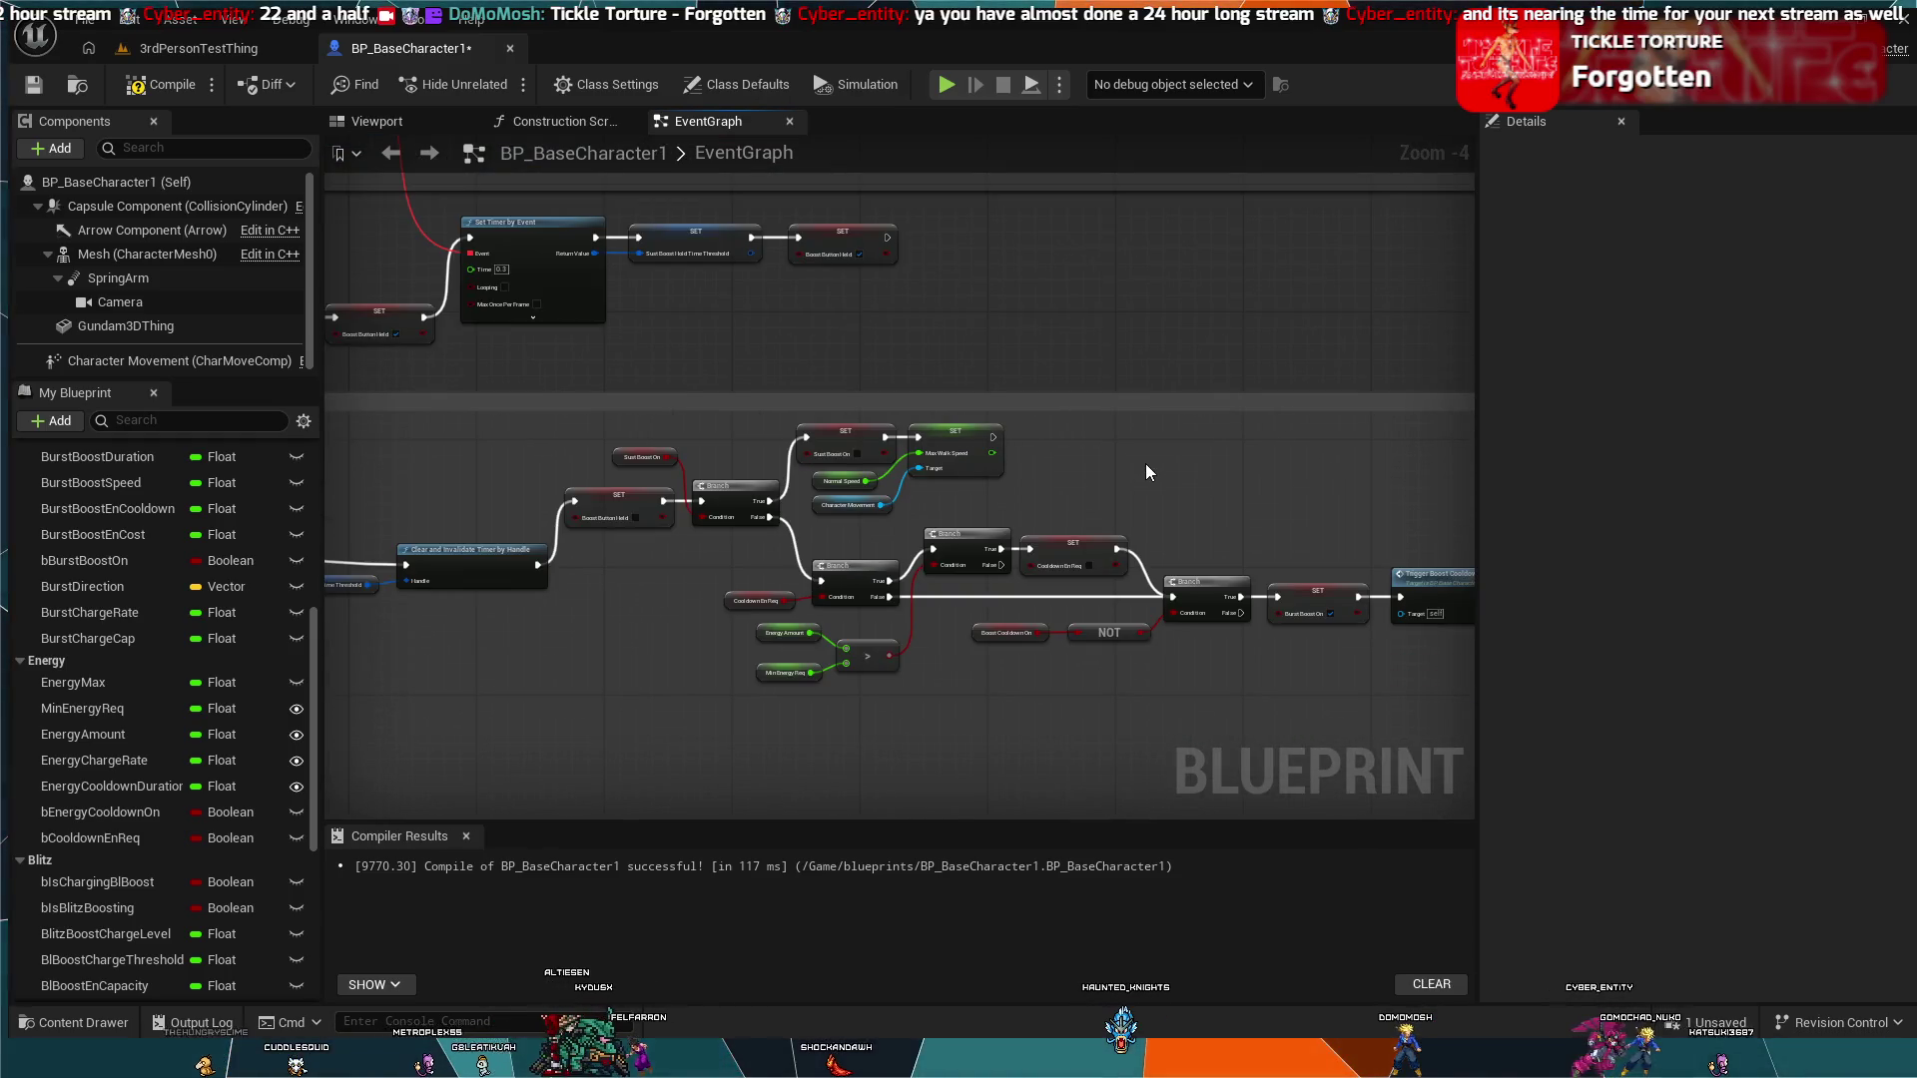
scroll(1146, 471, "down", 1)
mouse_move(1051, 445)
left_mouse_down()
mouse_move(1004, 609)
mouse_move(1031, 548)
mouse_move(989, 499)
mouse_move(1051, 525)
mouse_move(950, 560)
mouse_move(877, 507)
left_mouse_up()
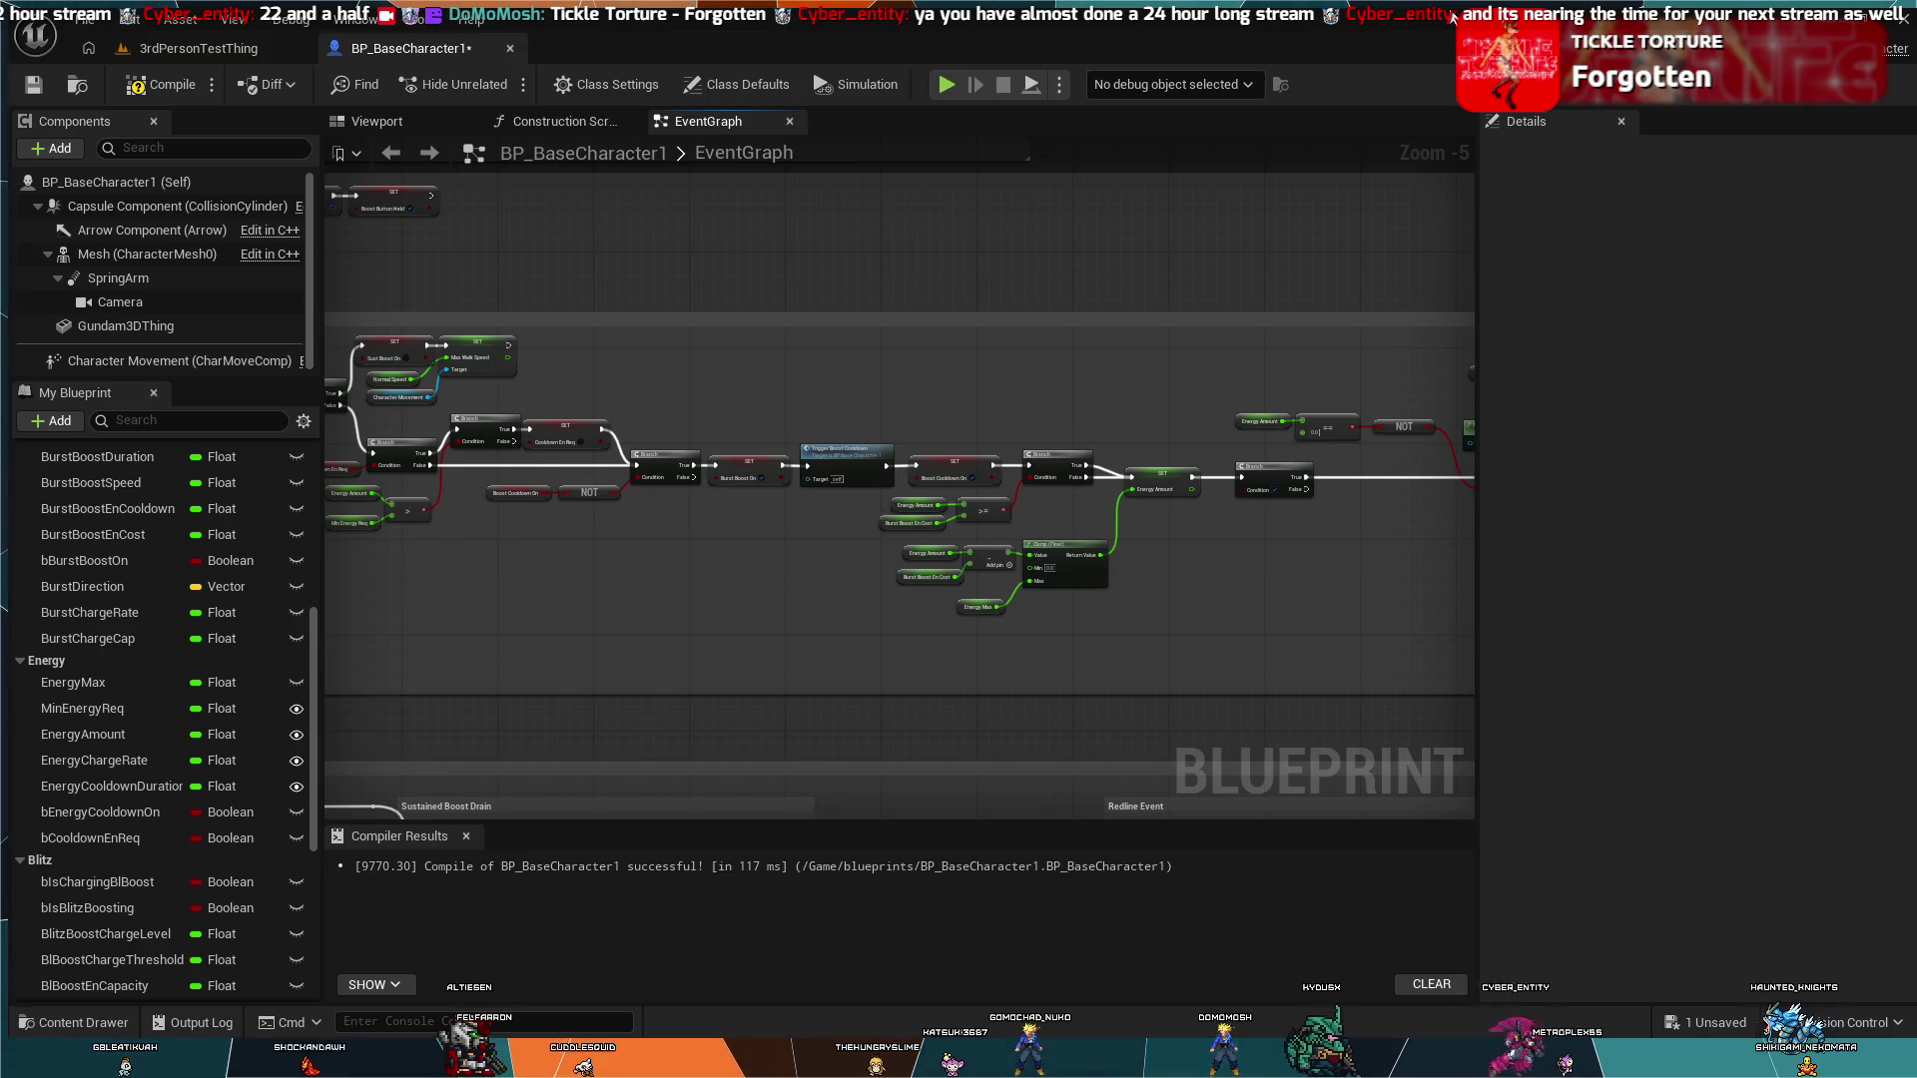
scroll(1096, 484, "up", 3)
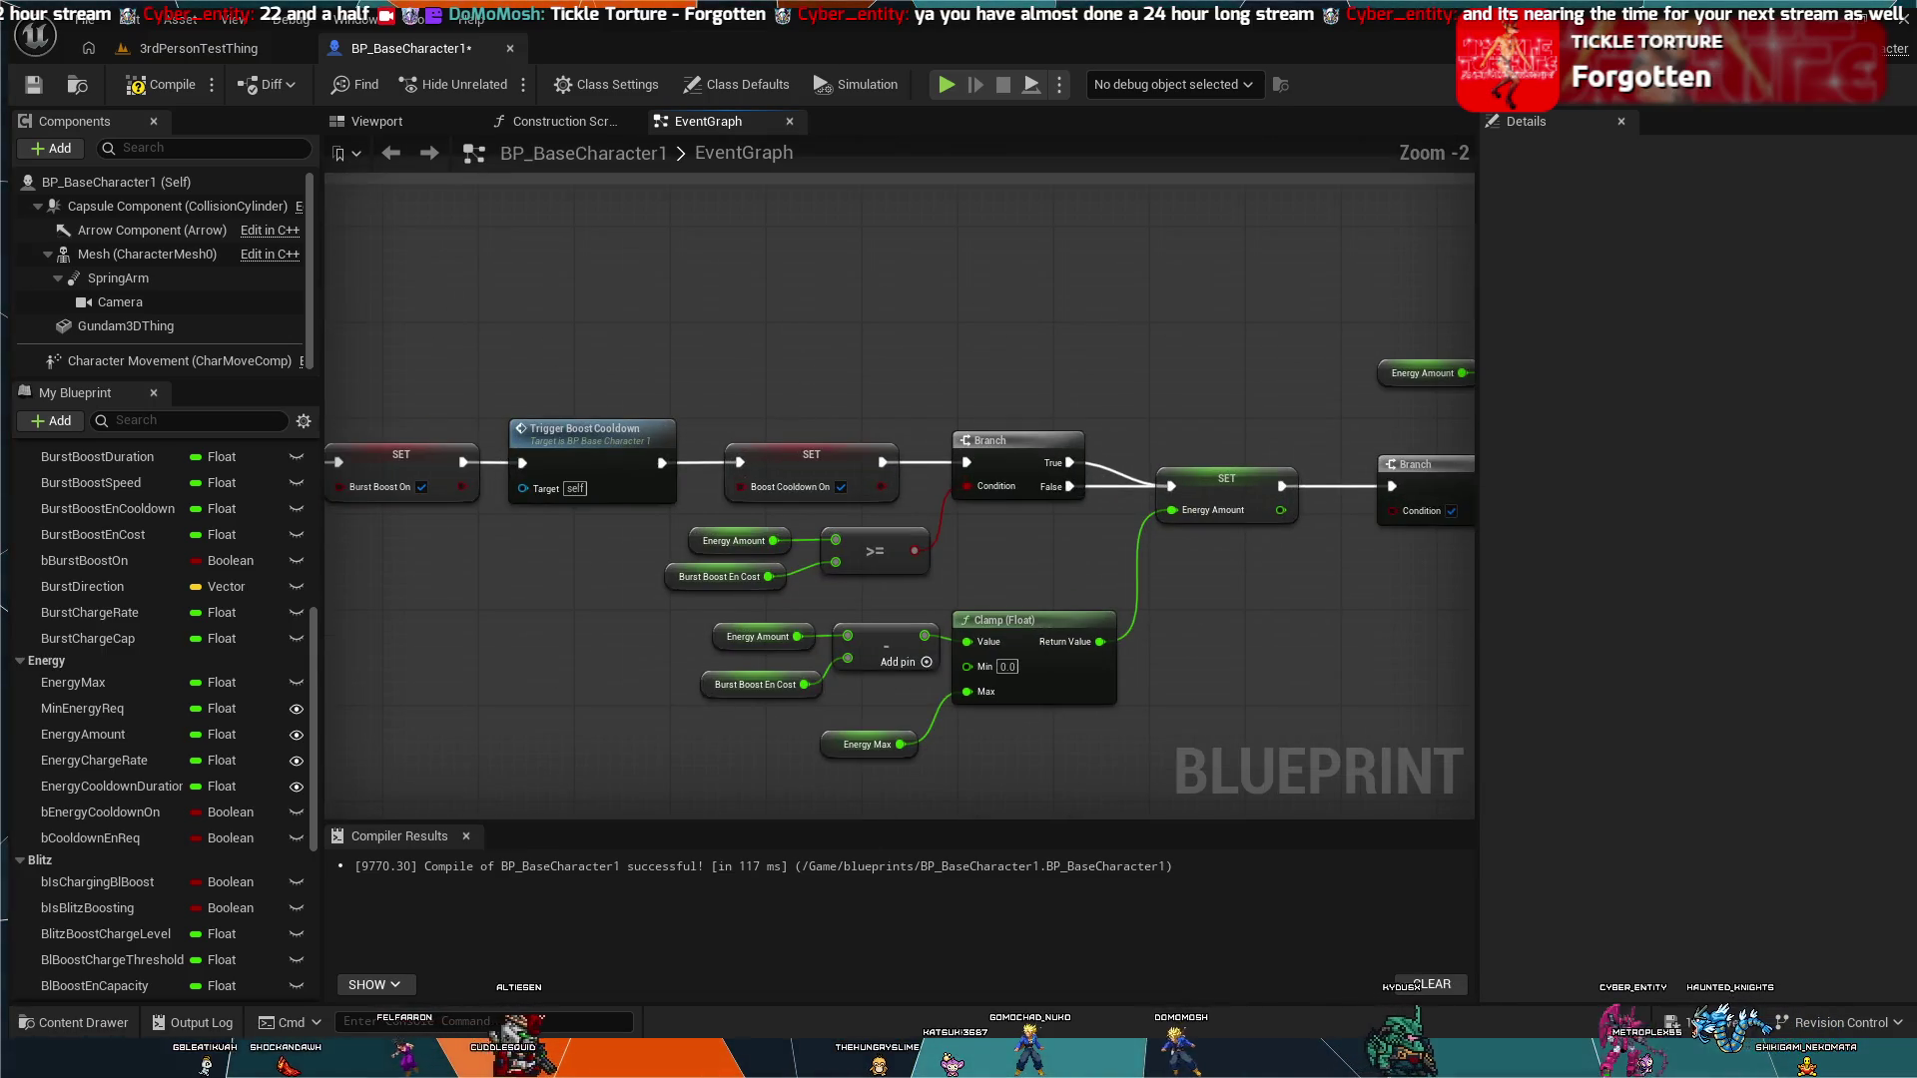
Step: Zoom and pan the graph to frame the SET node, Redline and Boost Cooldown groups, and Print String node
left_click_drag(991, 478, 1010, 523)
scroll(1010, 523, "down", 3)
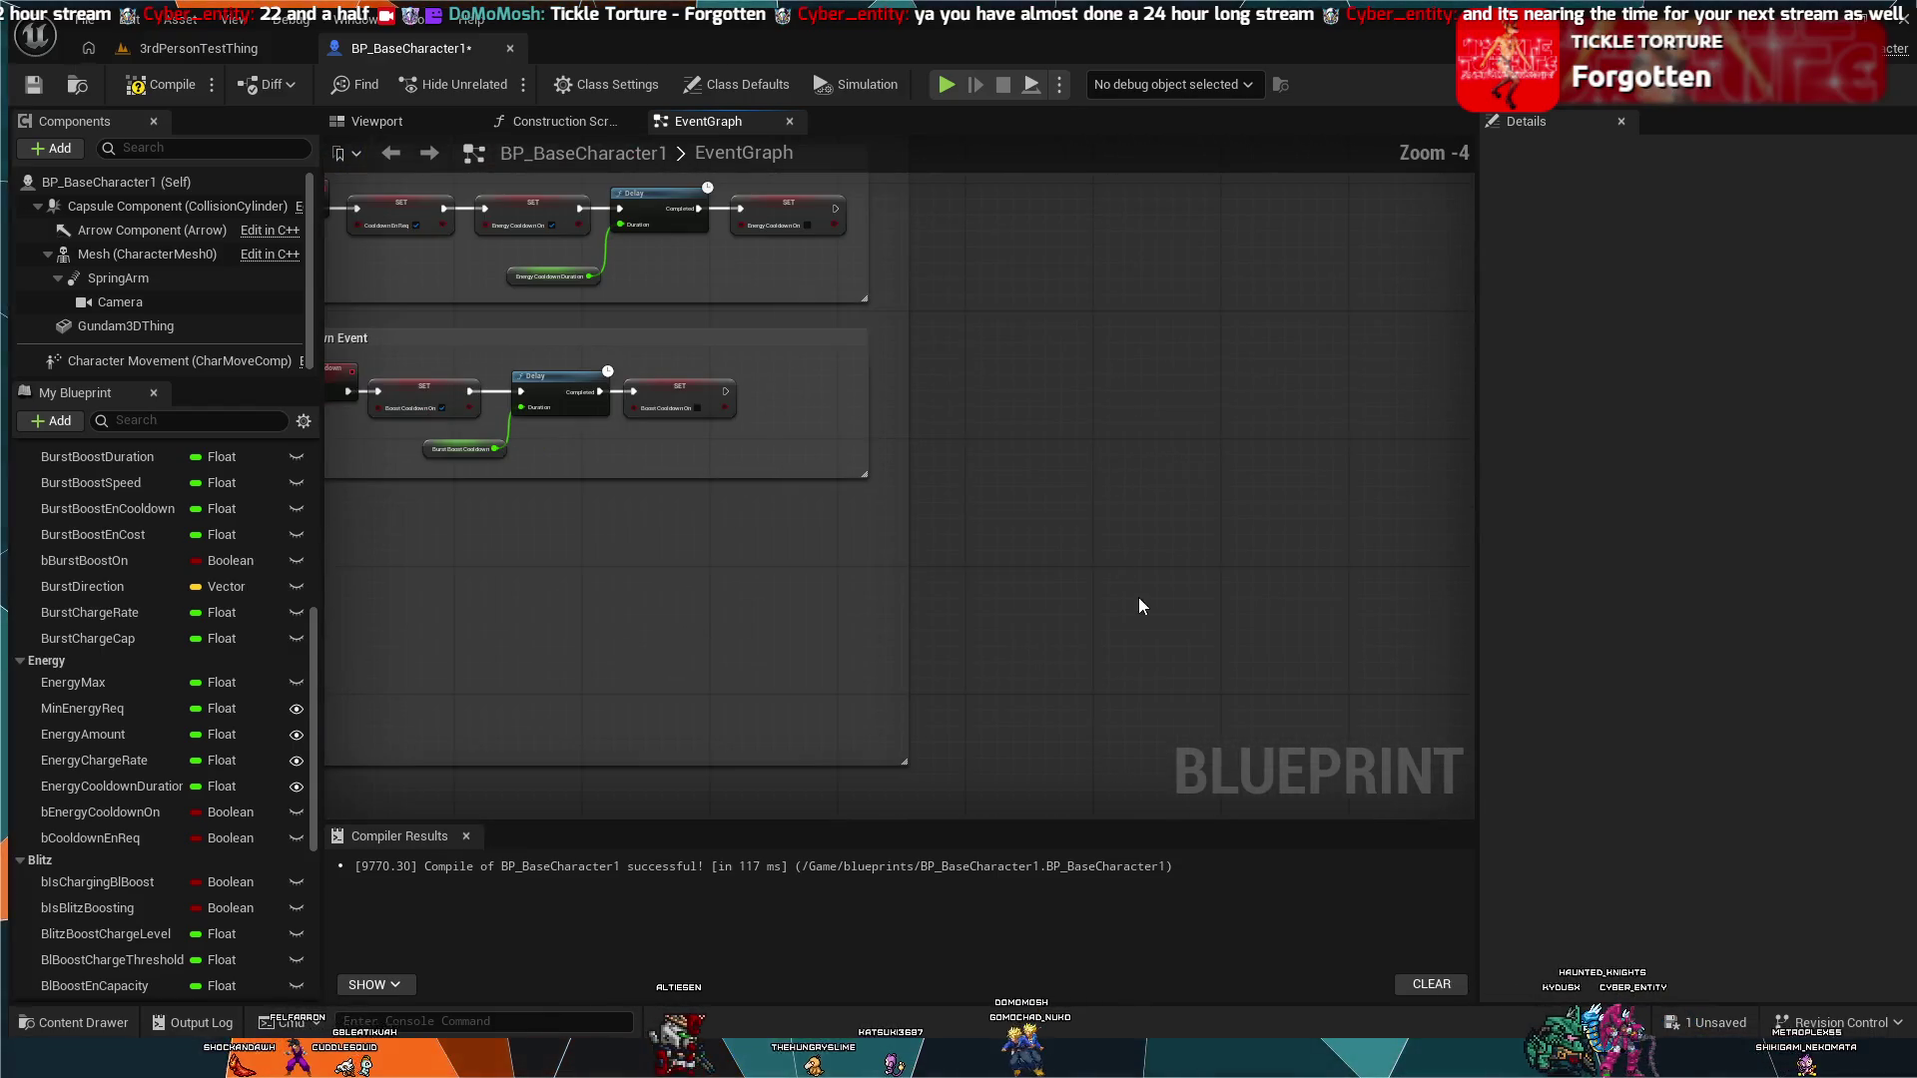
left_click_drag(1017, 453, 1175, 696)
scroll(1175, 696, "down", 4)
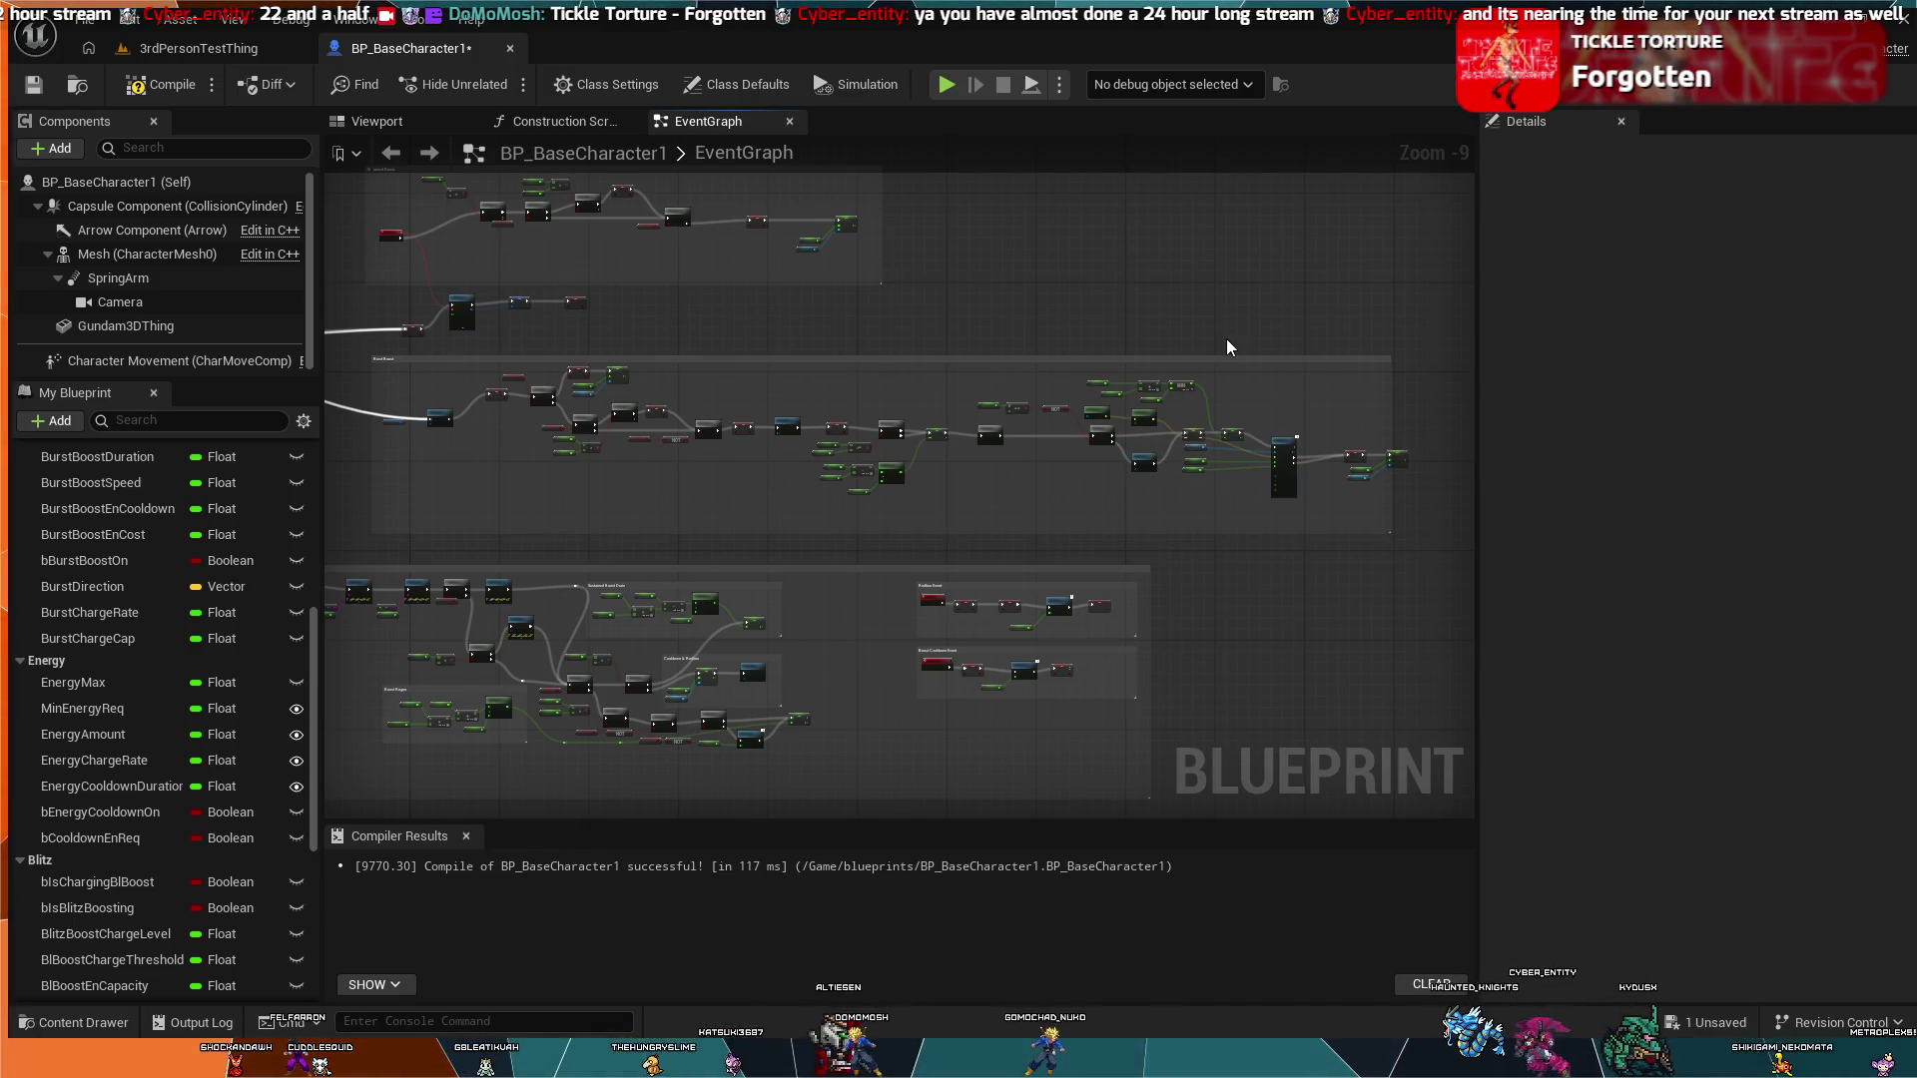
scroll(1039, 483, "up", 3)
mouse_move(1018, 543)
left_mouse_down()
mouse_move(1043, 571)
mouse_move(1189, 375)
mouse_move(1311, 711)
left_mouse_up()
scroll(1190, 376, "up", 2)
left_click_drag(1153, 573, 1255, 565)
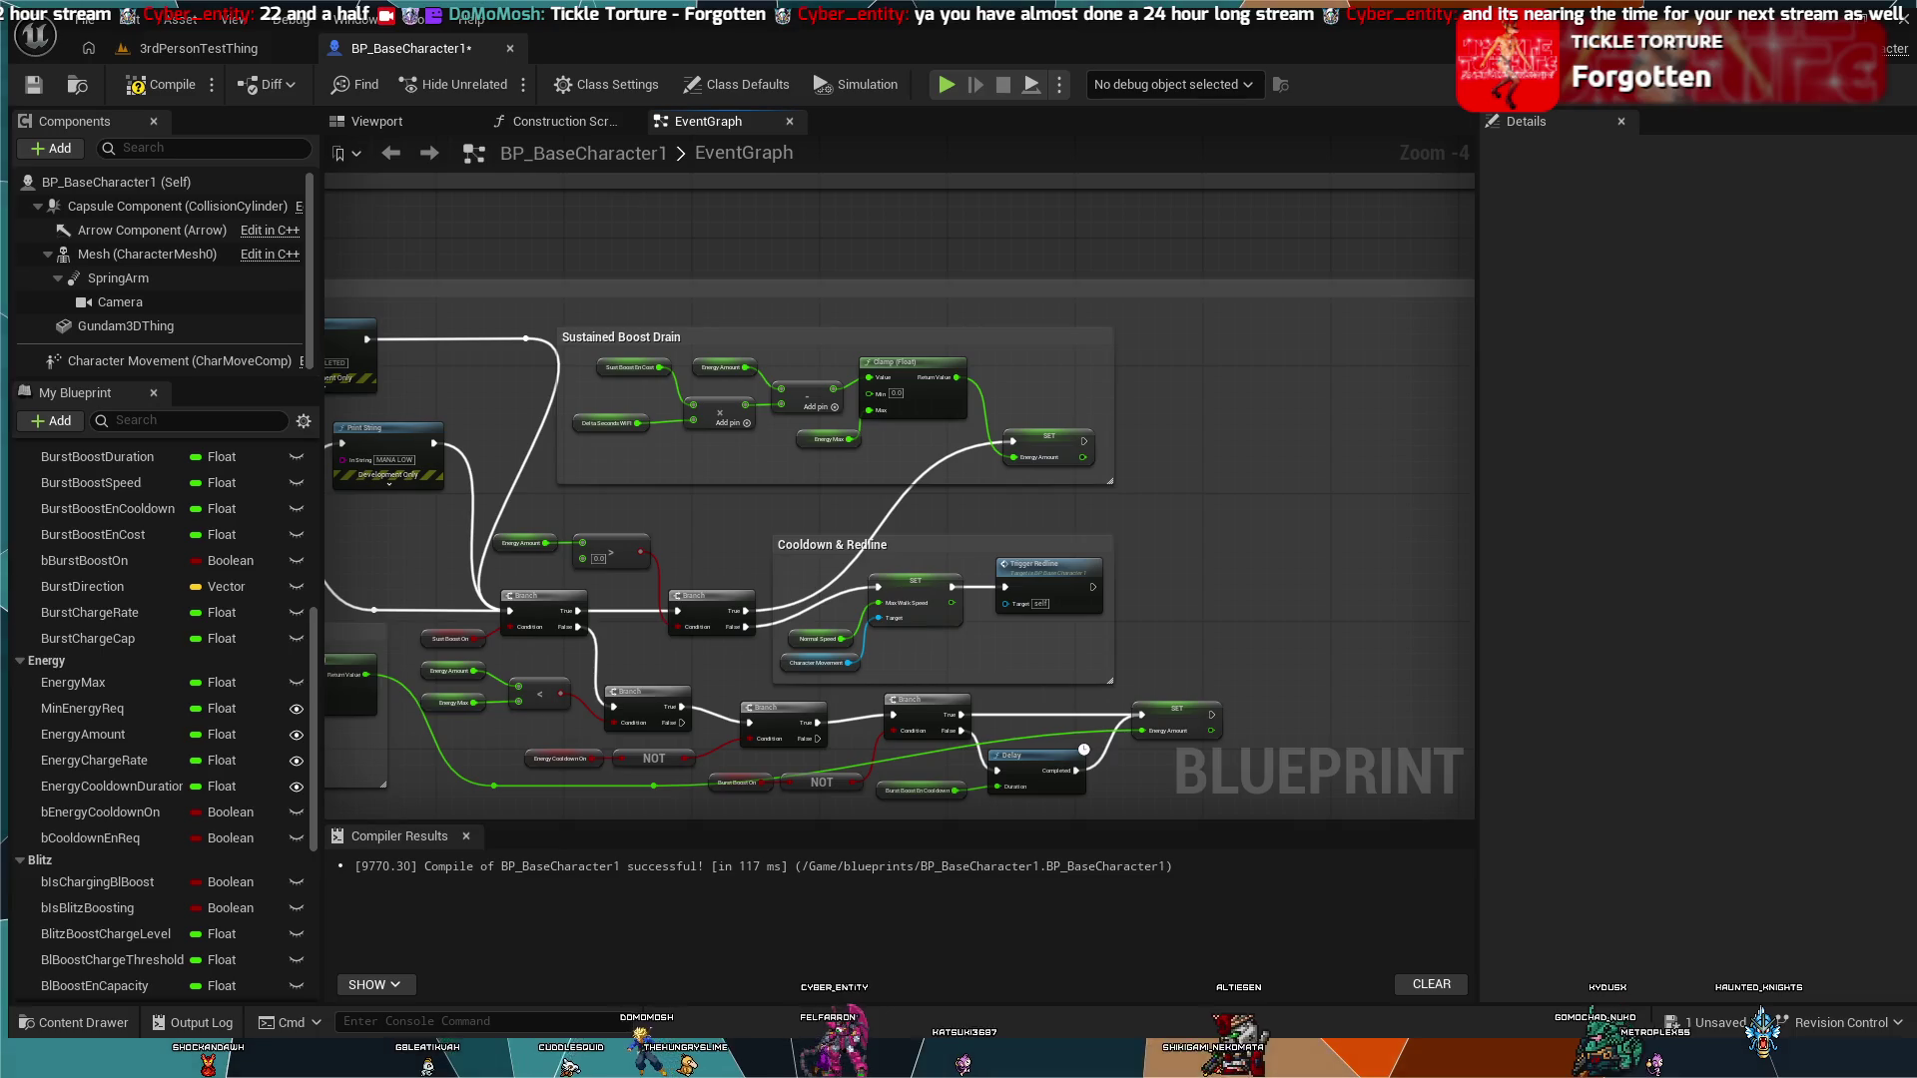
scroll(1184, 587, "up", 2)
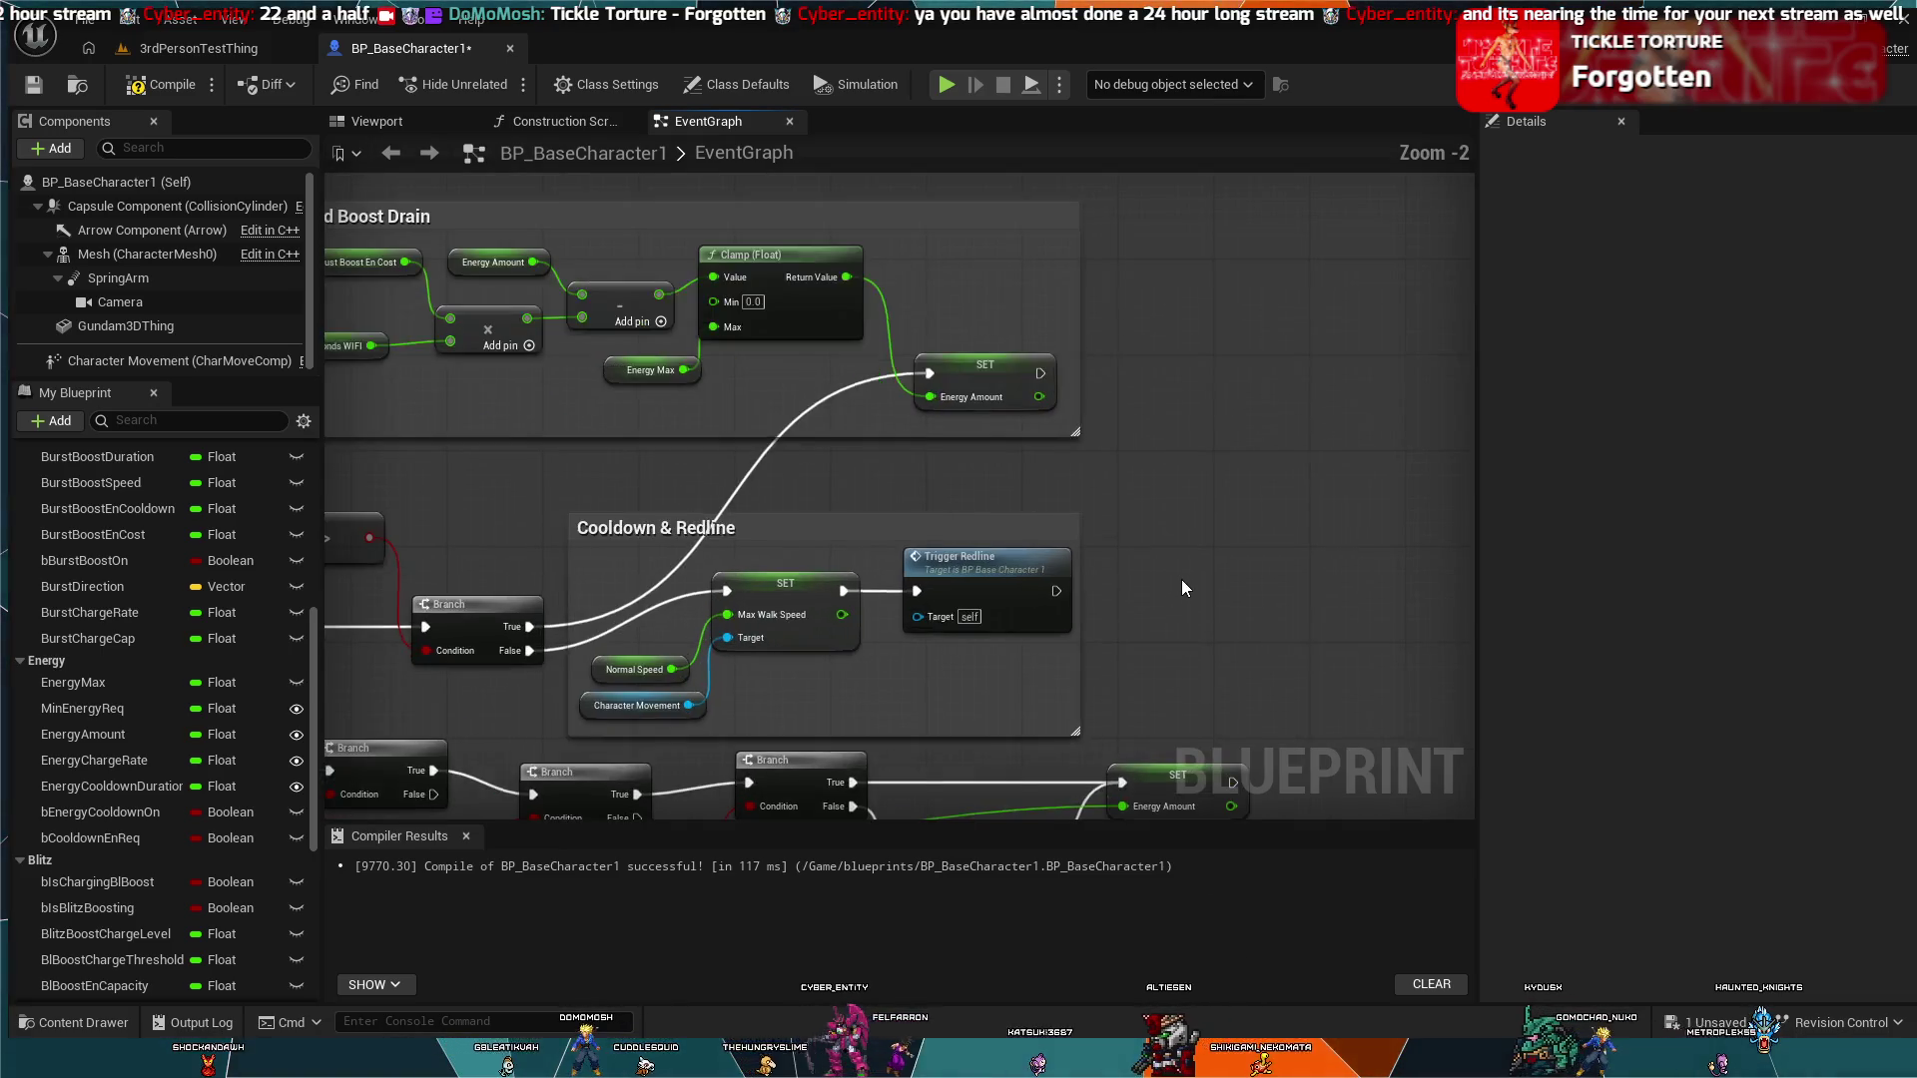
Step: Pan to the Redline and Boost Cooldown events and drag the comment frame's right edge out to enclose them
scroll(1146, 489, "up", 2)
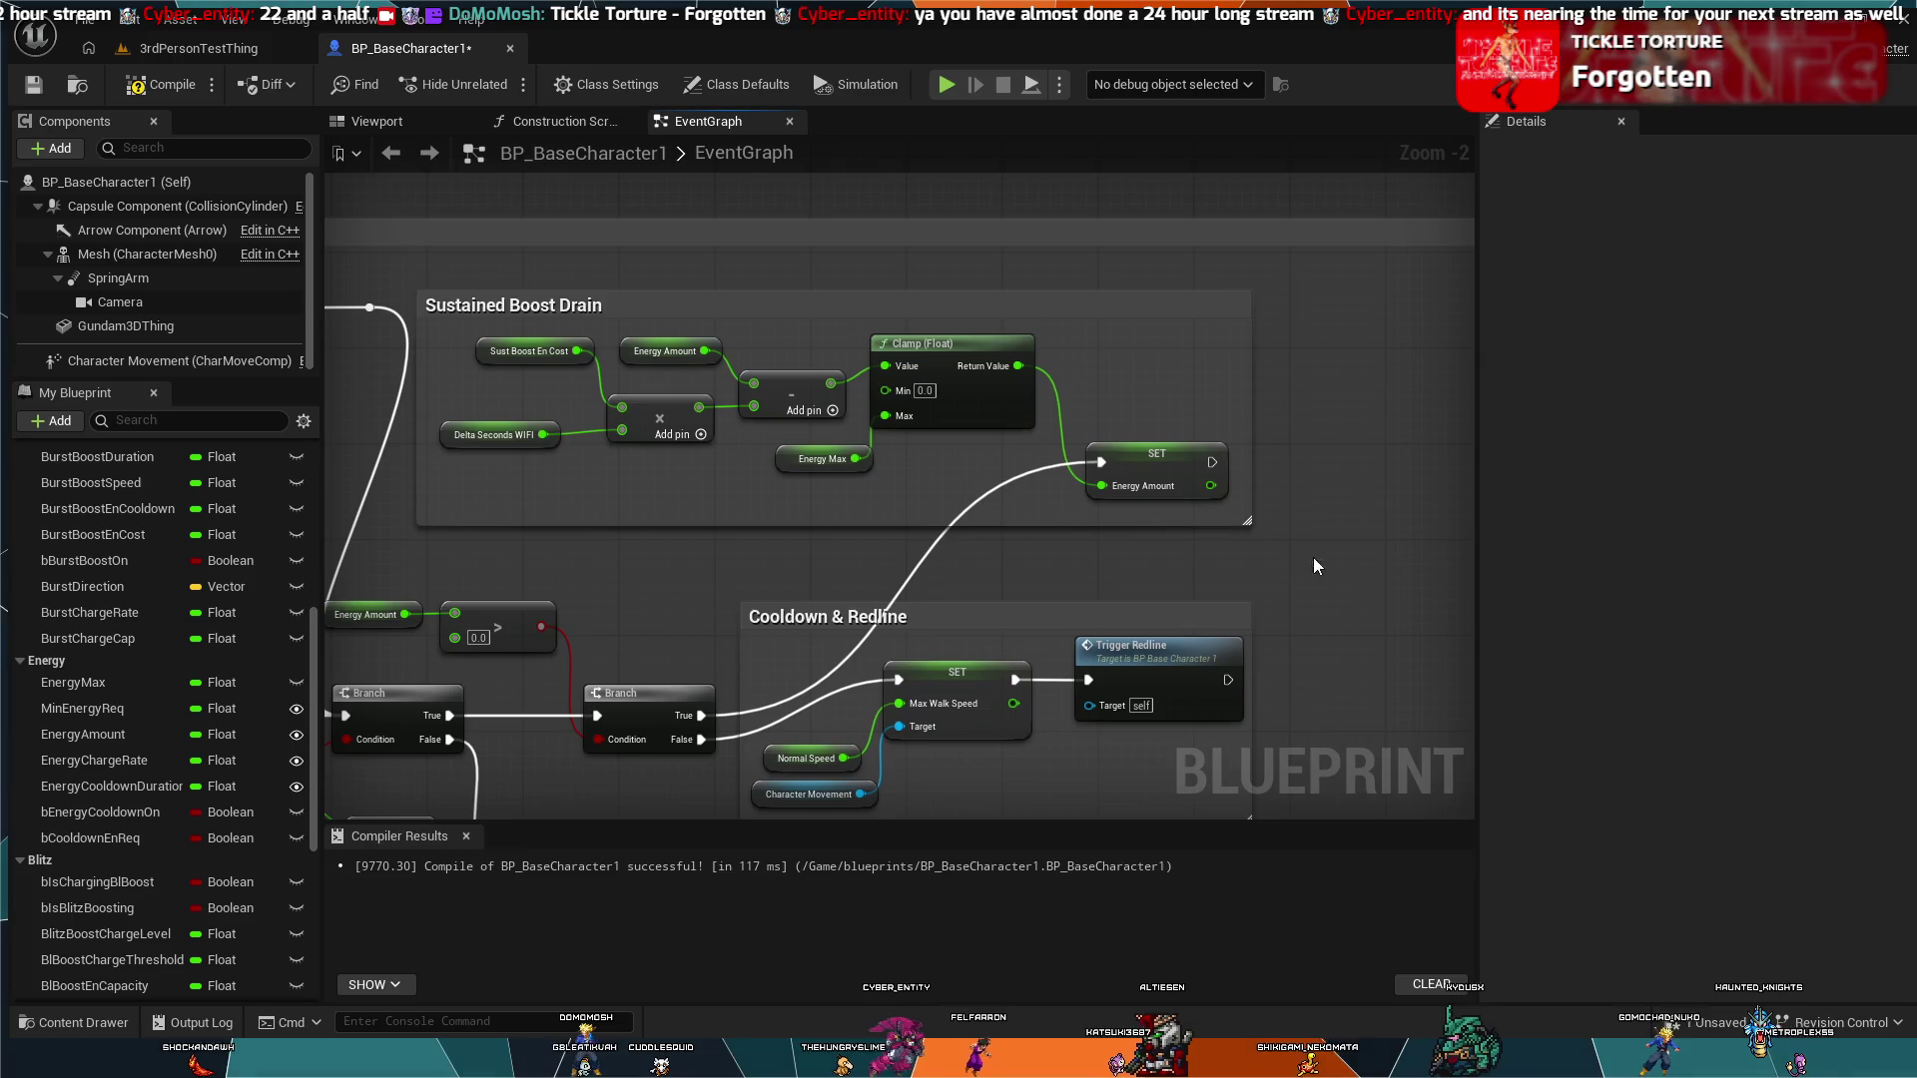
mouse_move(1343, 506)
left_mouse_down()
mouse_move(1239, 622)
mouse_move(1314, 637)
left_mouse_up()
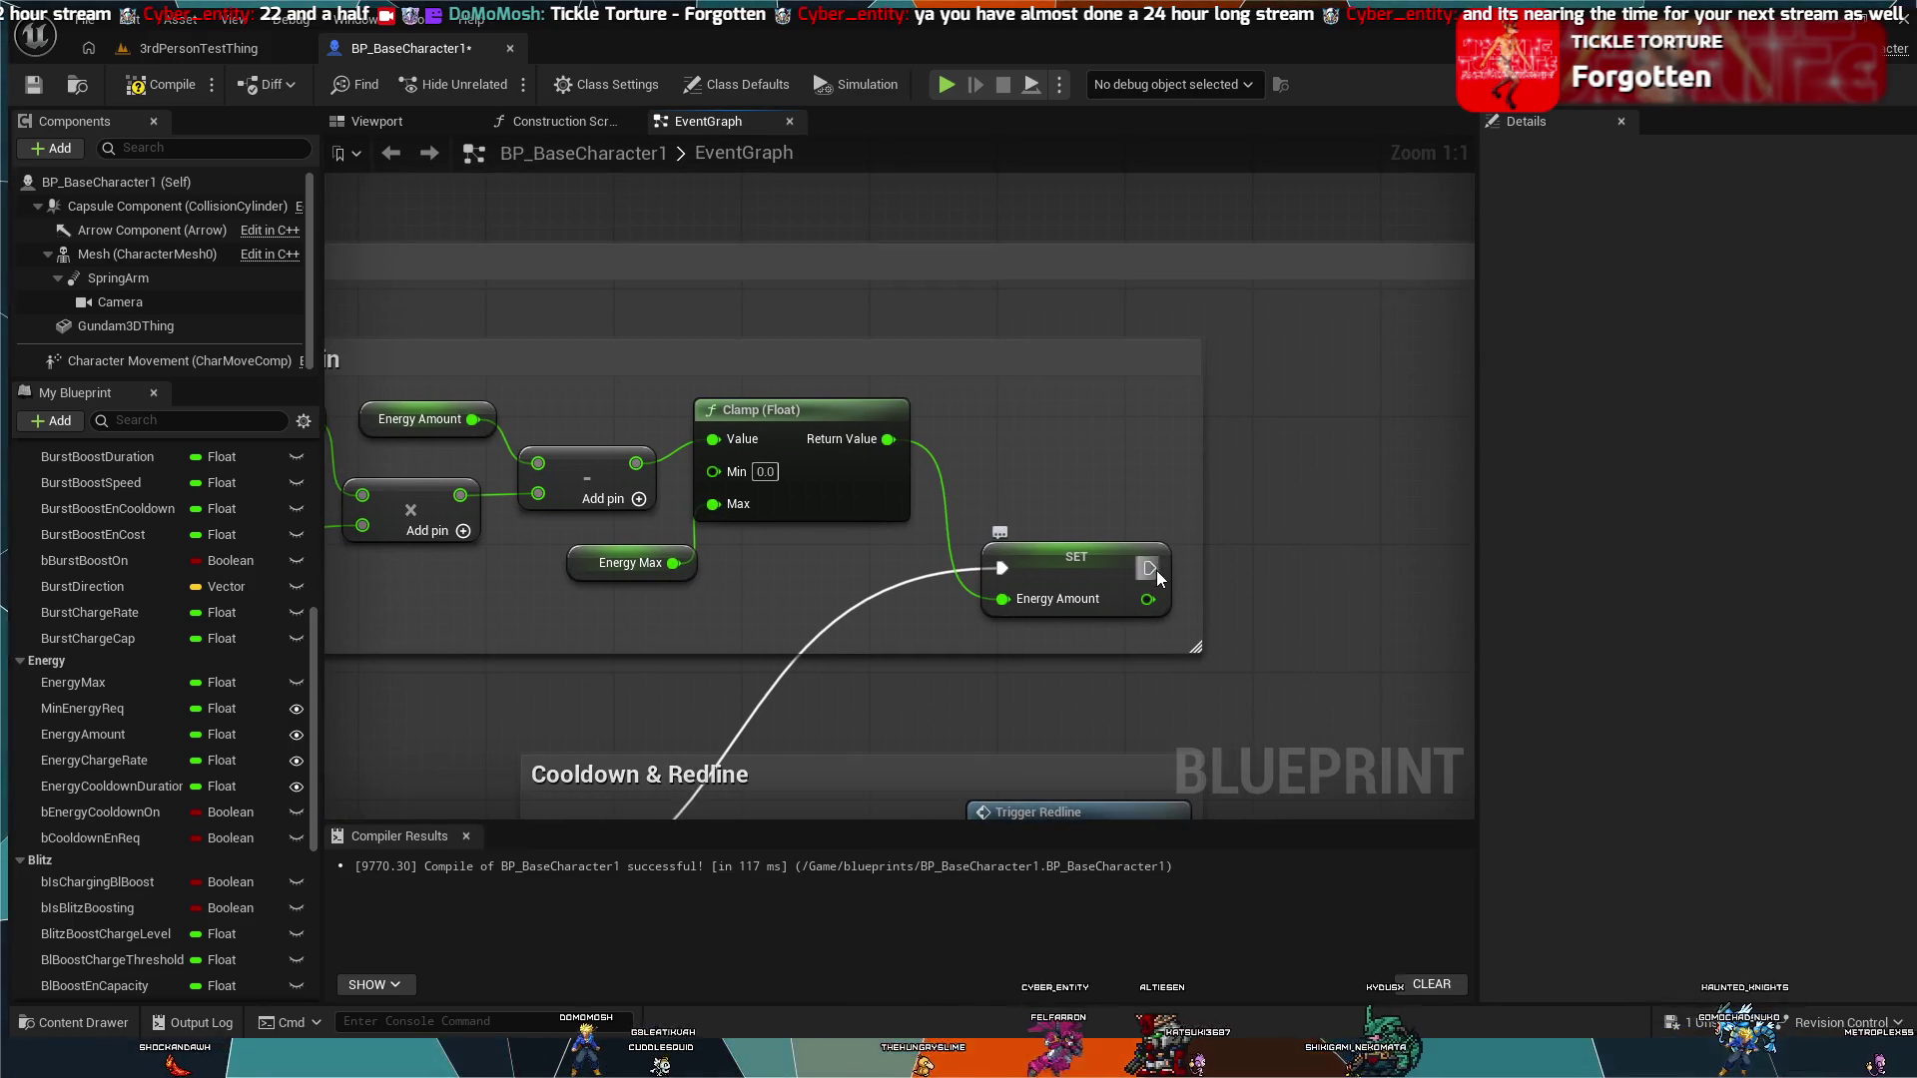
left_click_drag(1064, 465, 1141, 475)
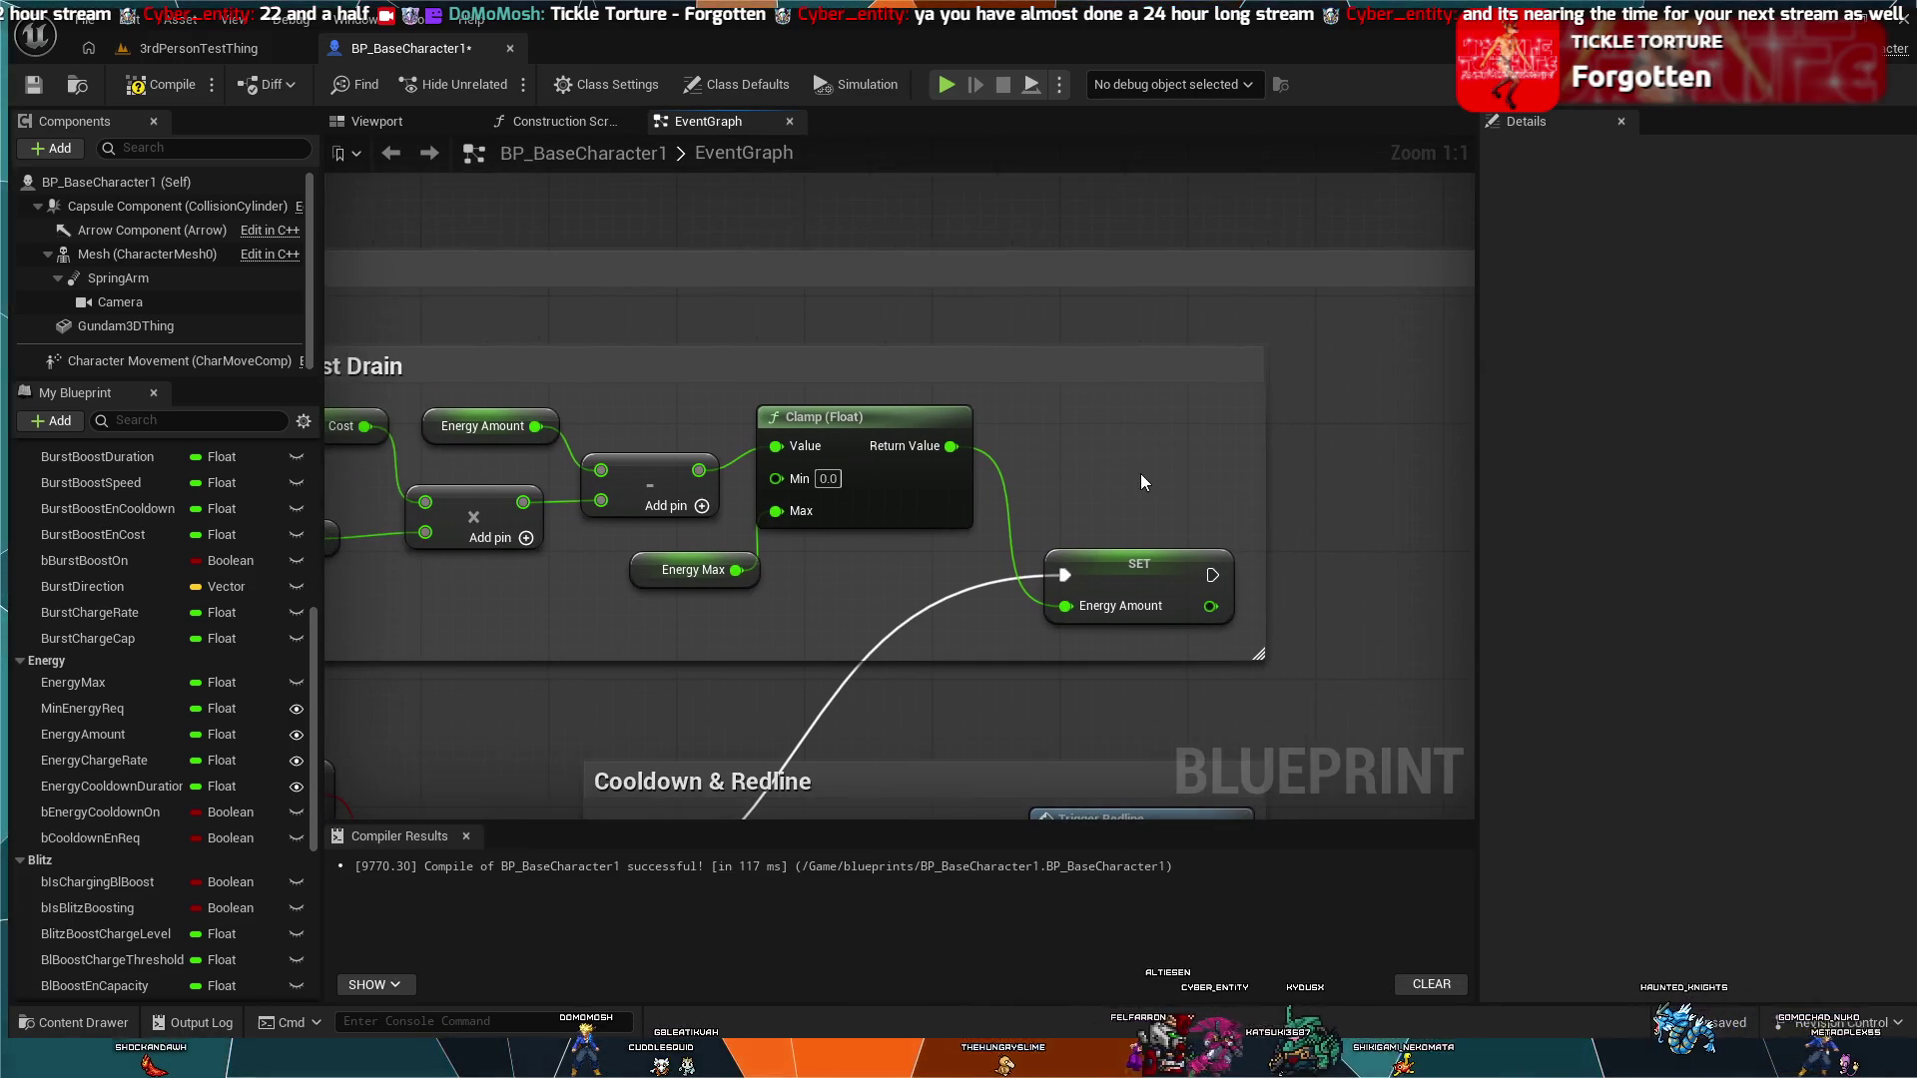
scroll(1143, 483, "down", 3)
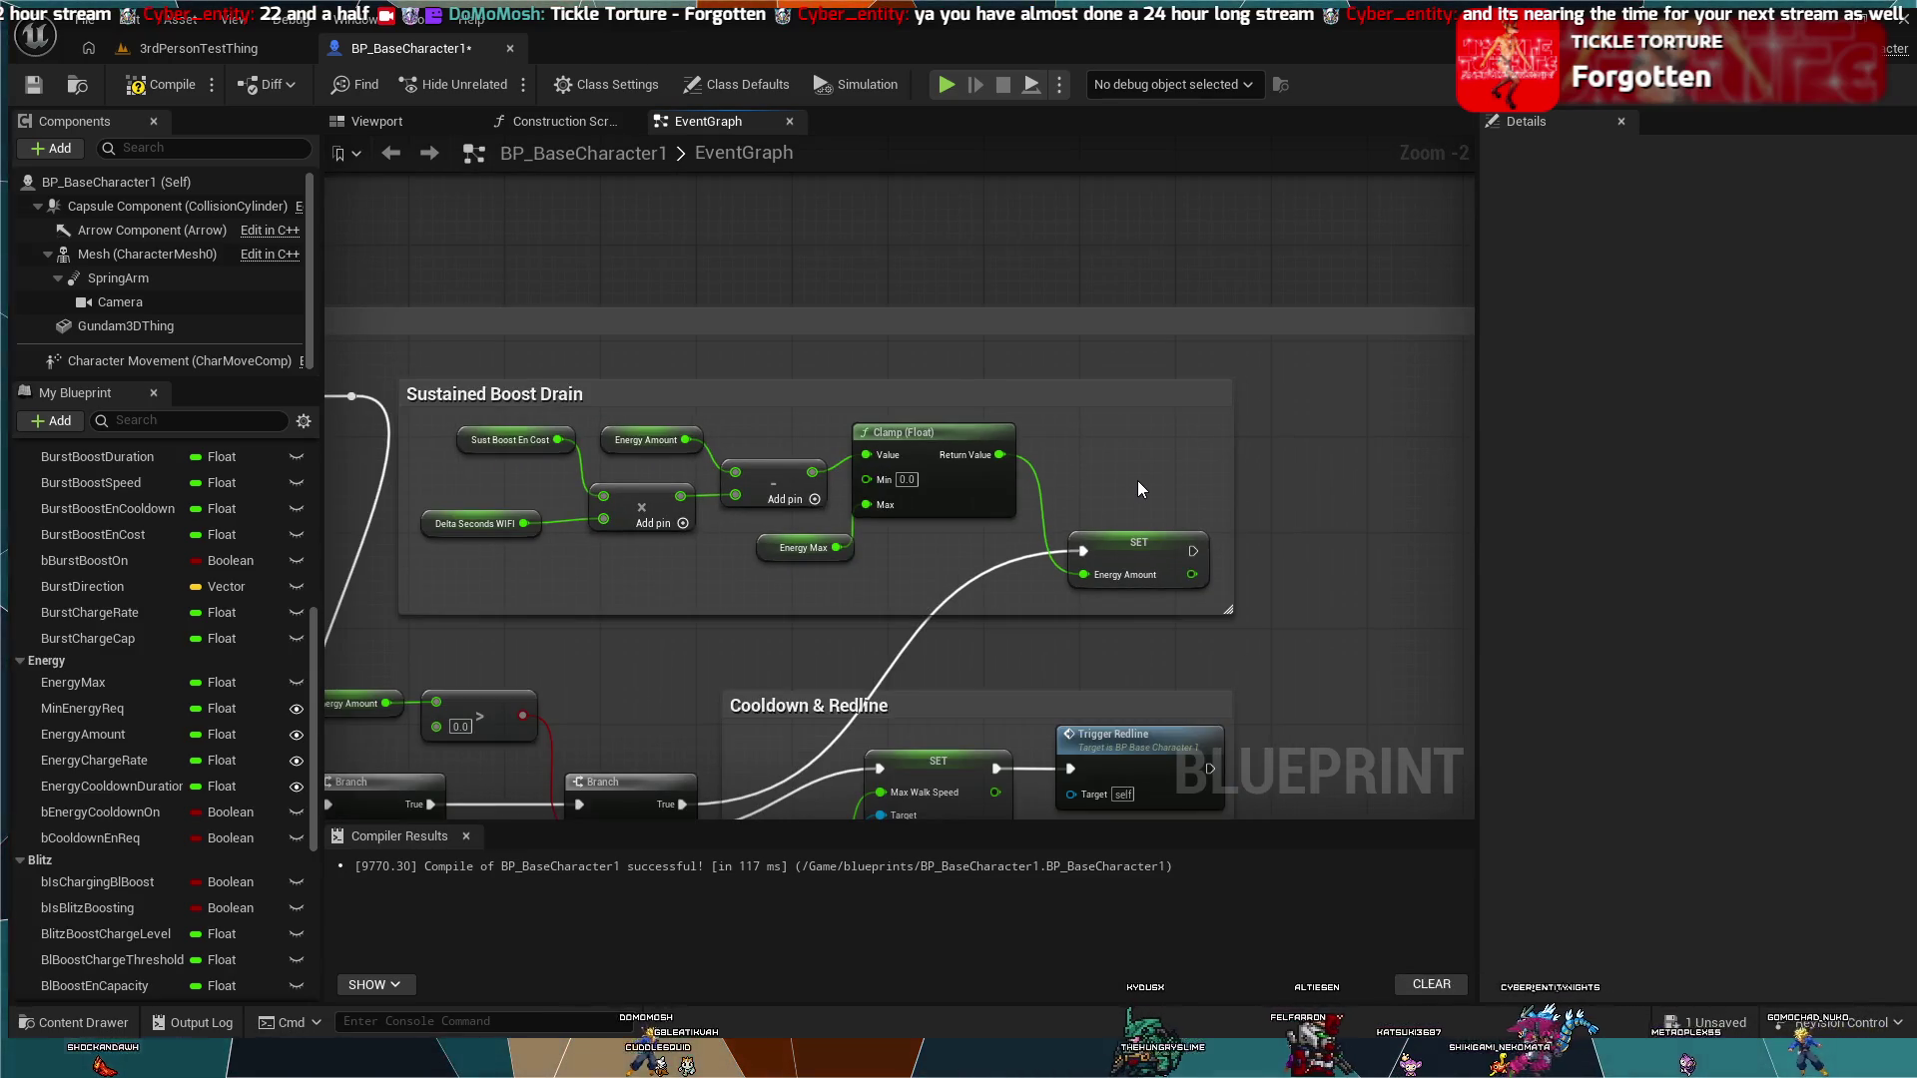
mouse_move(1136, 492)
left_mouse_down()
mouse_move(710, 463)
mouse_move(1211, 484)
left_mouse_up()
scroll(710, 463, "down", 1)
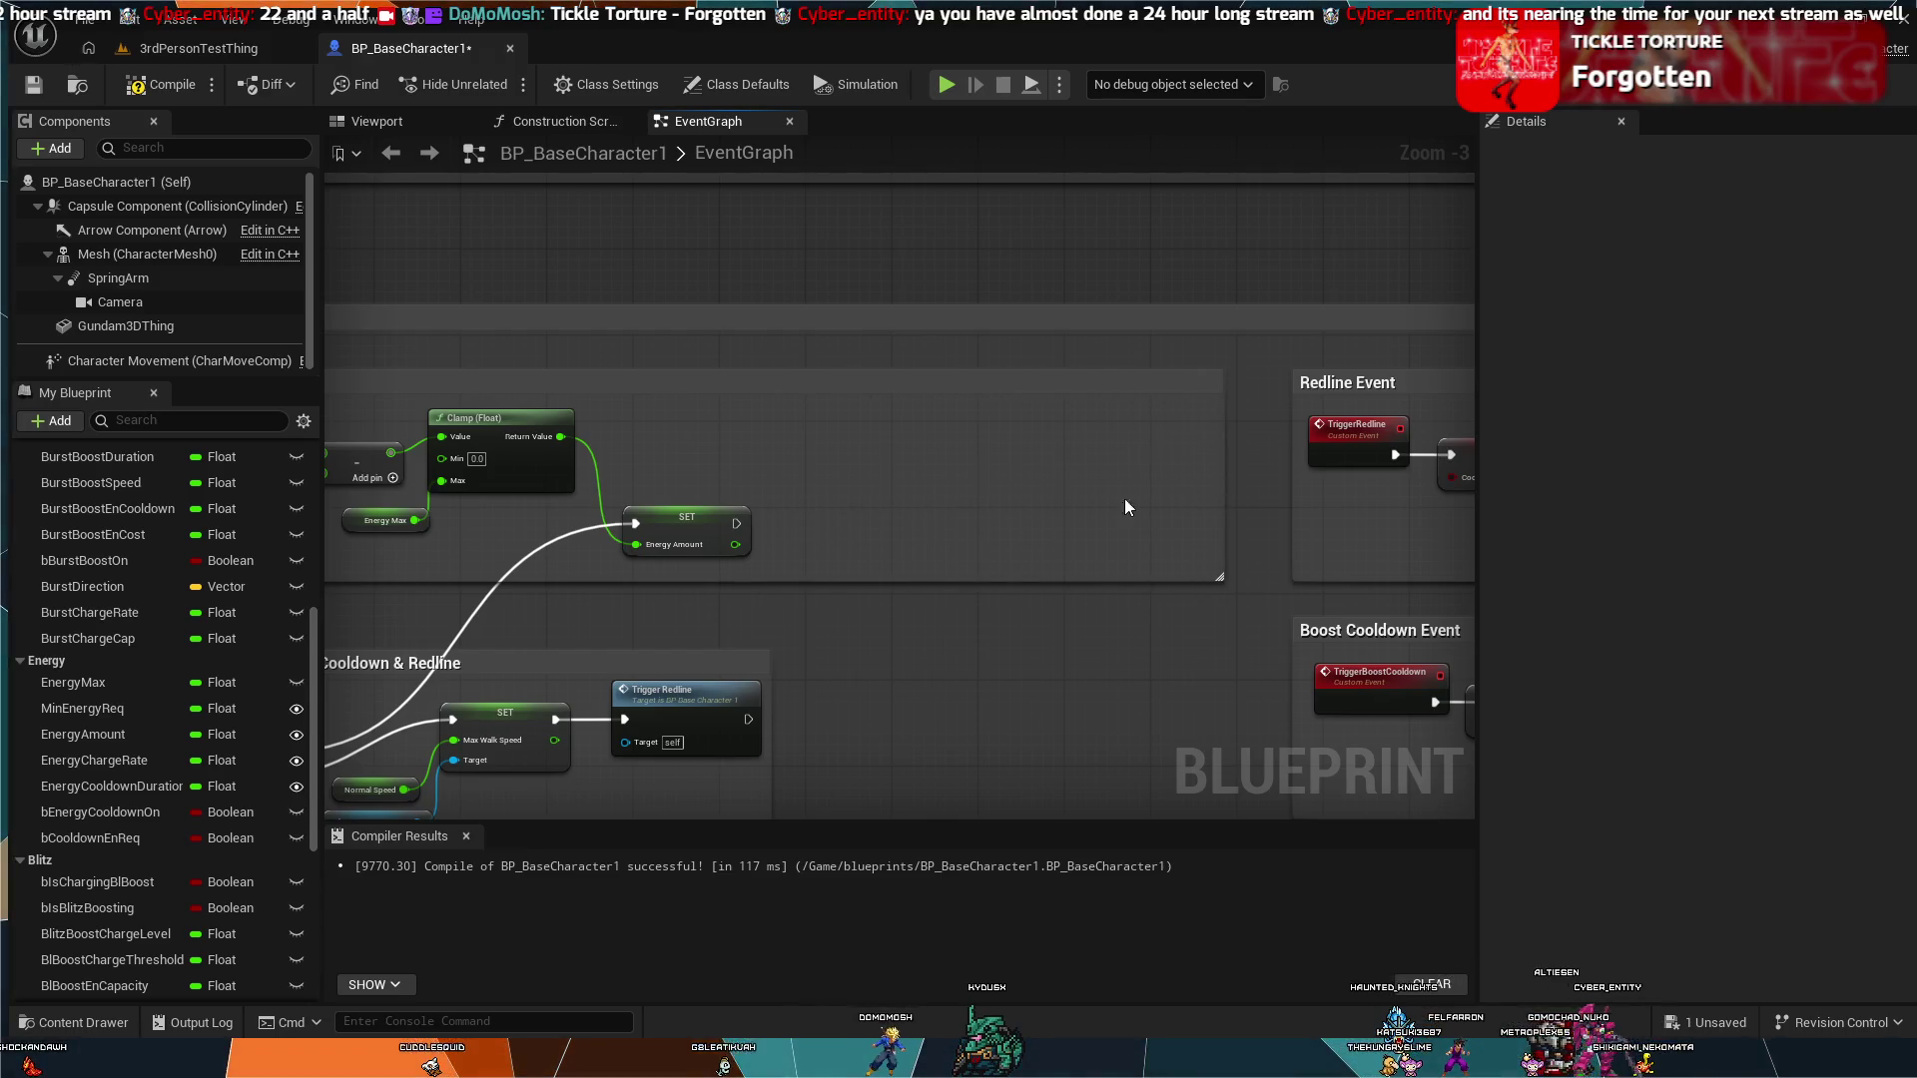
scroll(740, 557, "down", 2)
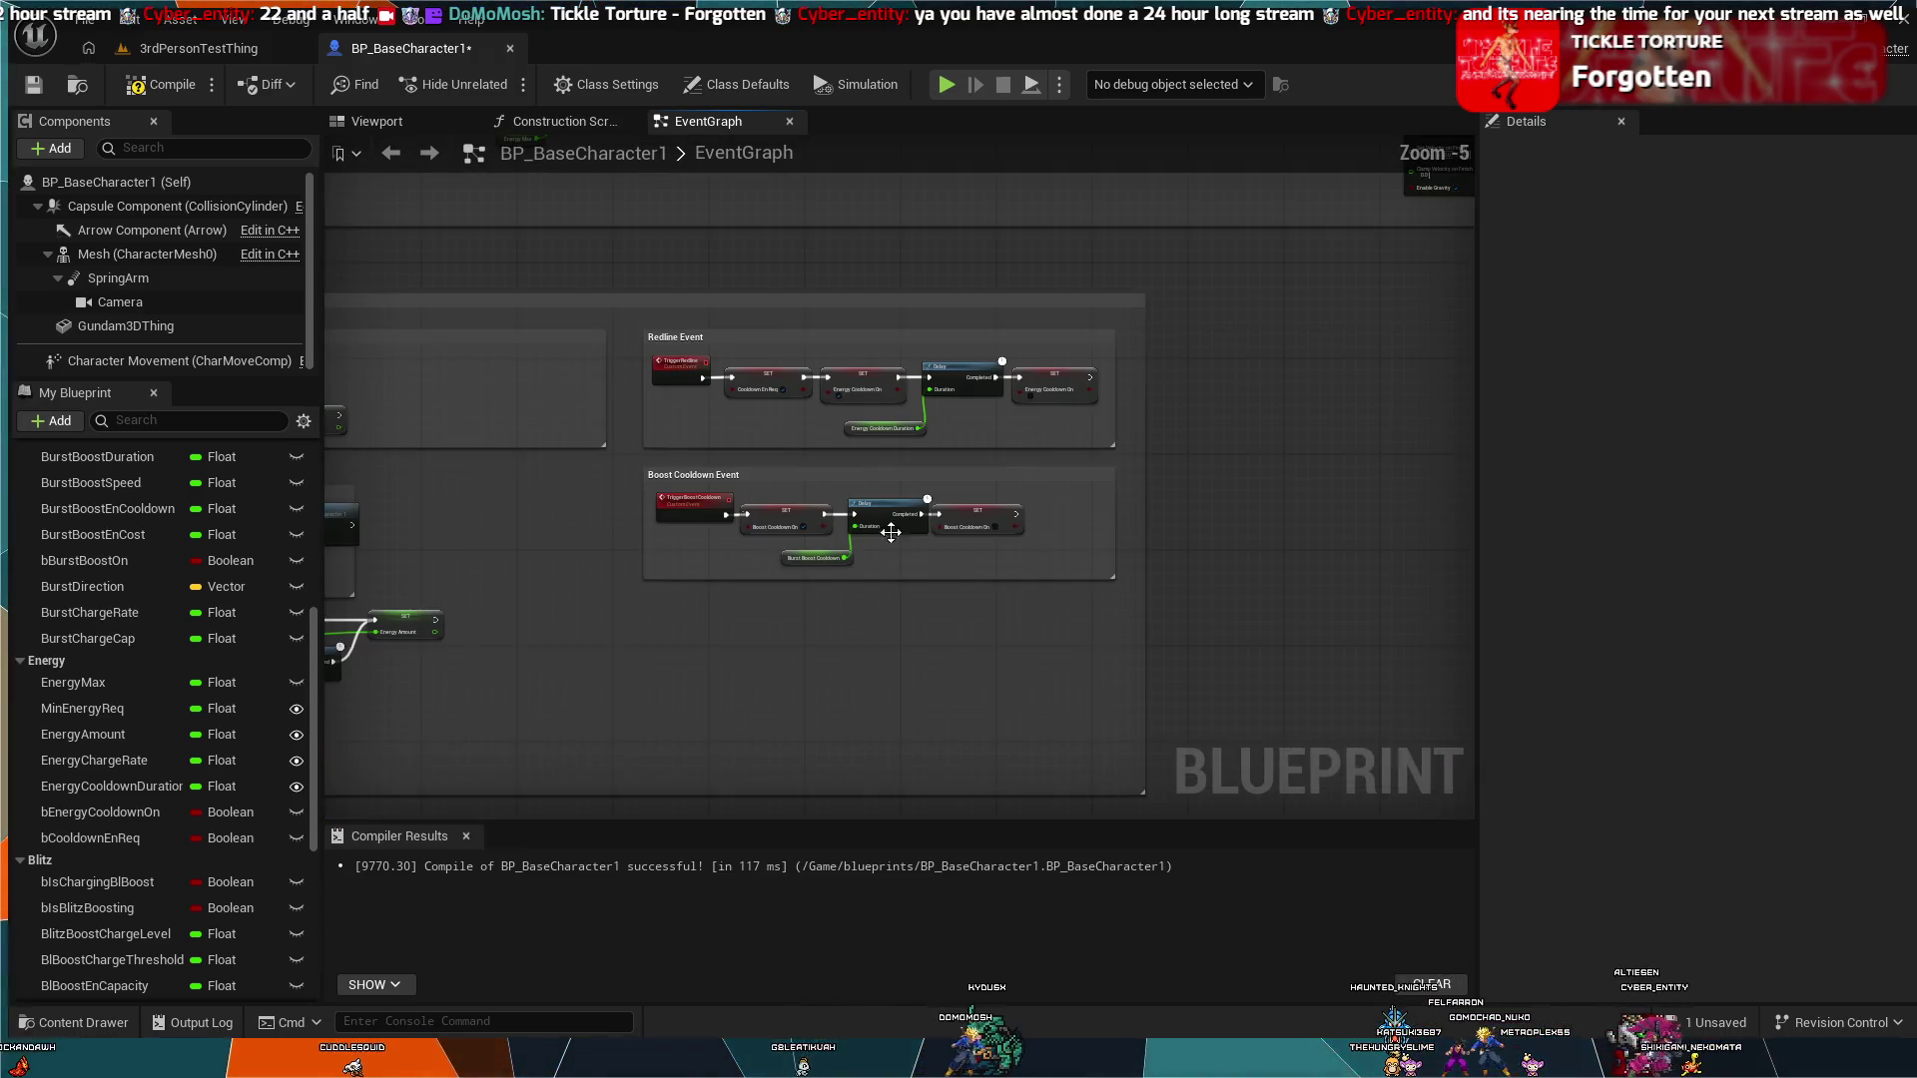
left_click_drag(737, 503, 571, 504)
left_click_drag(978, 567, 1448, 589)
scroll(1141, 567, "down", 4)
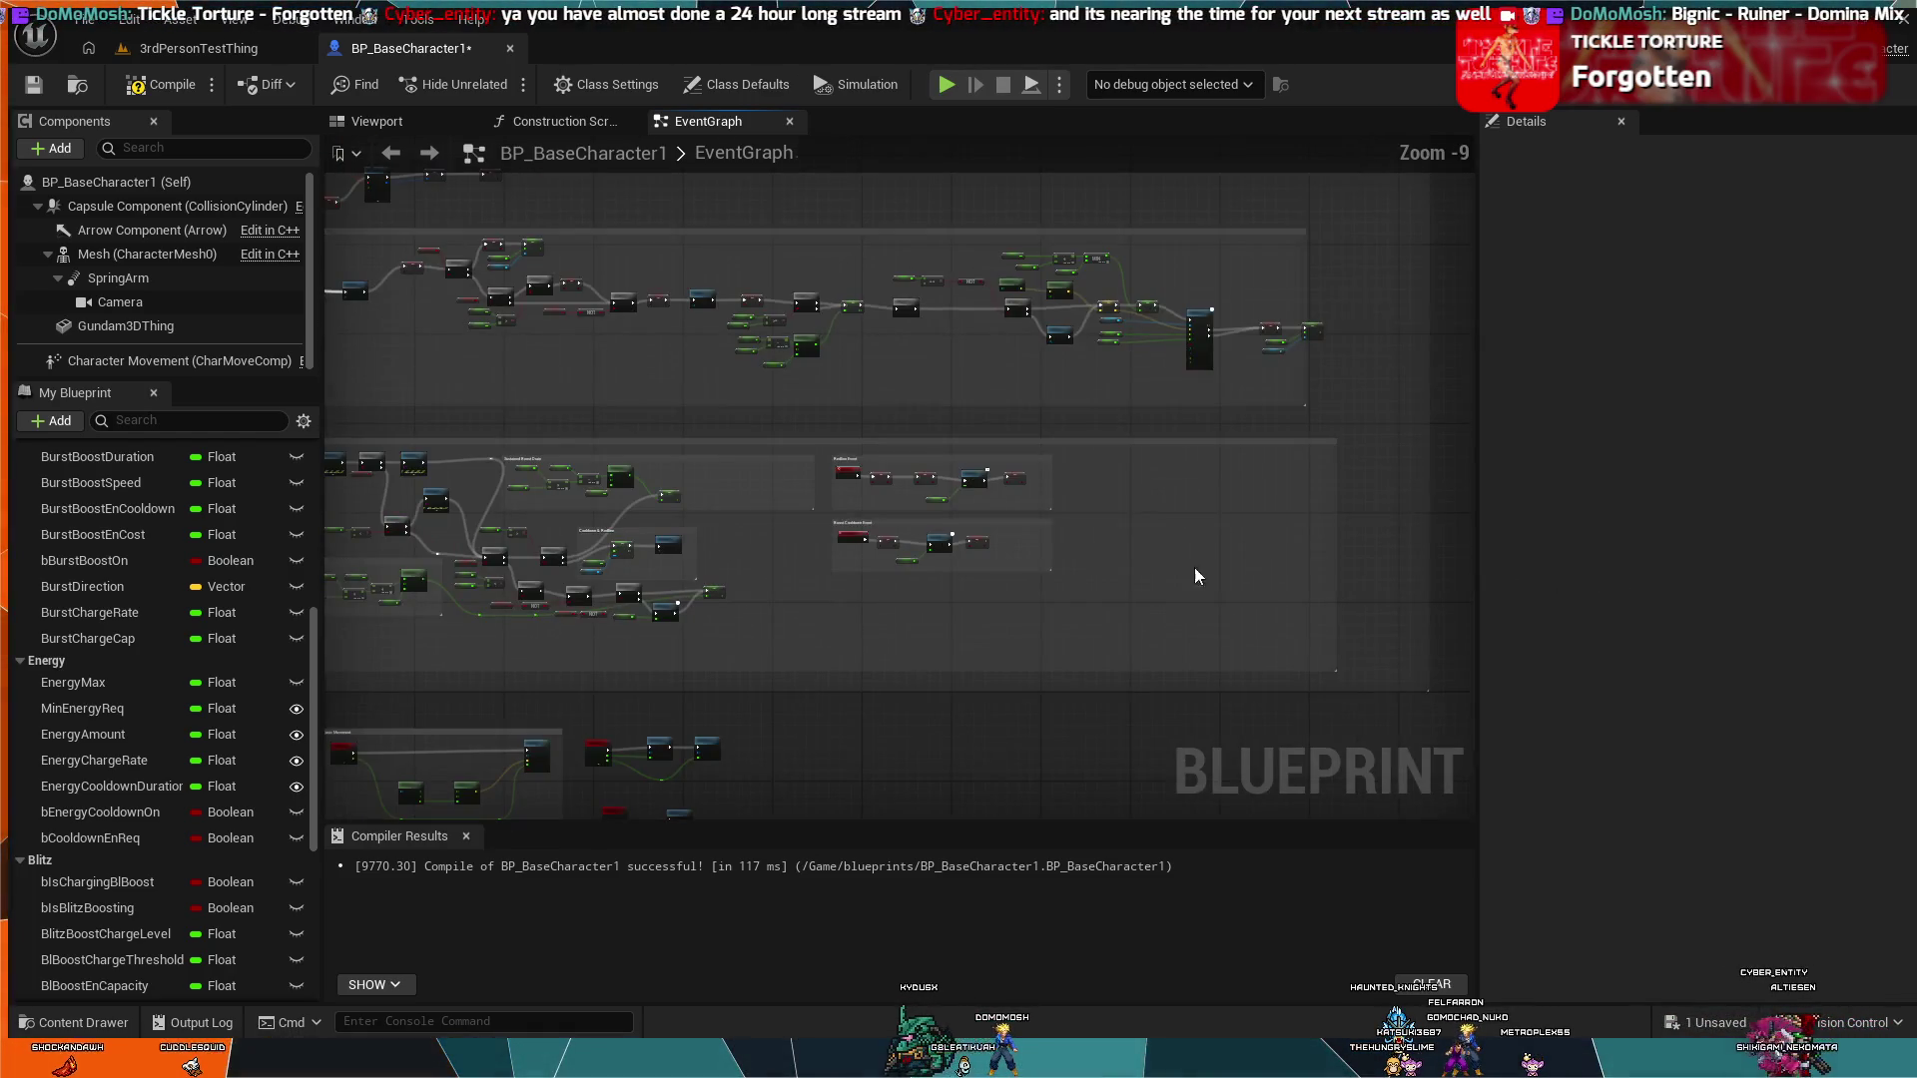
mouse_move(1337, 565)
left_mouse_down()
mouse_move(1008, 514)
mouse_move(1000, 462)
mouse_move(1270, 467)
left_mouse_up()
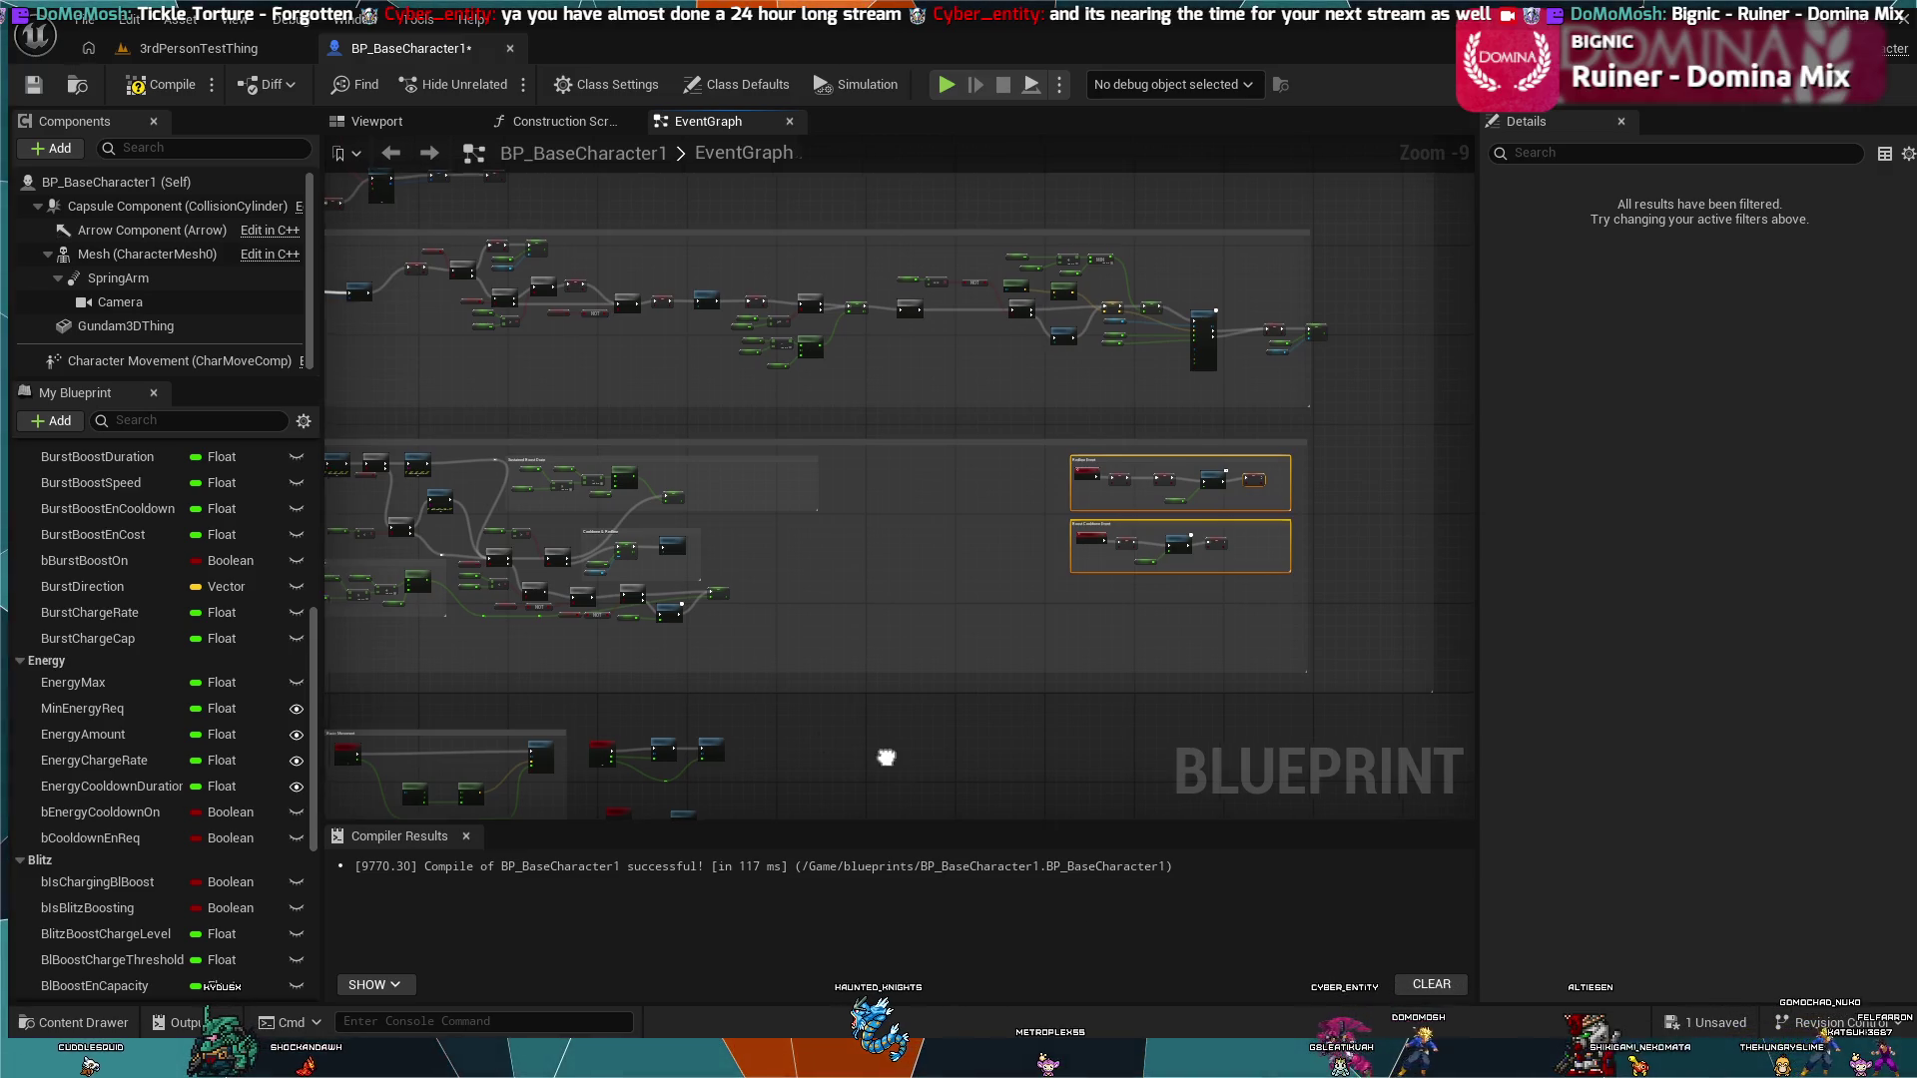
scroll(991, 686, "down", 3)
scroll(988, 686, "up", 9)
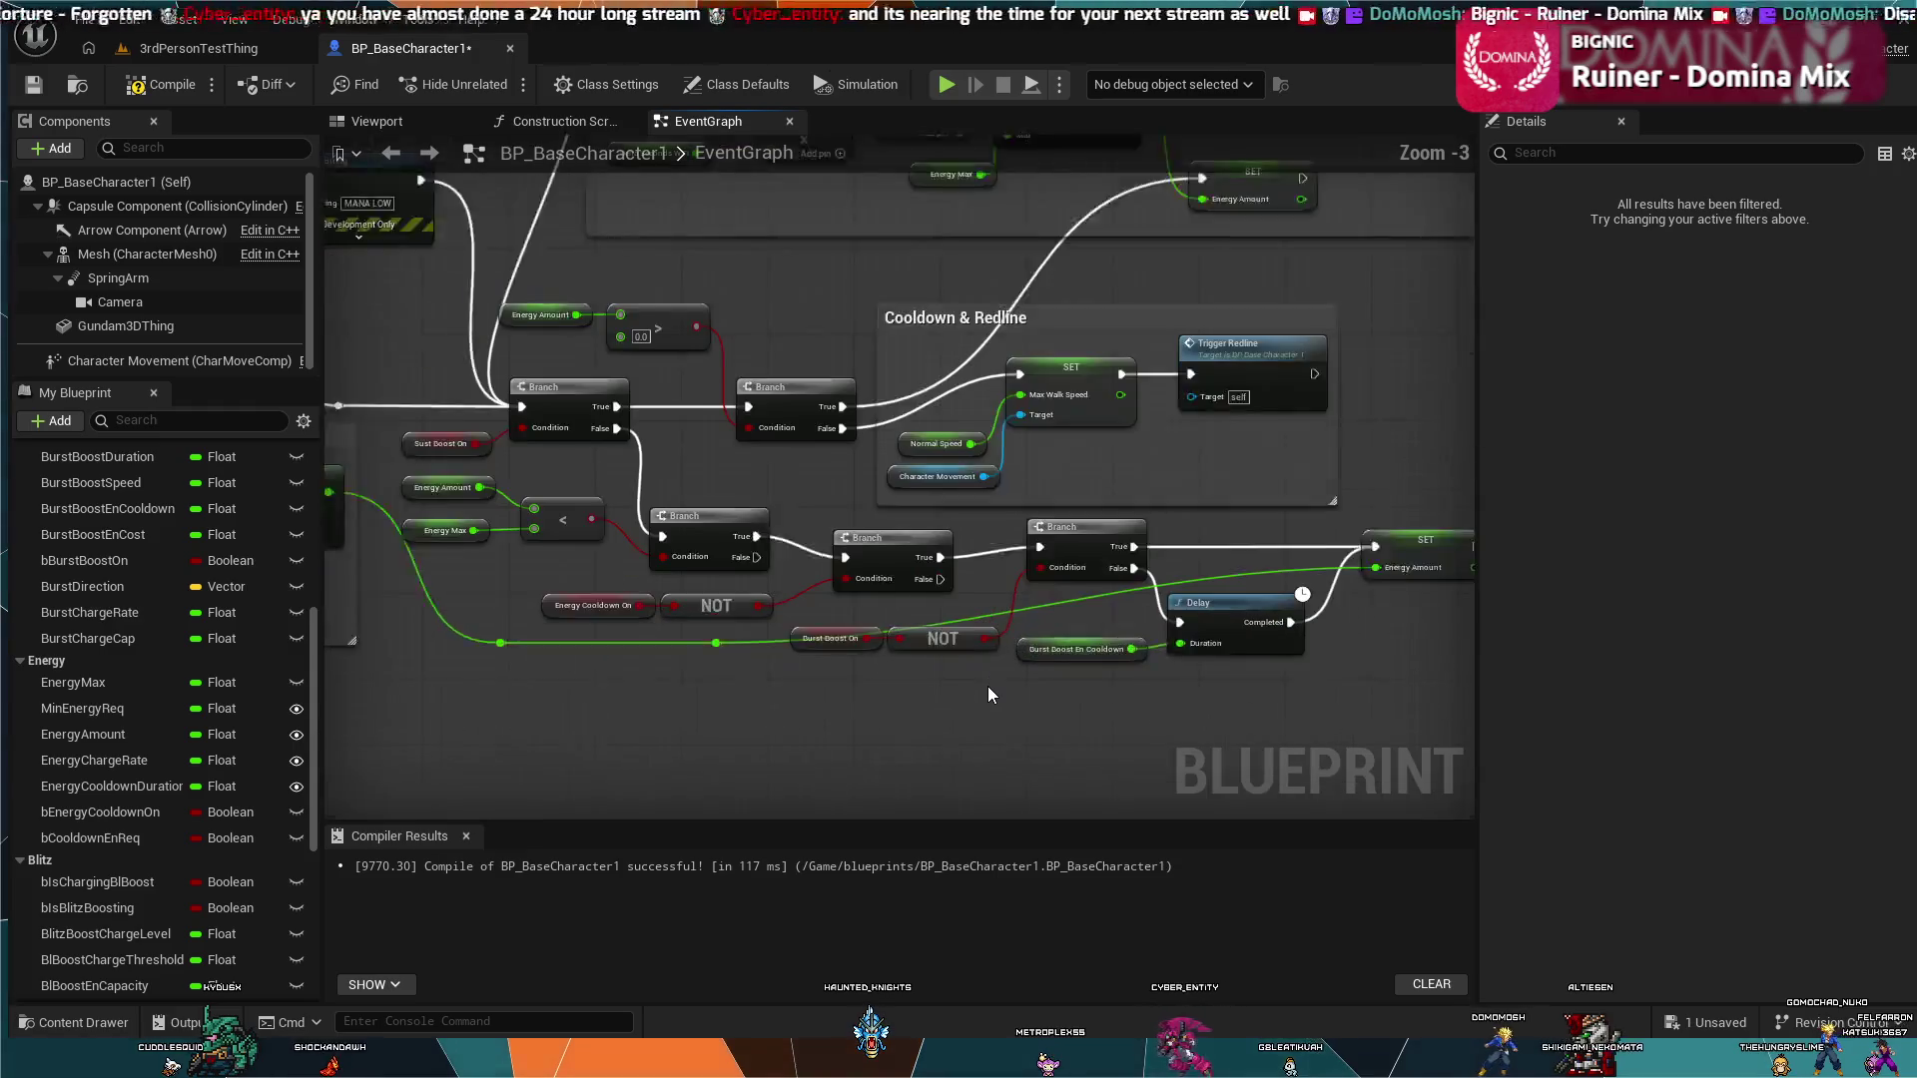
scroll(1022, 697, "down", 1)
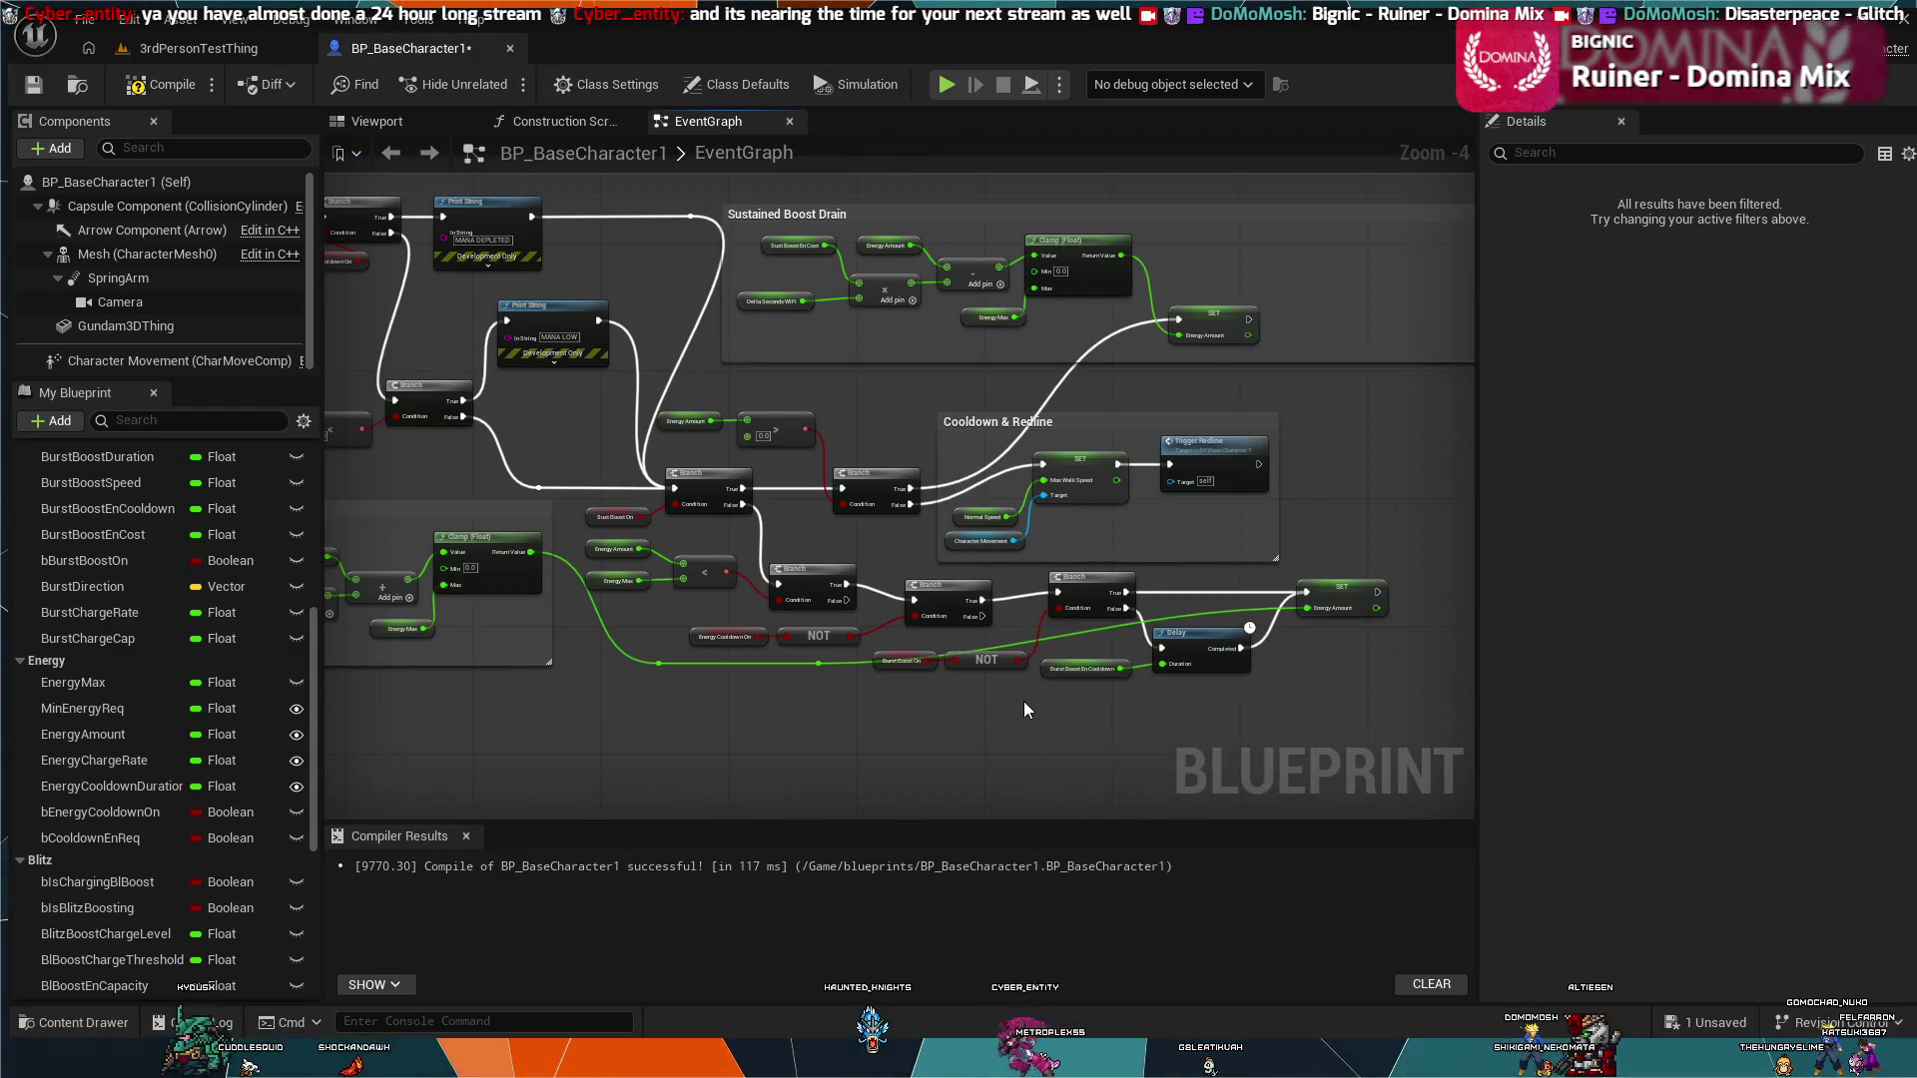
scroll(1094, 693, "down", 1)
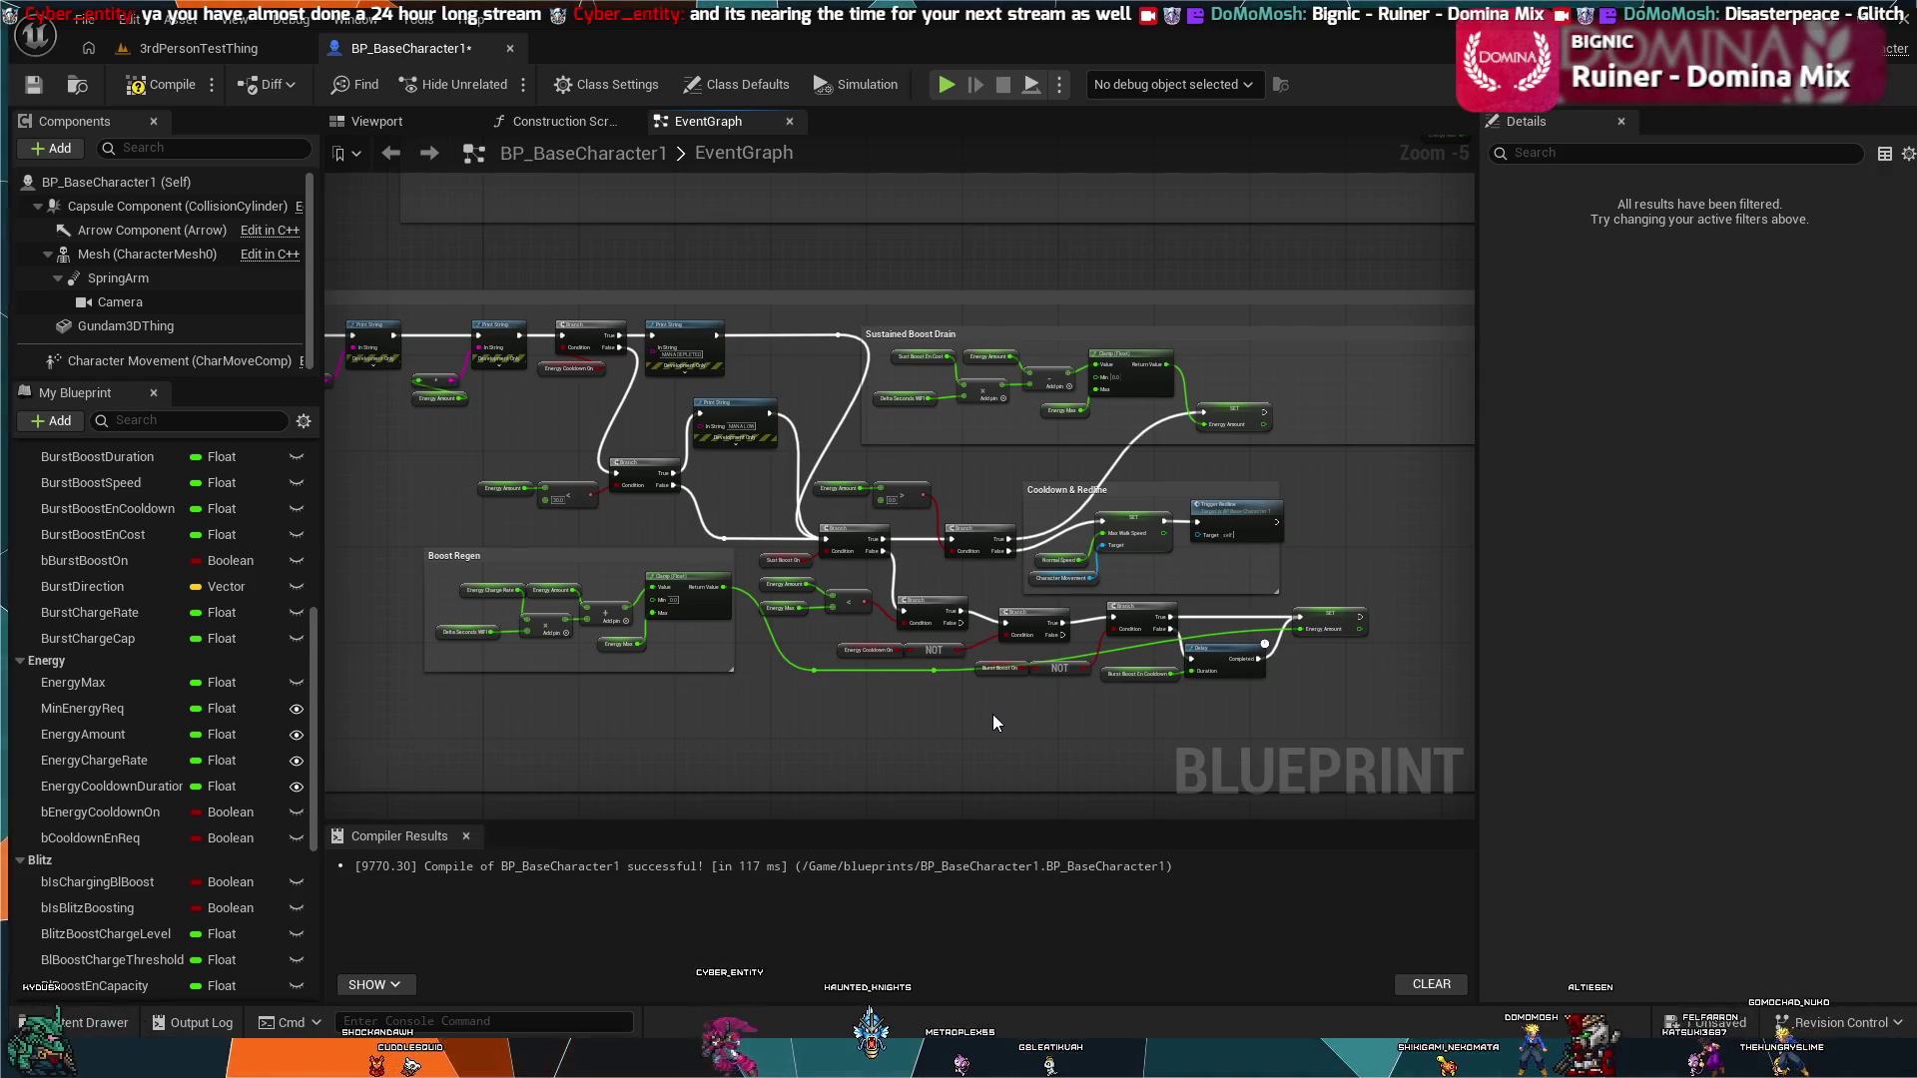
scroll(992, 717, "down", 3)
scroll(1027, 722, "up", 3)
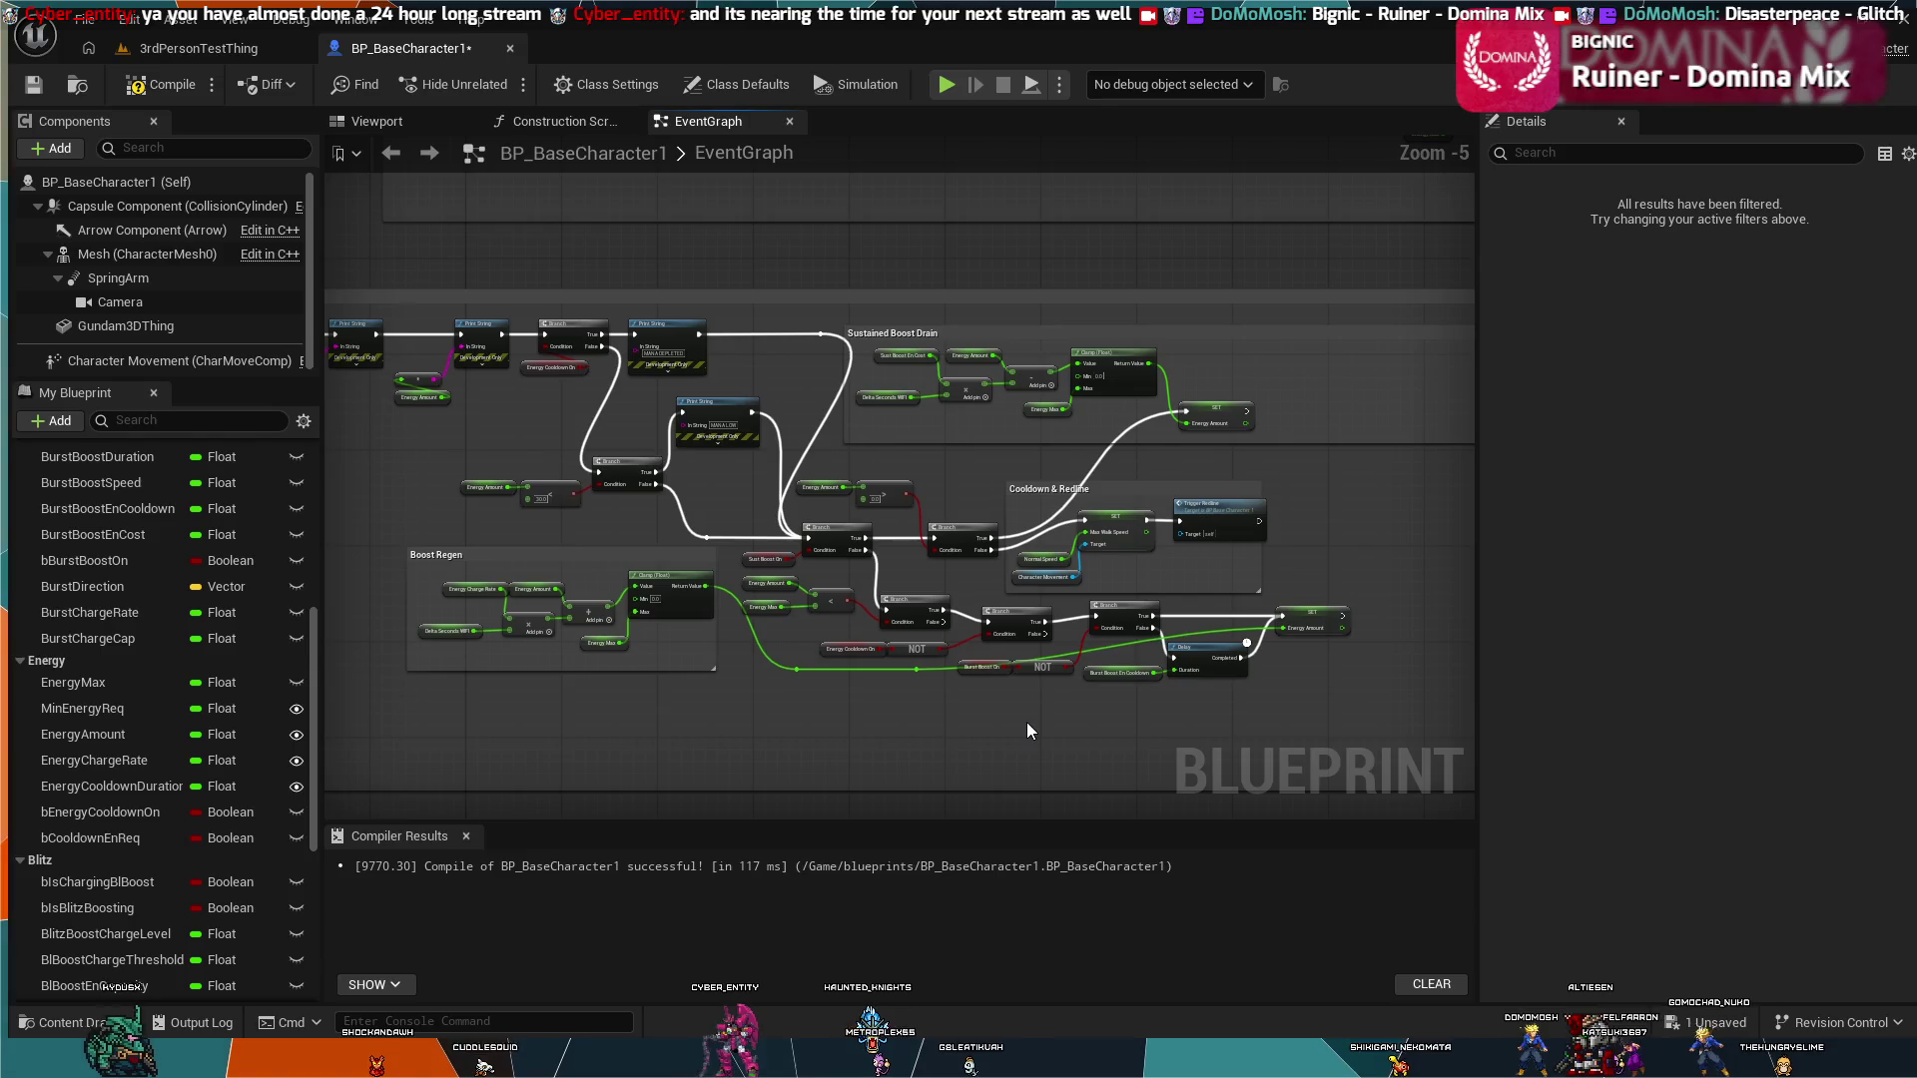
scroll(1026, 722, "down", 1)
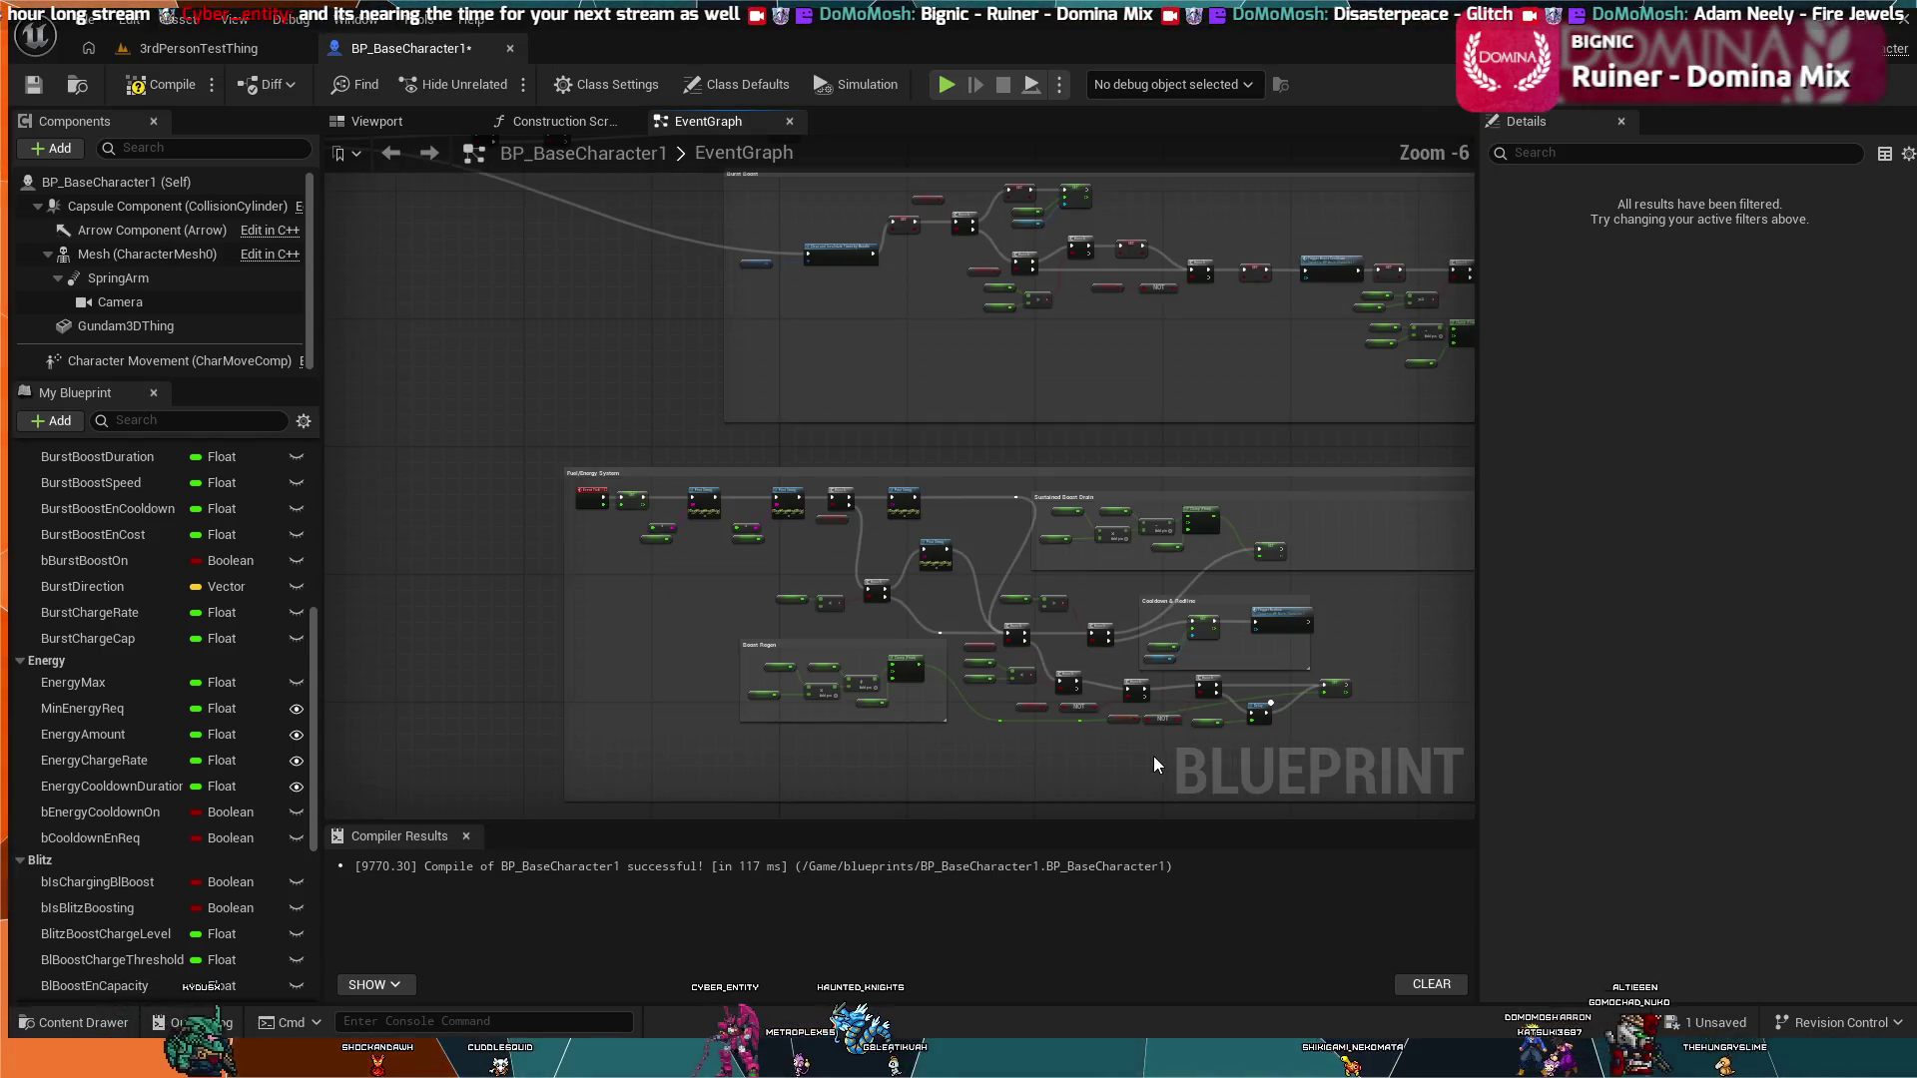
scroll(1243, 697, "up", 2)
left_click_drag(1243, 697, 871, 601)
scroll(878, 589, "up", 2)
scroll(899, 572, "up", 2)
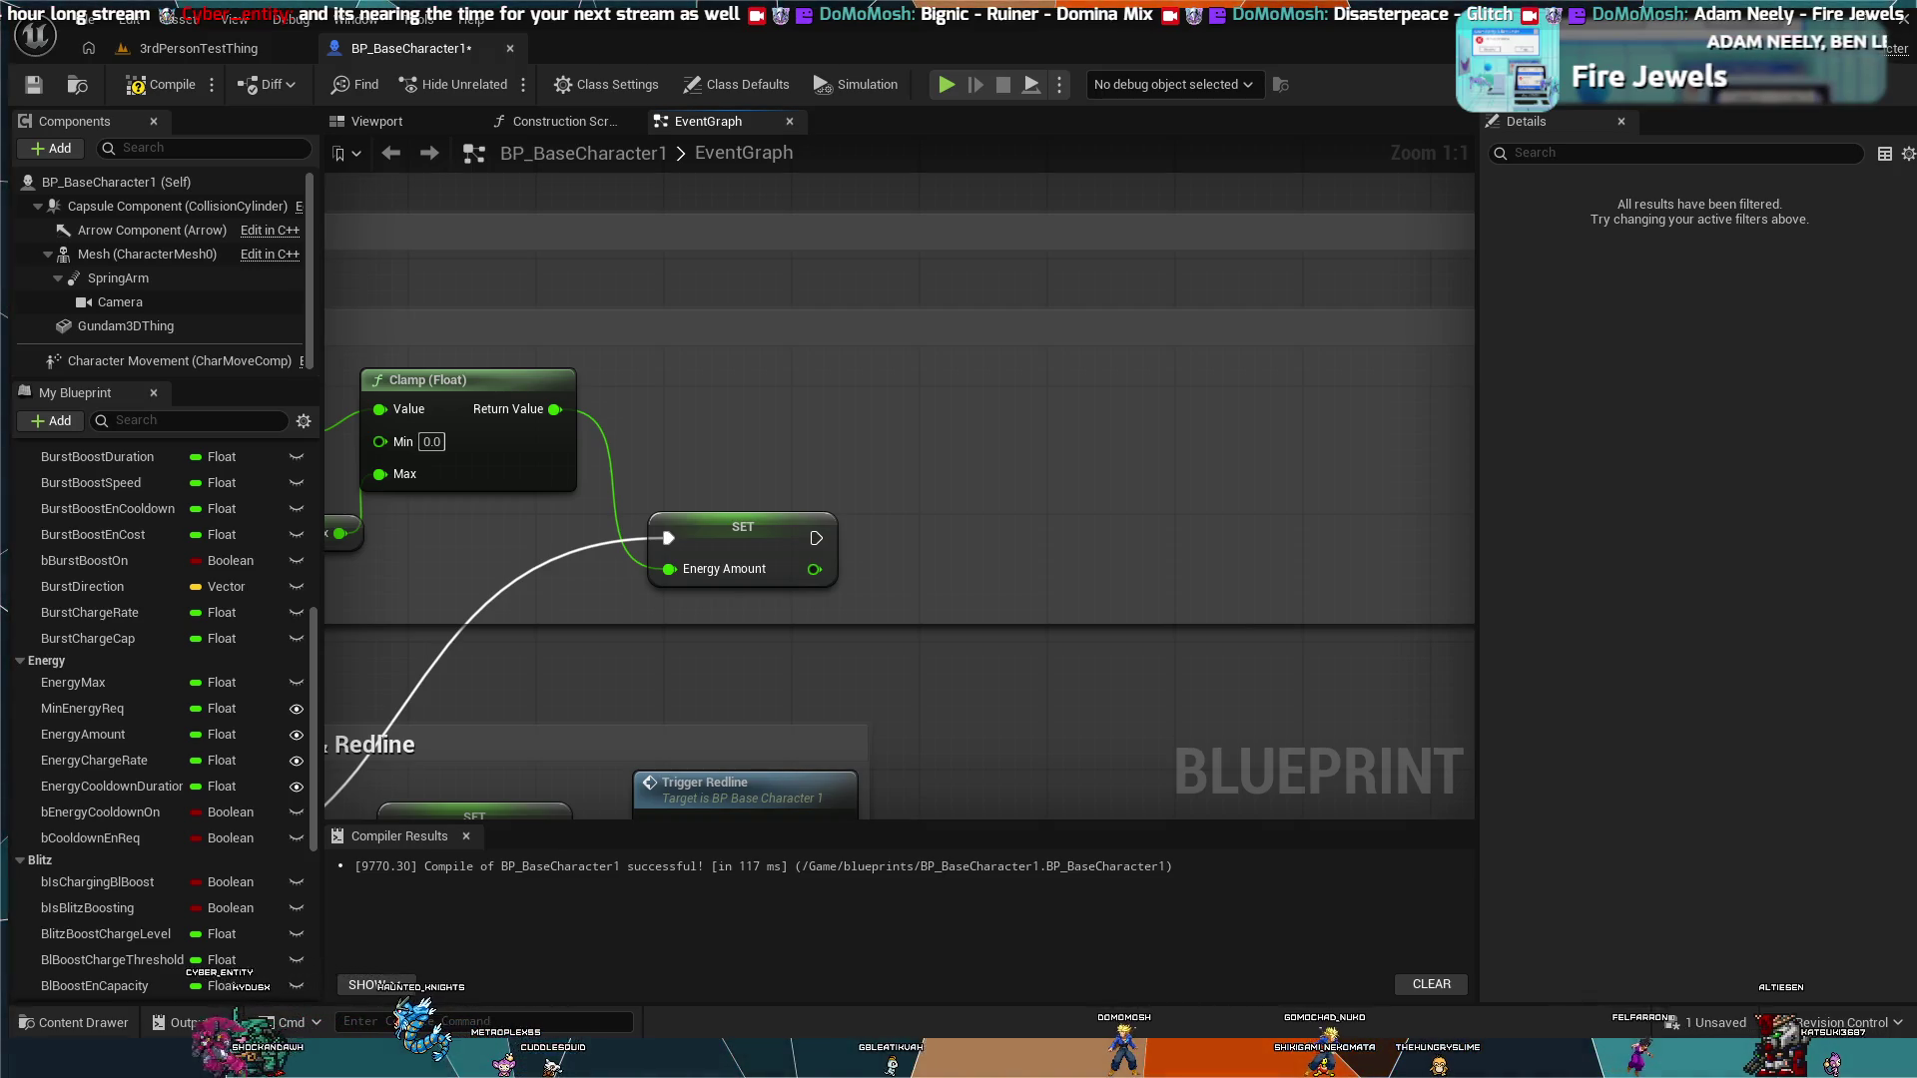
Step: Add a Branch node wired after the Energy Amount SET and paste a less-than node beside it
left_click_drag(815, 537, 930, 497)
key("b")
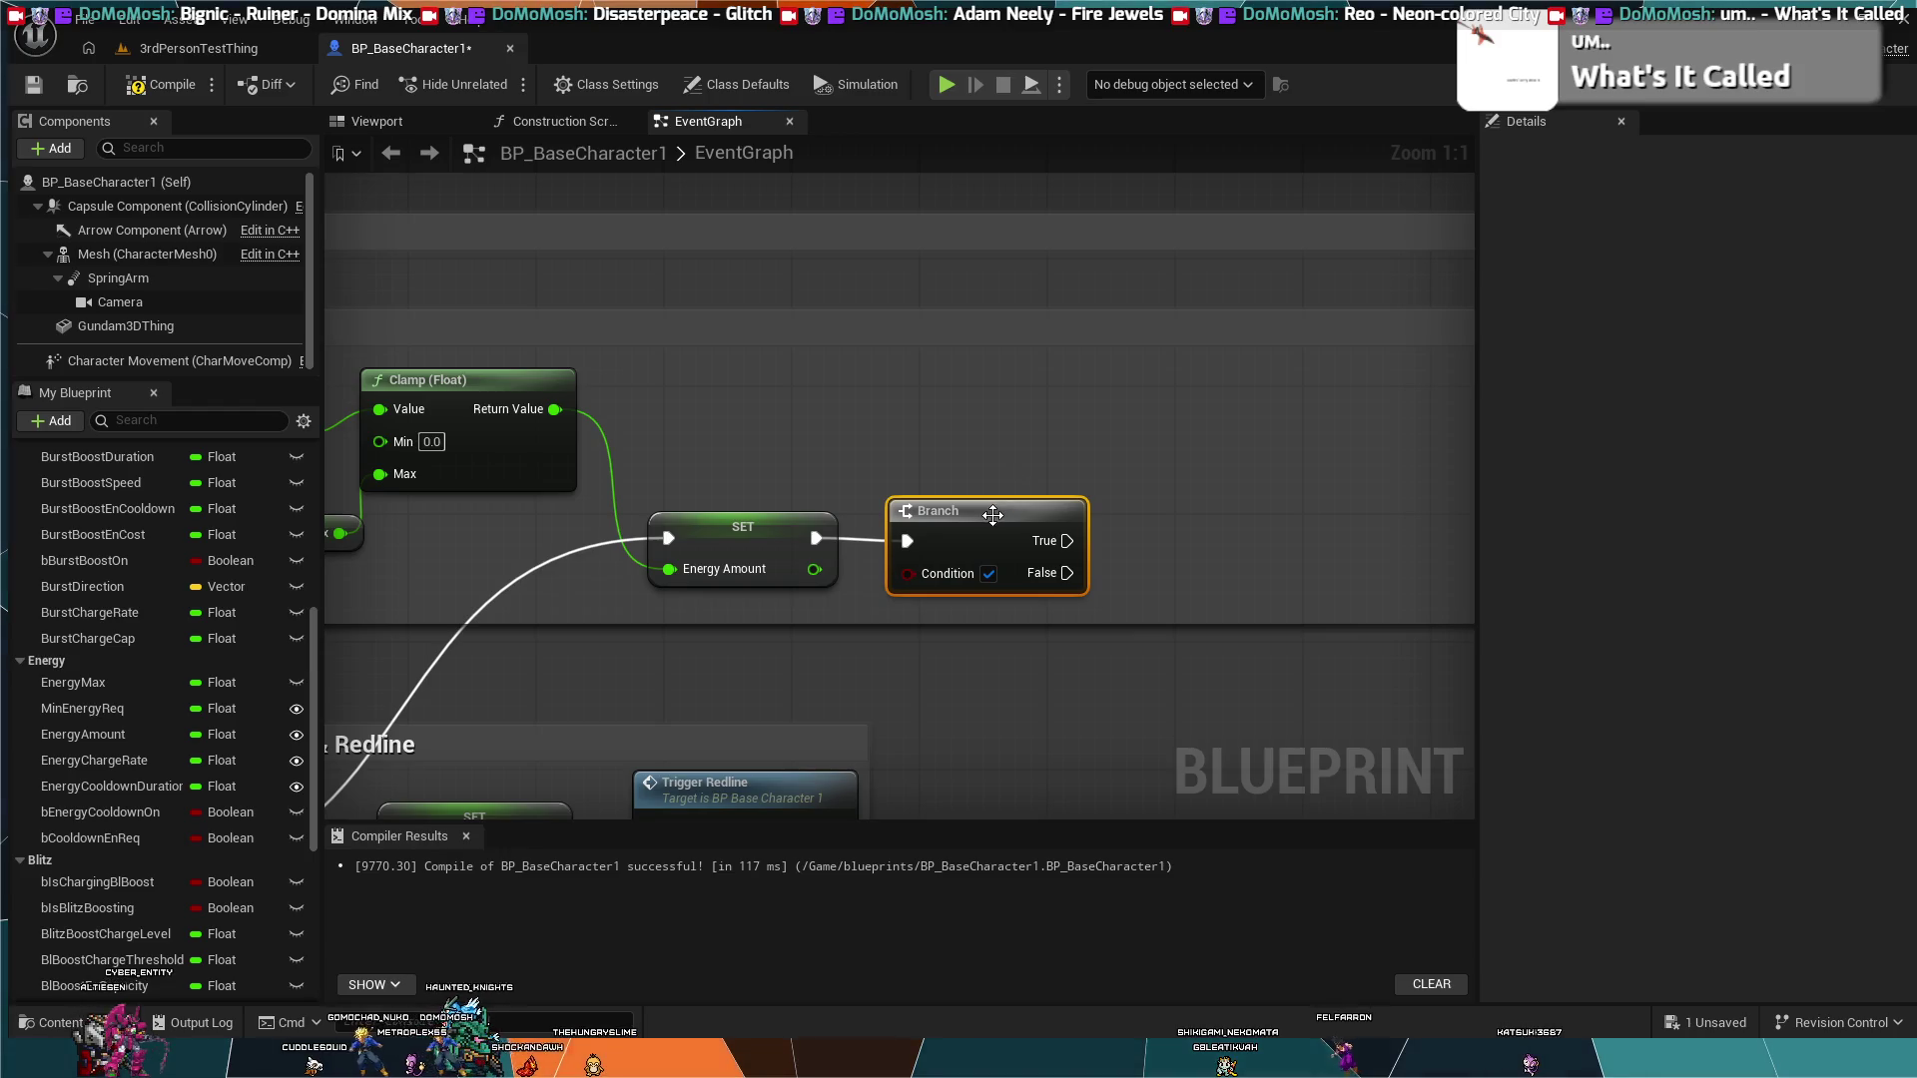
left_click_drag(995, 514, 1002, 495)
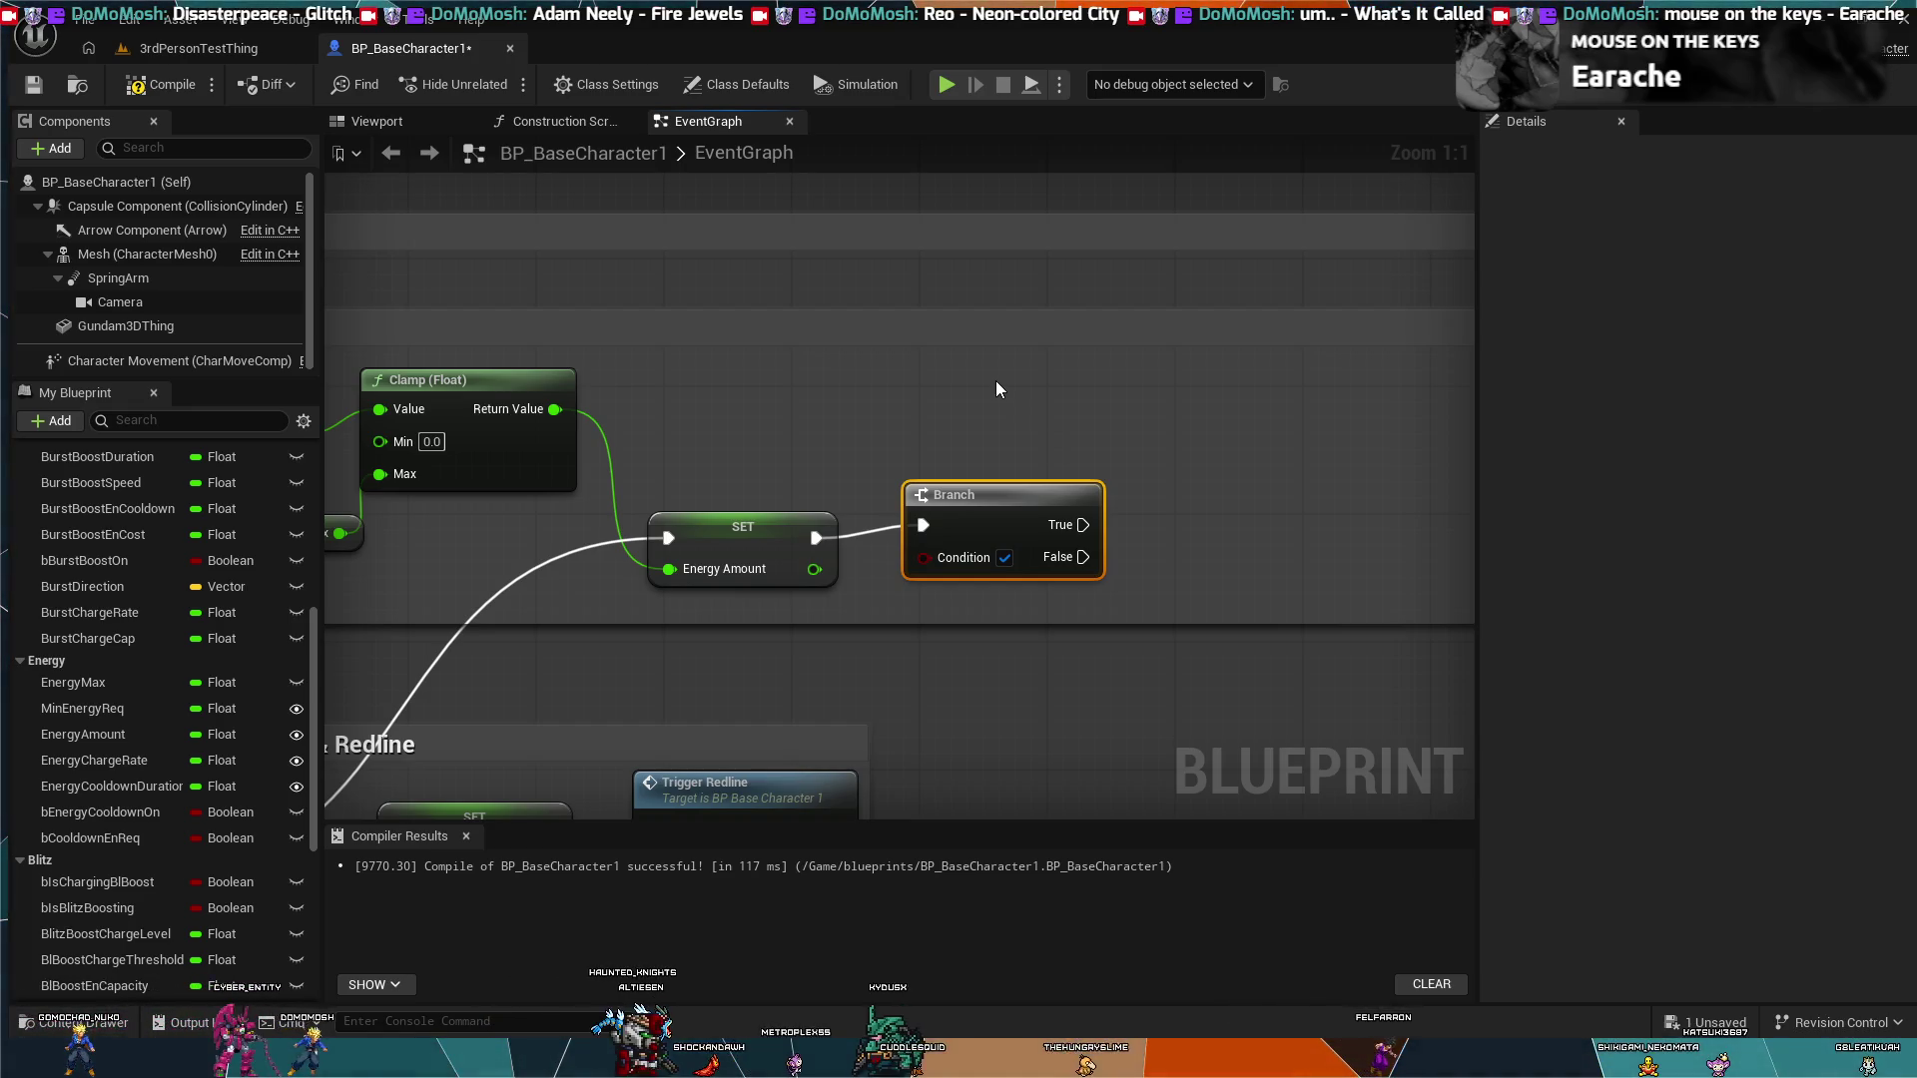
key("ctrl+v")
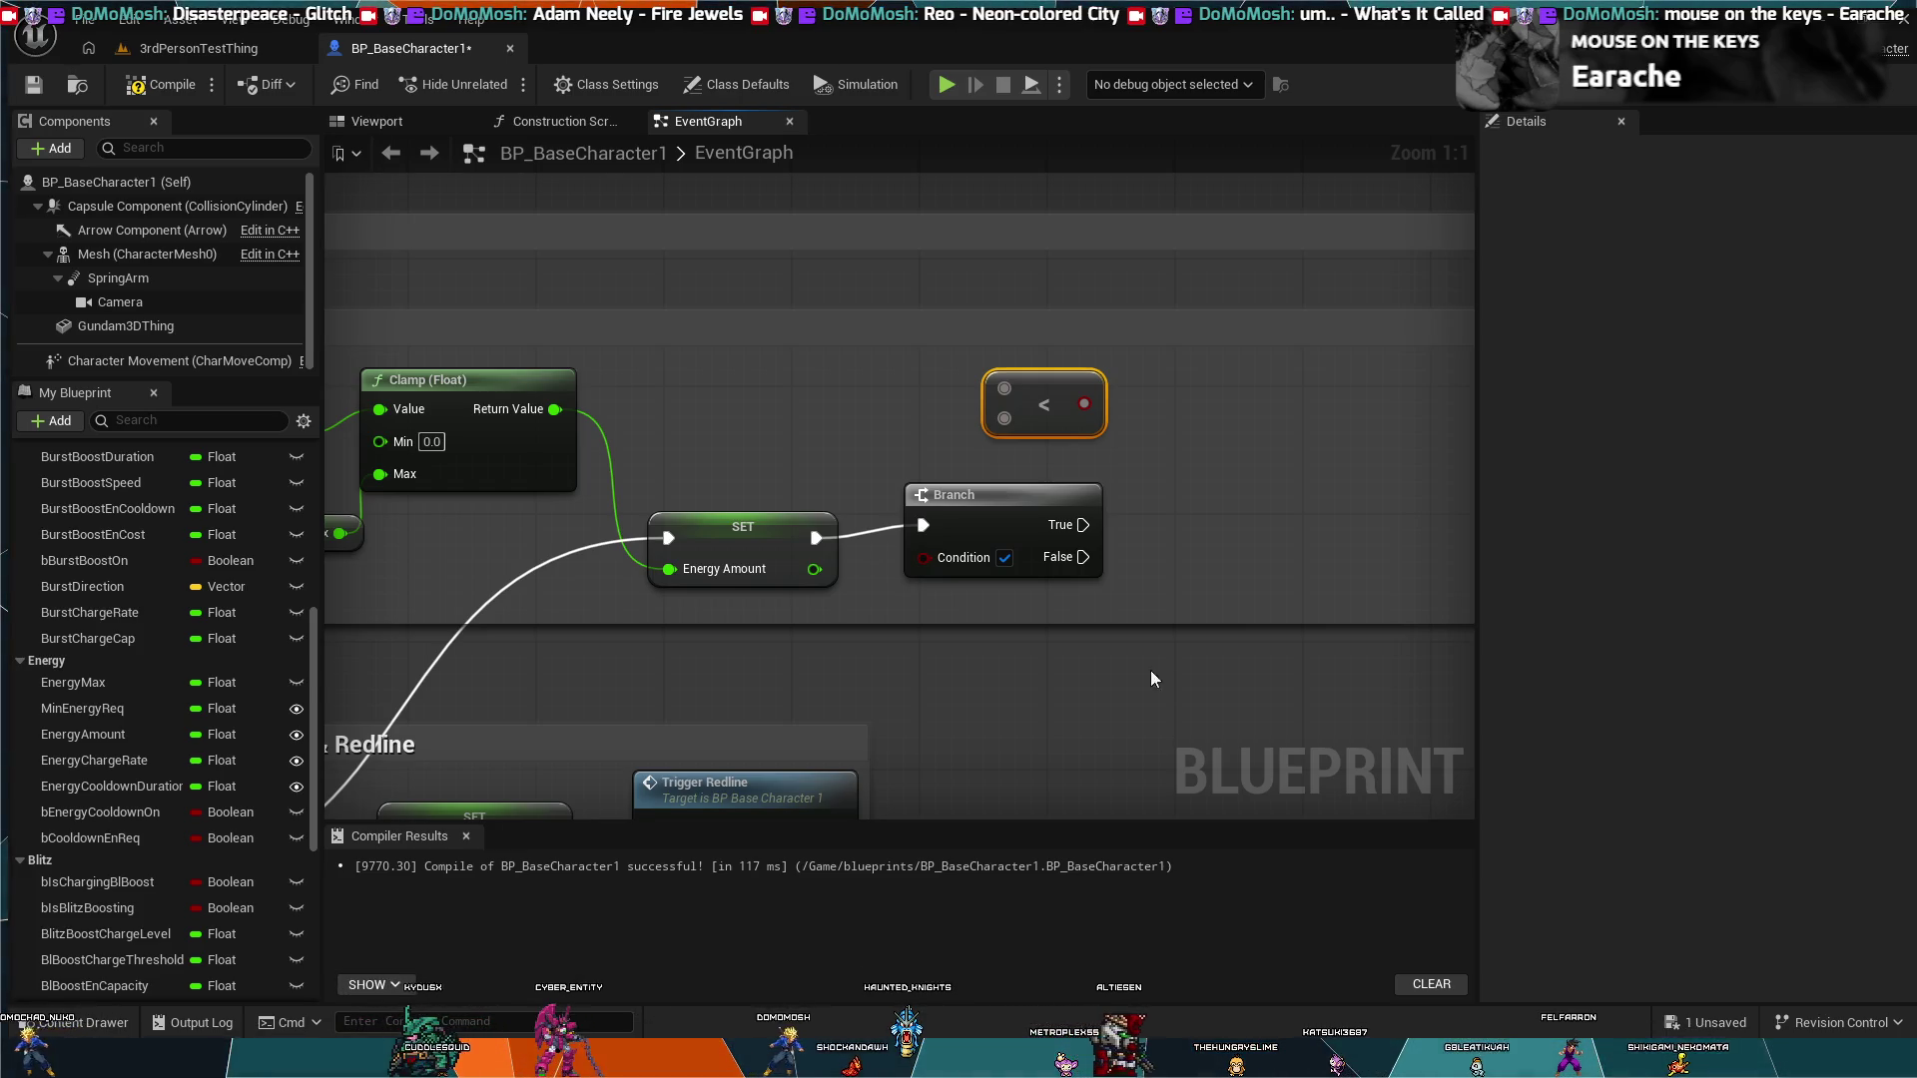
left_click_drag(701, 359, 724, 369)
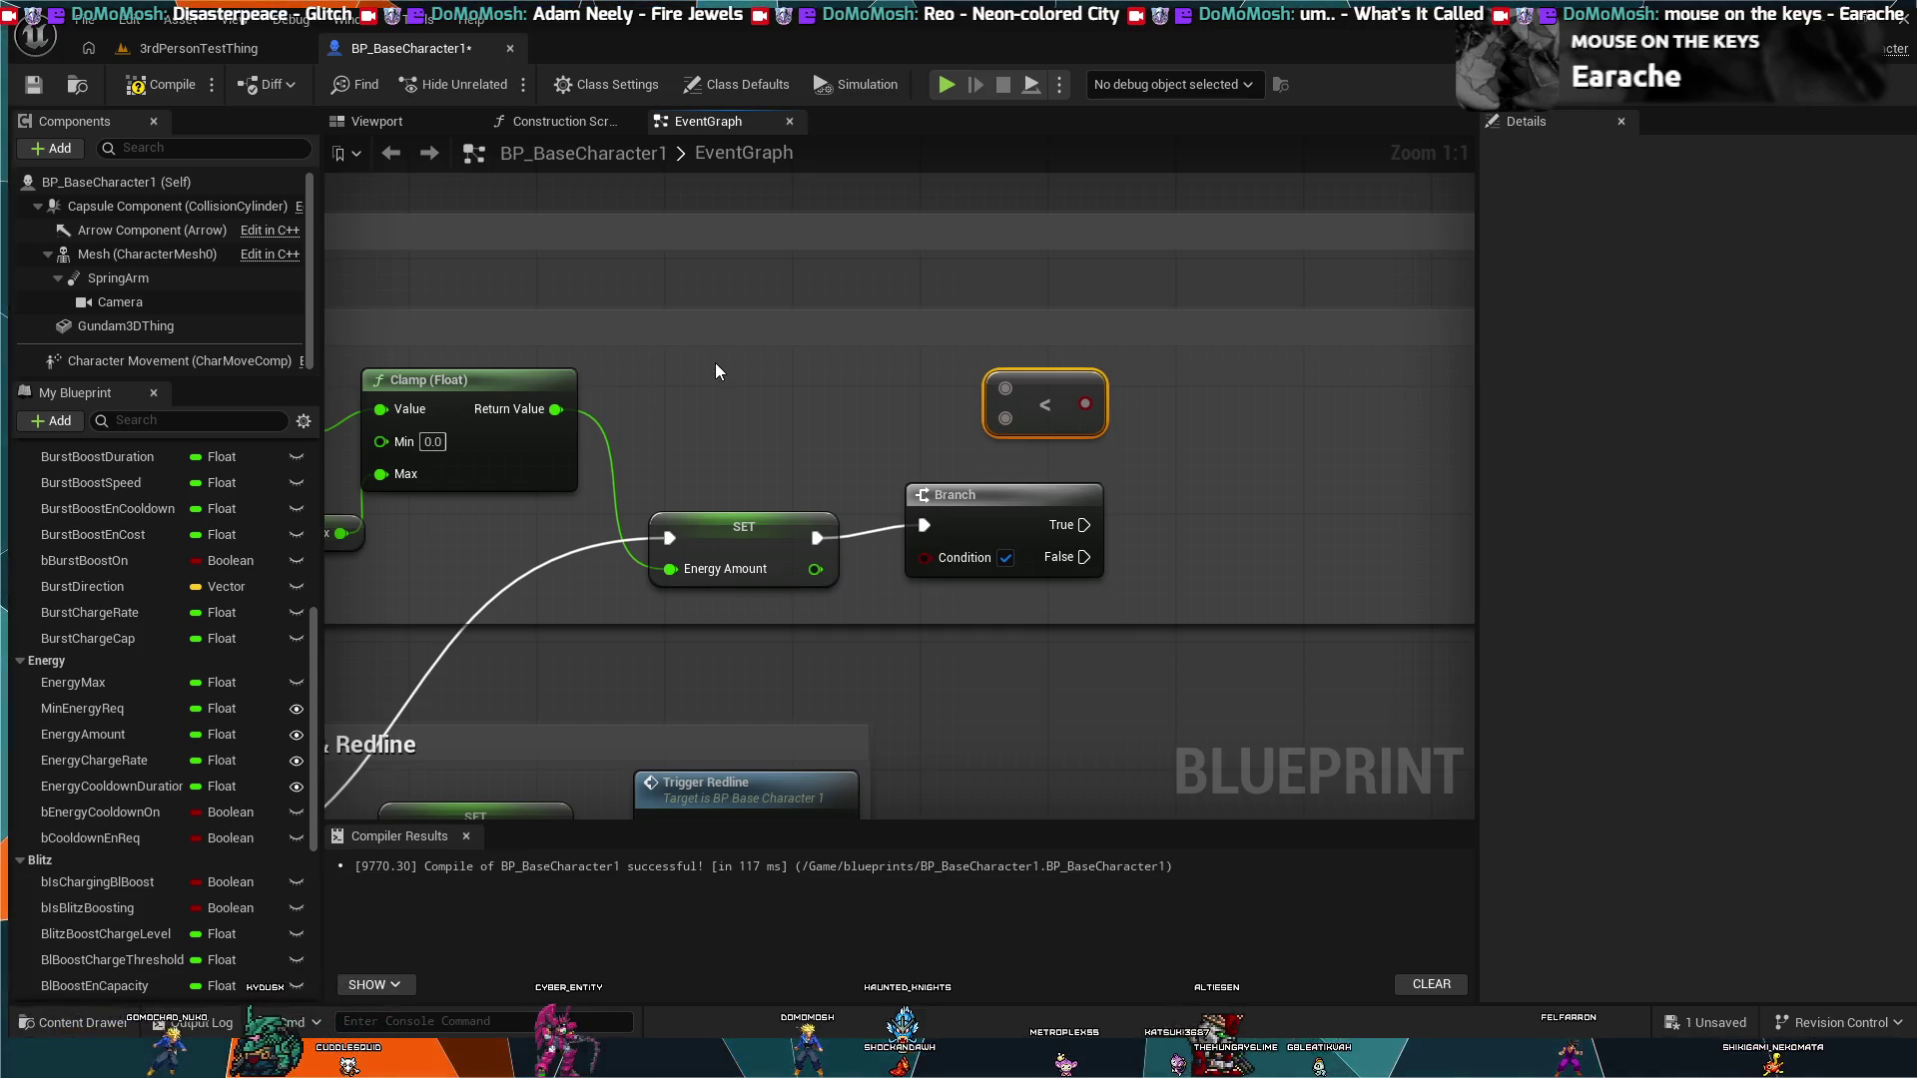
left_click(948, 505)
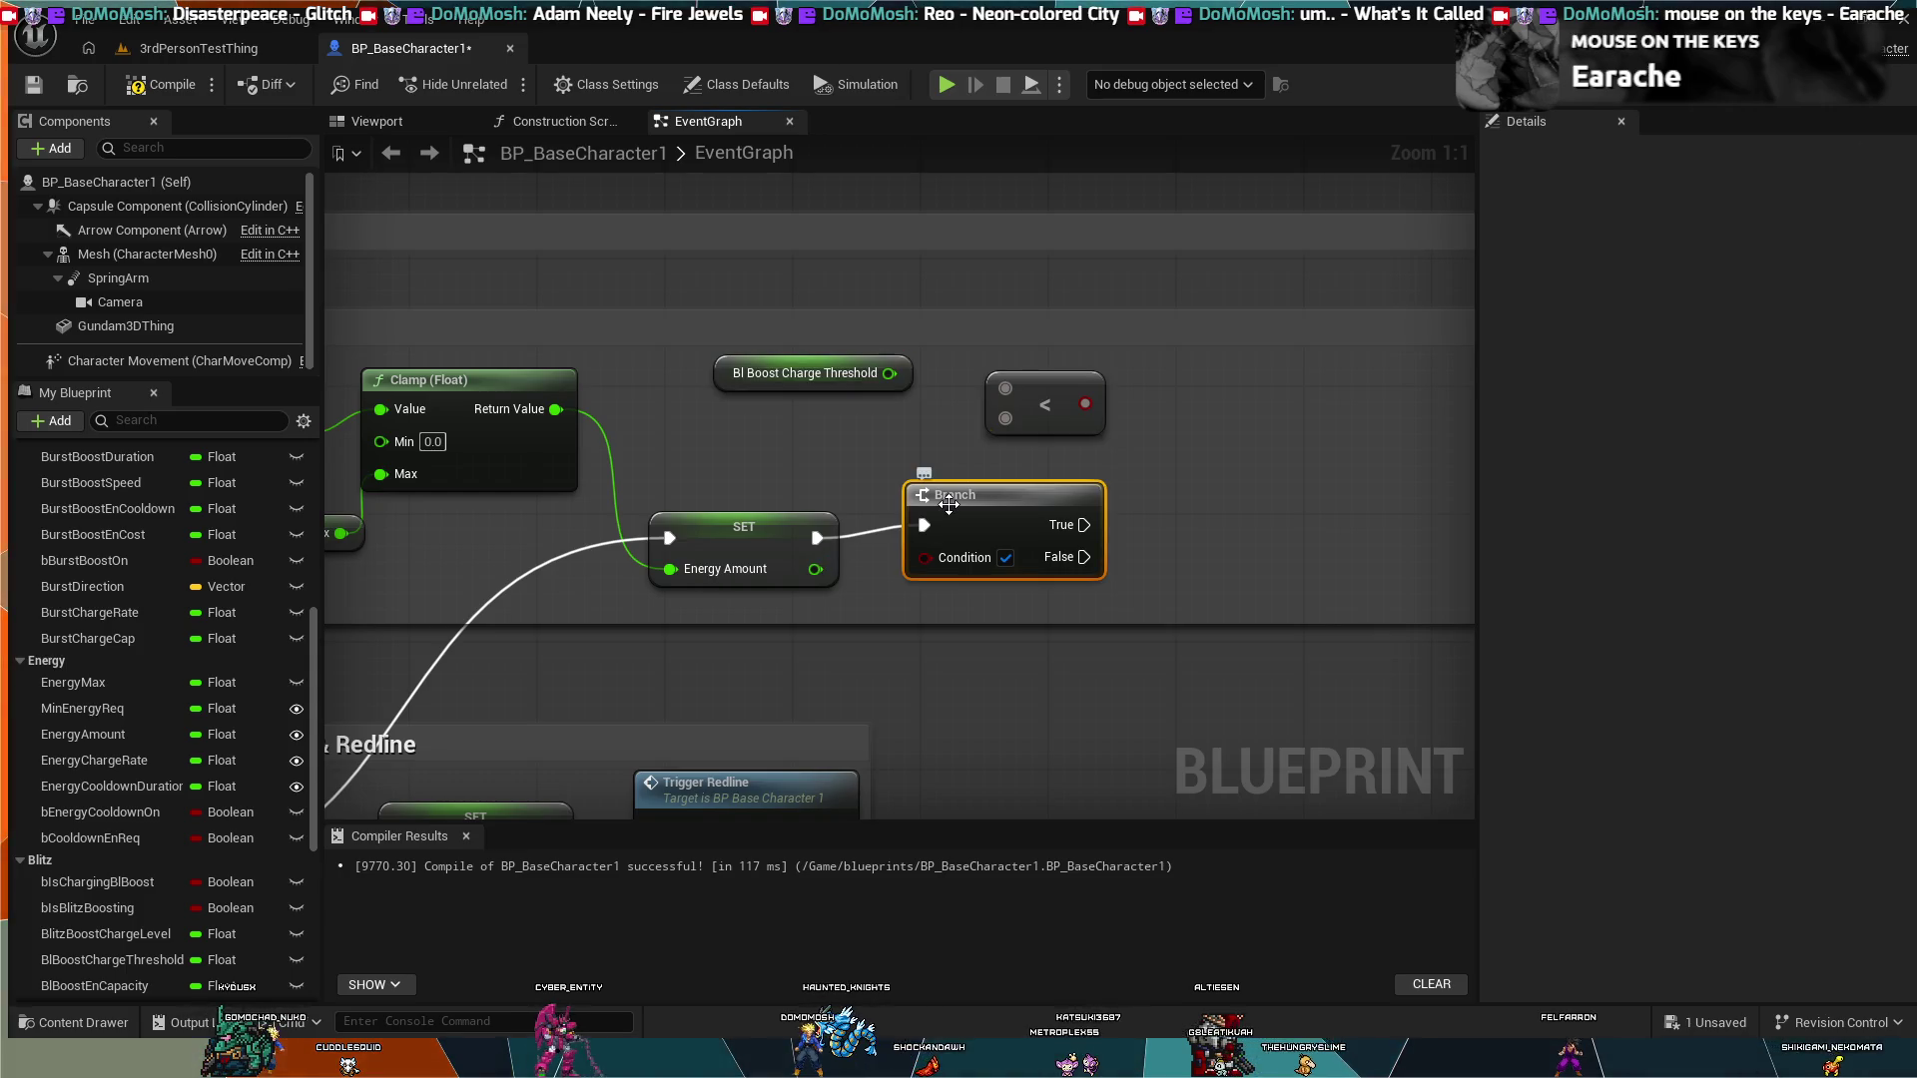
left_click(869, 368)
key("Delete")
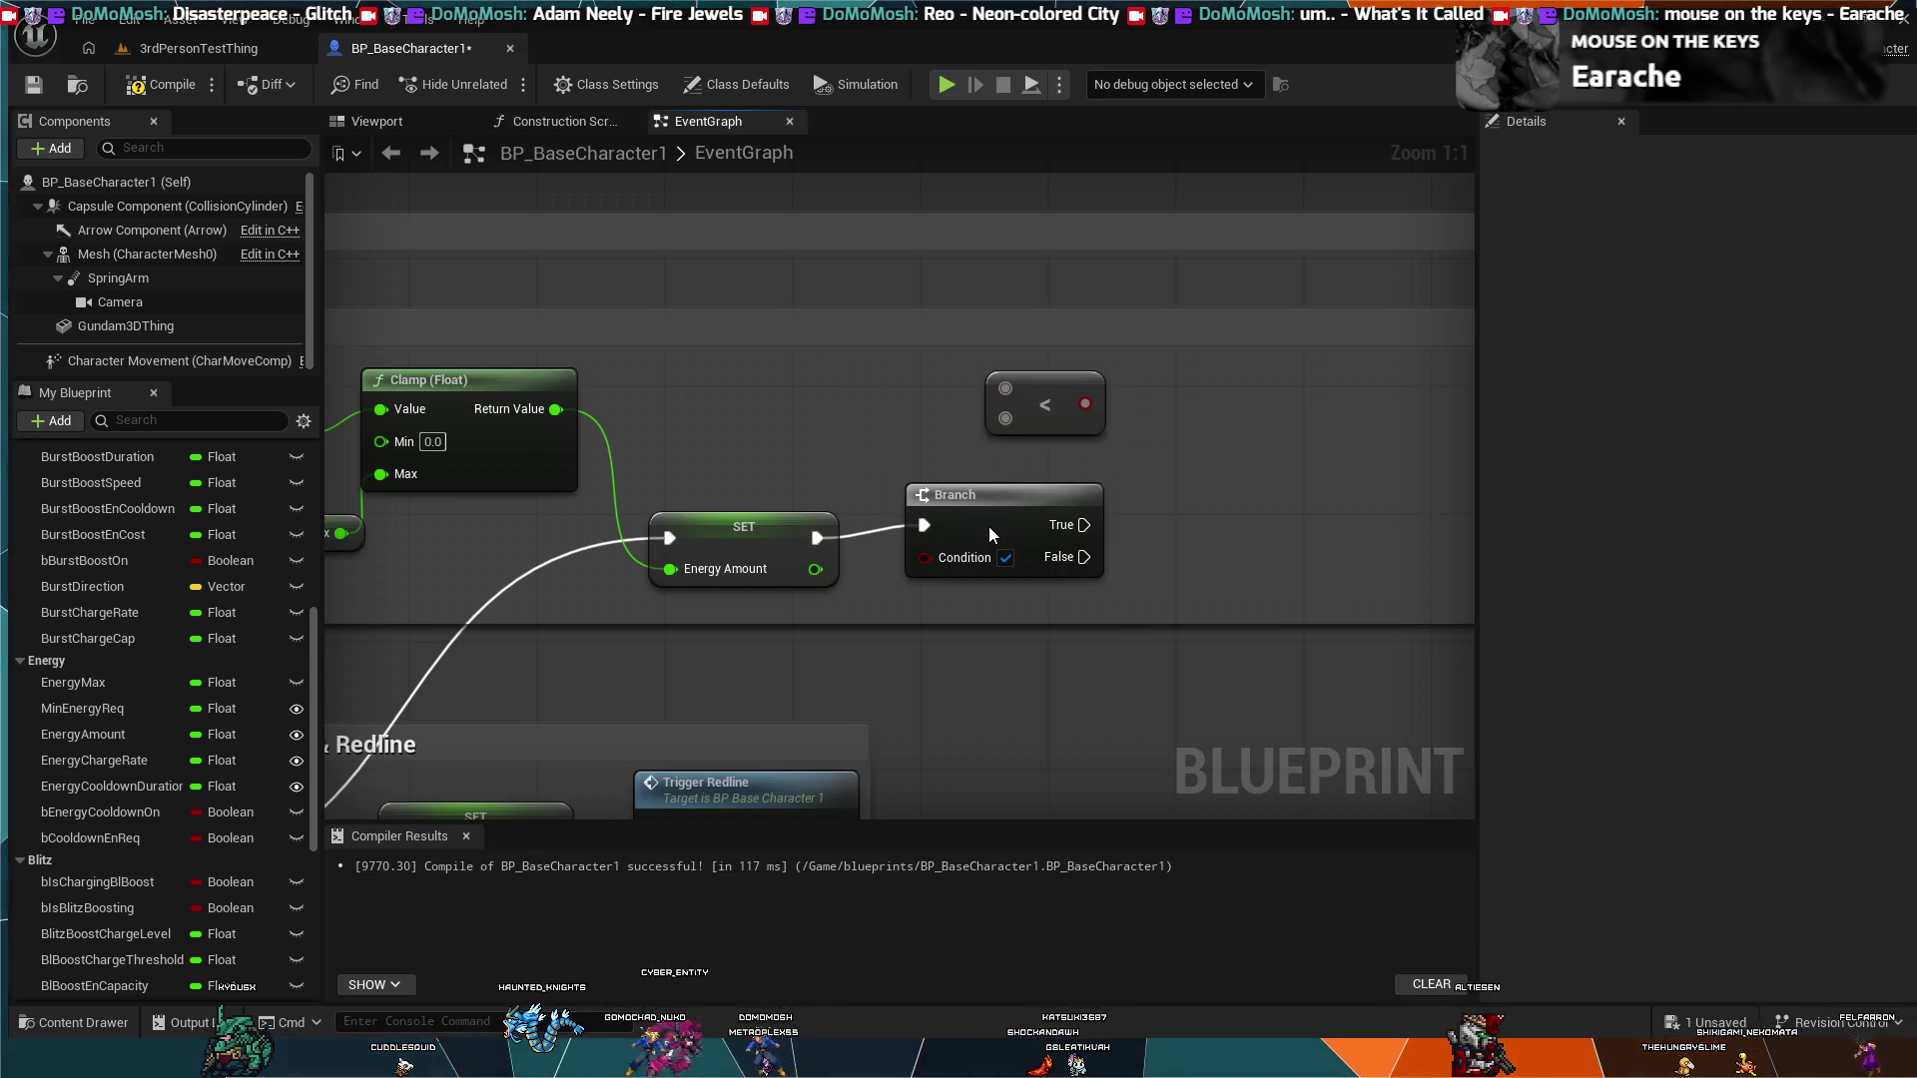
key("ctrl+v")
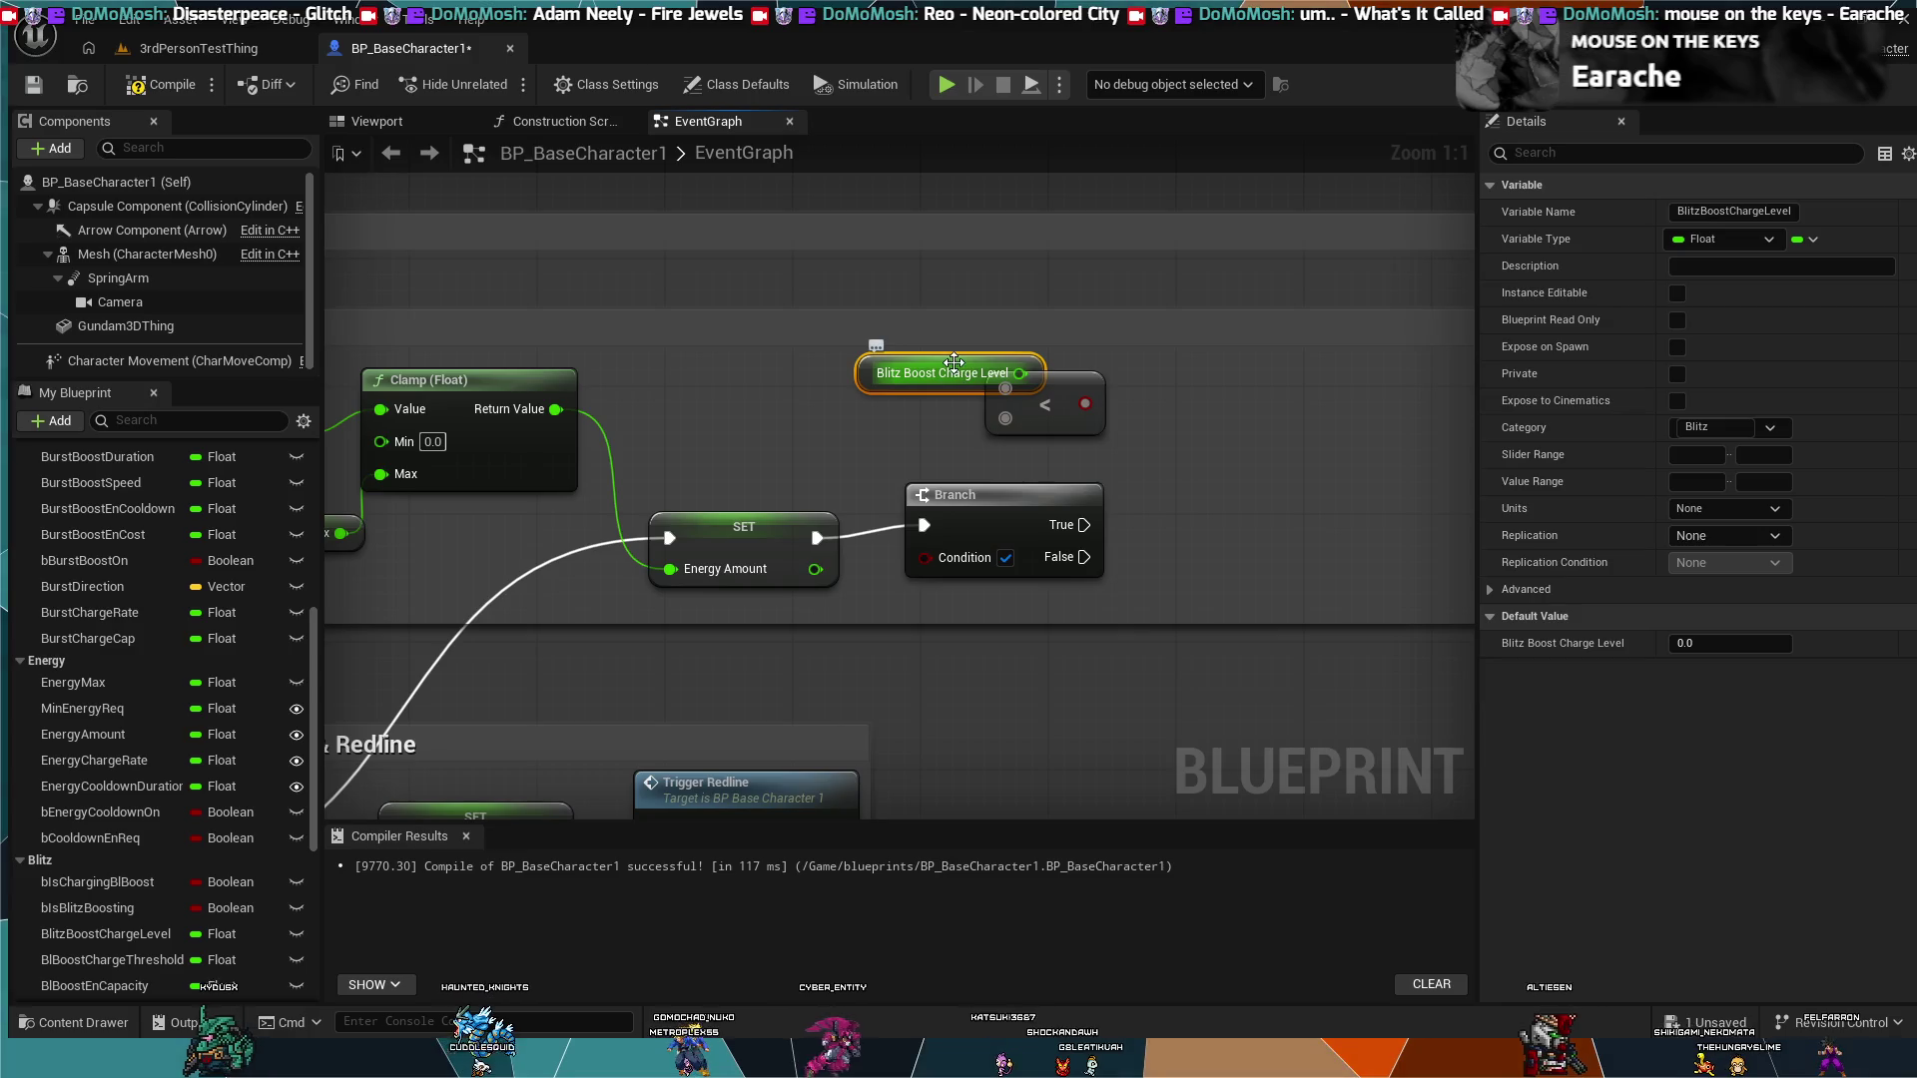
mouse_move(957, 373)
left_mouse_down()
mouse_move(813, 389)
mouse_move(1009, 389)
left_mouse_up()
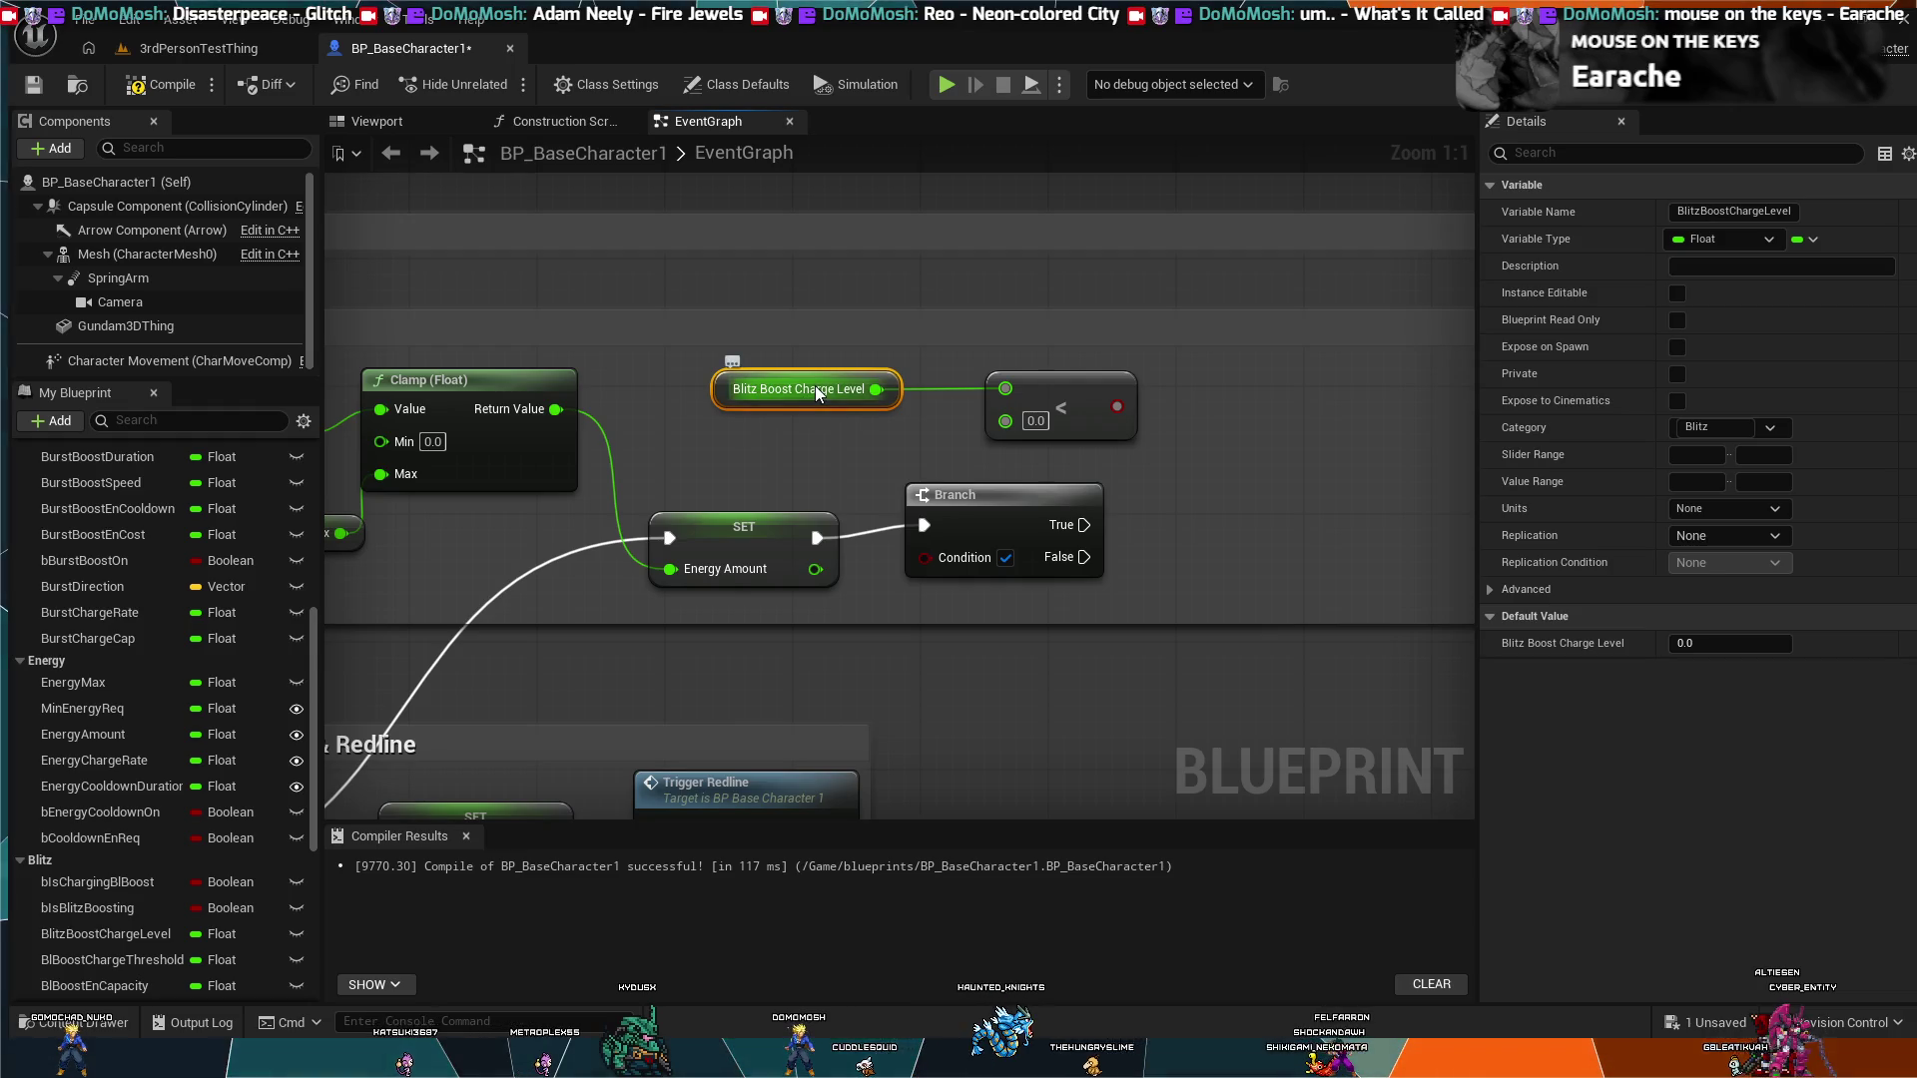
key("Delete")
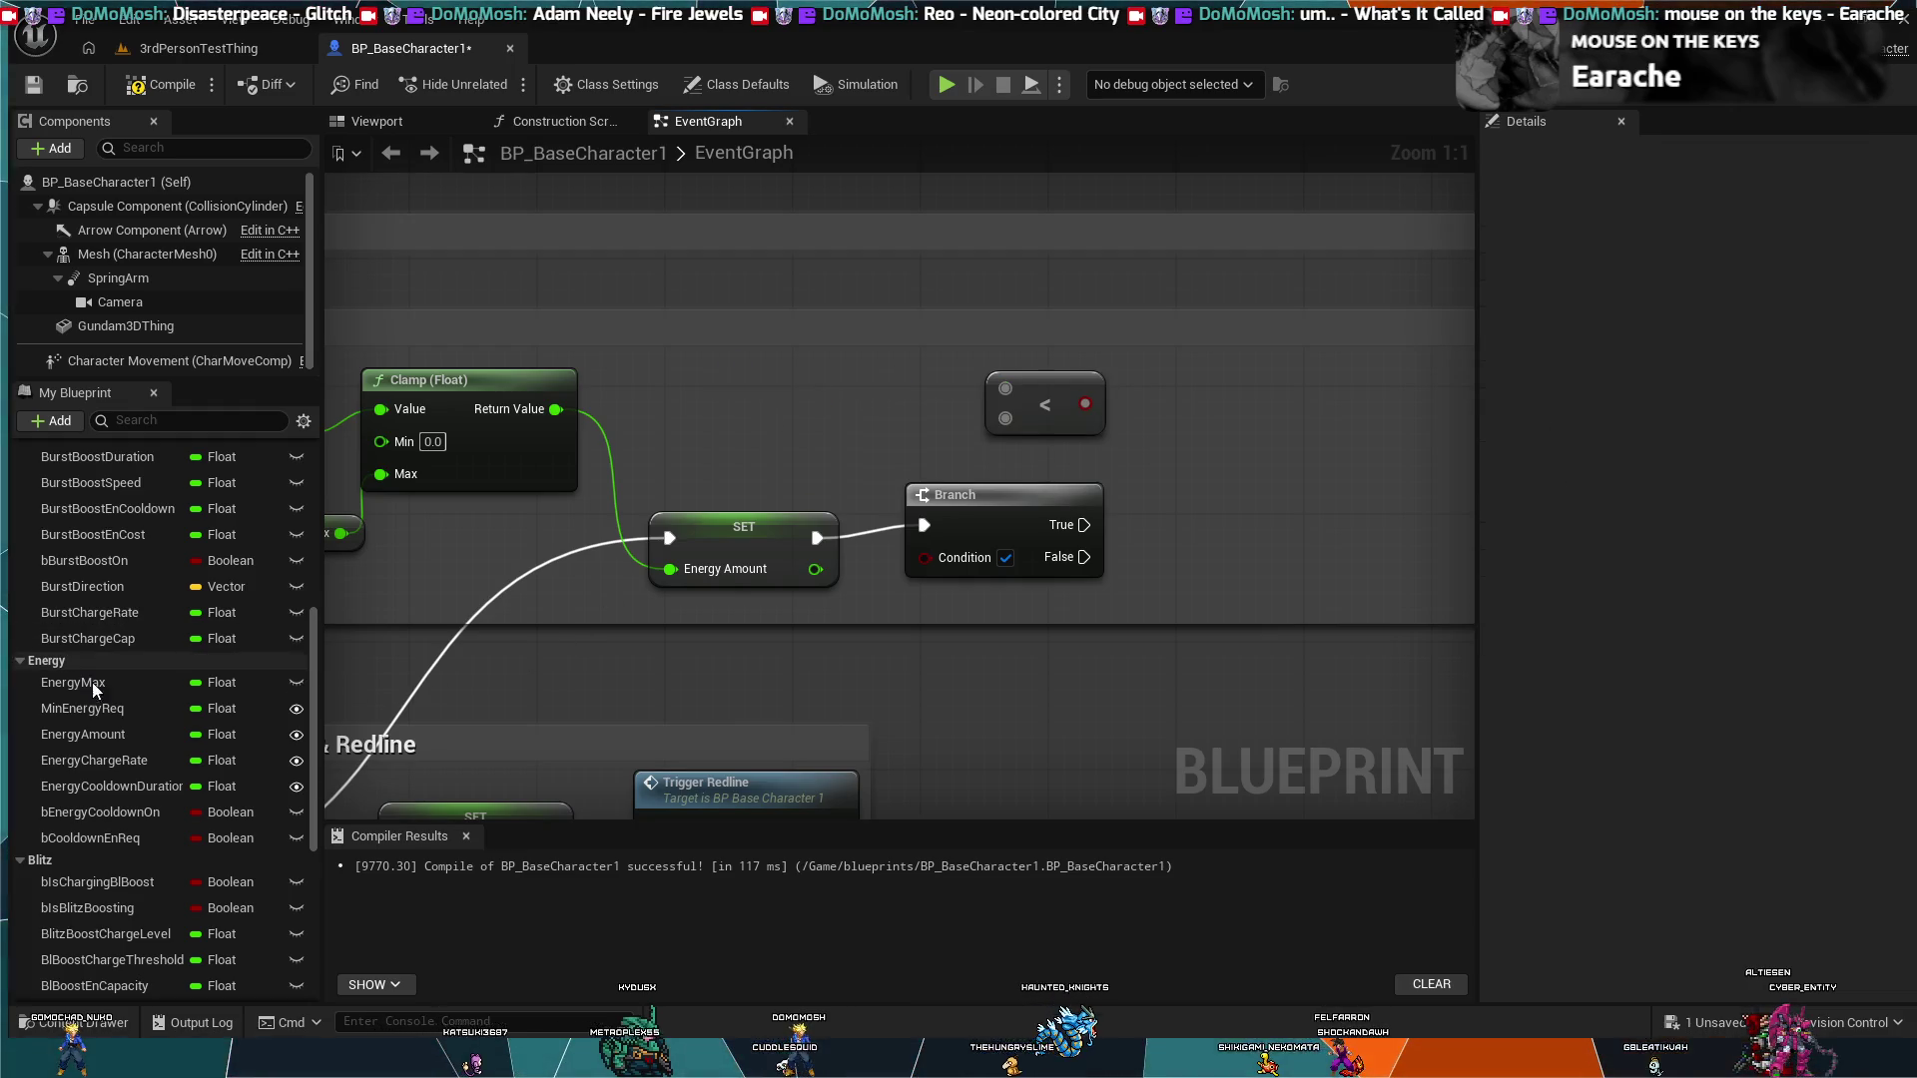
Step: Place a Sust Charge Rate getter and wire it into the less-than node's top input
scroll(140, 731, "up", 3)
scroll(150, 739, "up", 3)
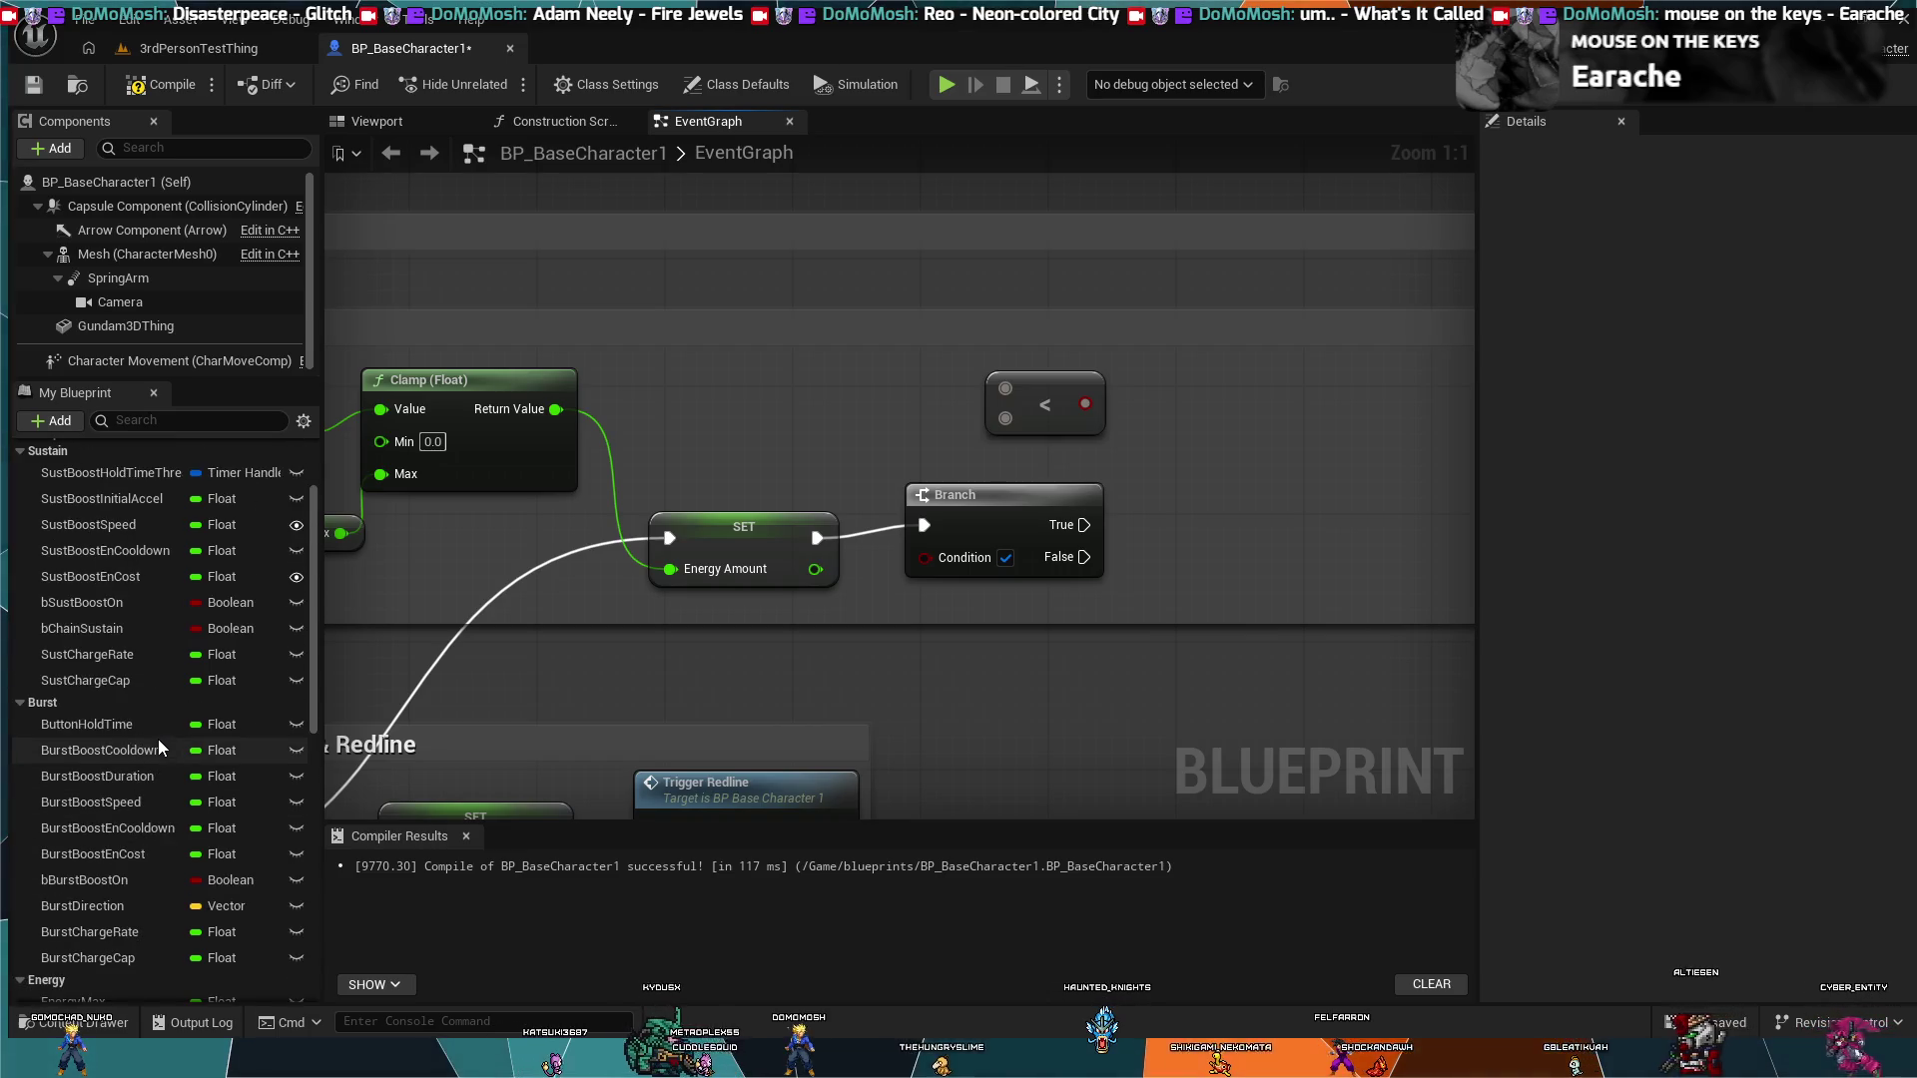
left_click(95, 654)
left_click_drag(764, 394, 764, 394)
left_click(827, 422)
left_click_drag(885, 390, 1011, 399)
Step: Wire a Sust Charge Cap getter into the lower input, then place an empty Add node
left_click(129, 678)
left_click_drag(918, 489, 827, 436)
left_click(907, 459)
mouse_move(947, 453)
left_mouse_down()
mouse_move(1005, 420)
mouse_move(871, 427)
left_mouse_up()
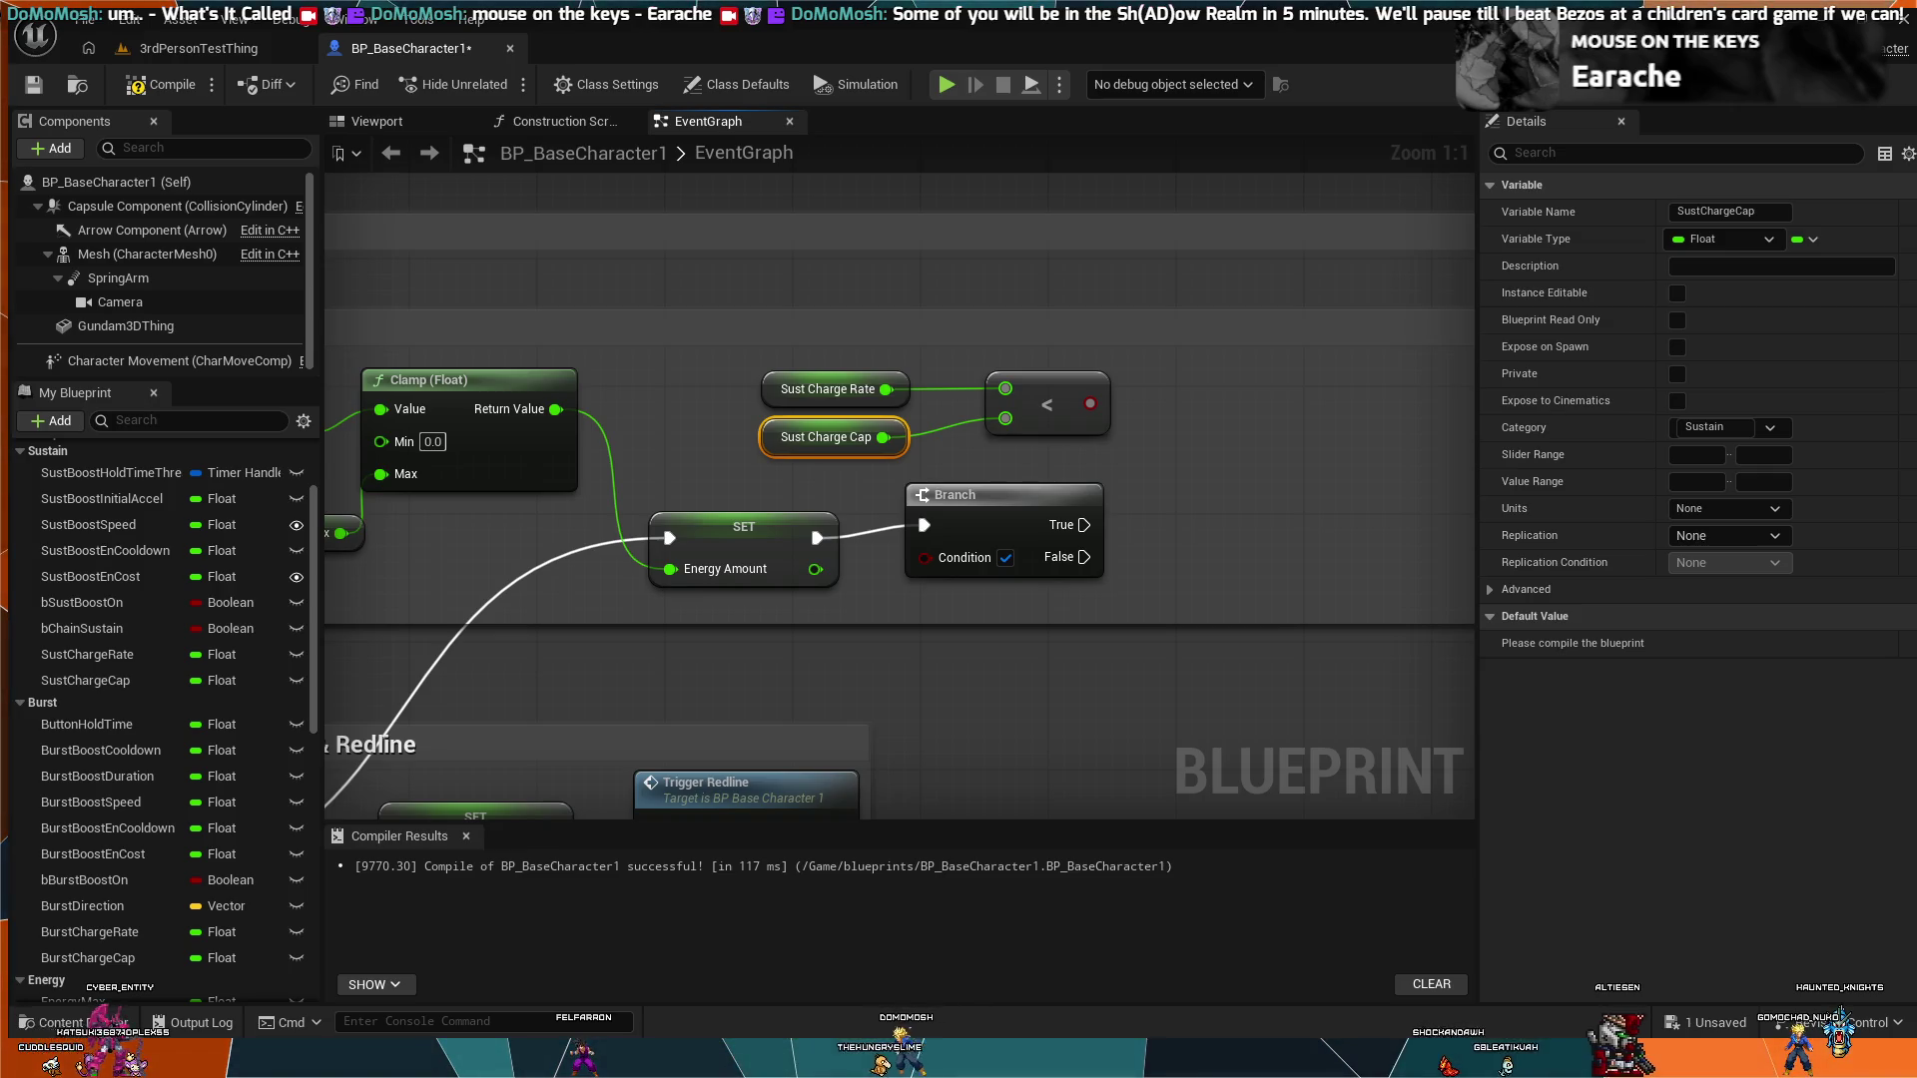
left_click_drag(1089, 404, 1303, 387)
key("ctrl+v")
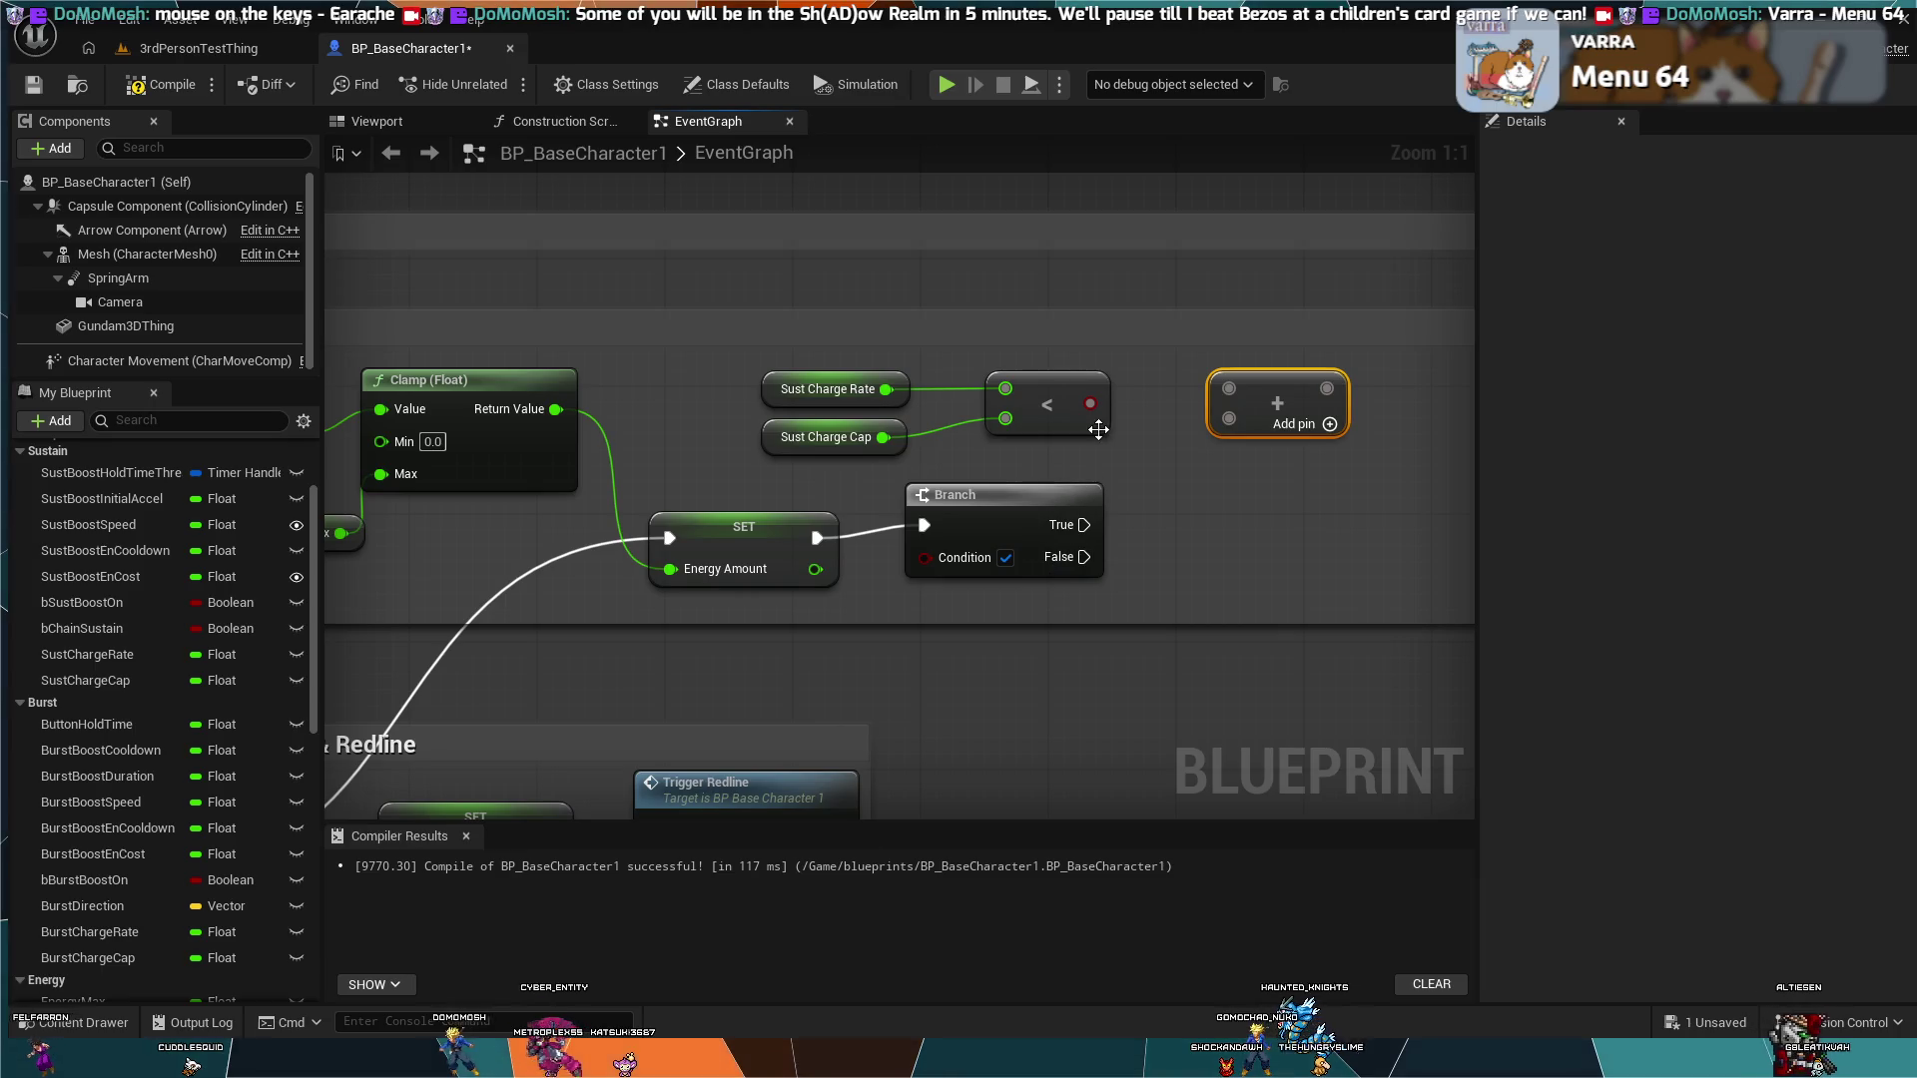
Step: Wire the less-than result into the Branch Condition and regroup the comparison nodes and Add node below it
mouse_move(1091, 405)
left_mouse_down()
mouse_move(963, 559)
mouse_move(924, 557)
left_mouse_up()
left_click_drag(1070, 344, 942, 423)
key("ctrl+z")
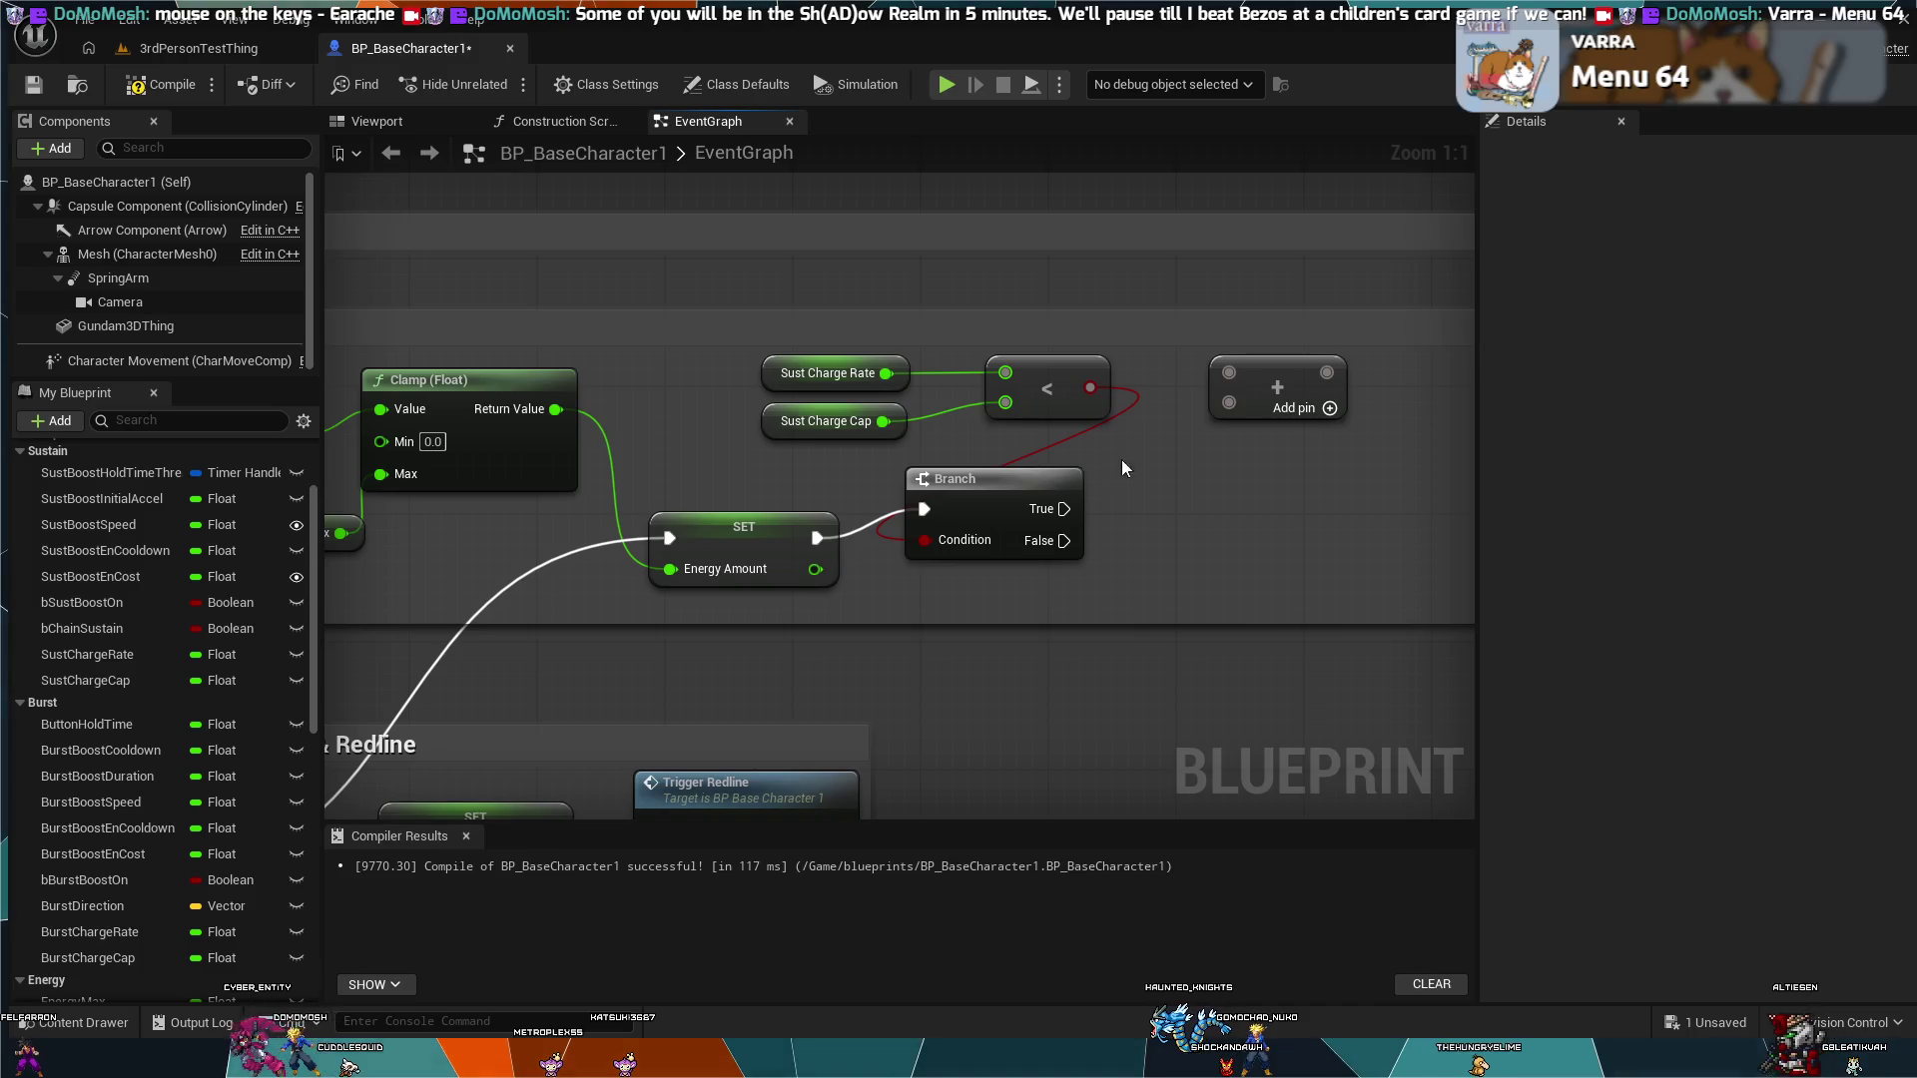
mouse_move(1141, 374)
left_mouse_down()
mouse_move(907, 391)
mouse_move(906, 458)
mouse_move(824, 641)
mouse_move(760, 640)
left_mouse_up()
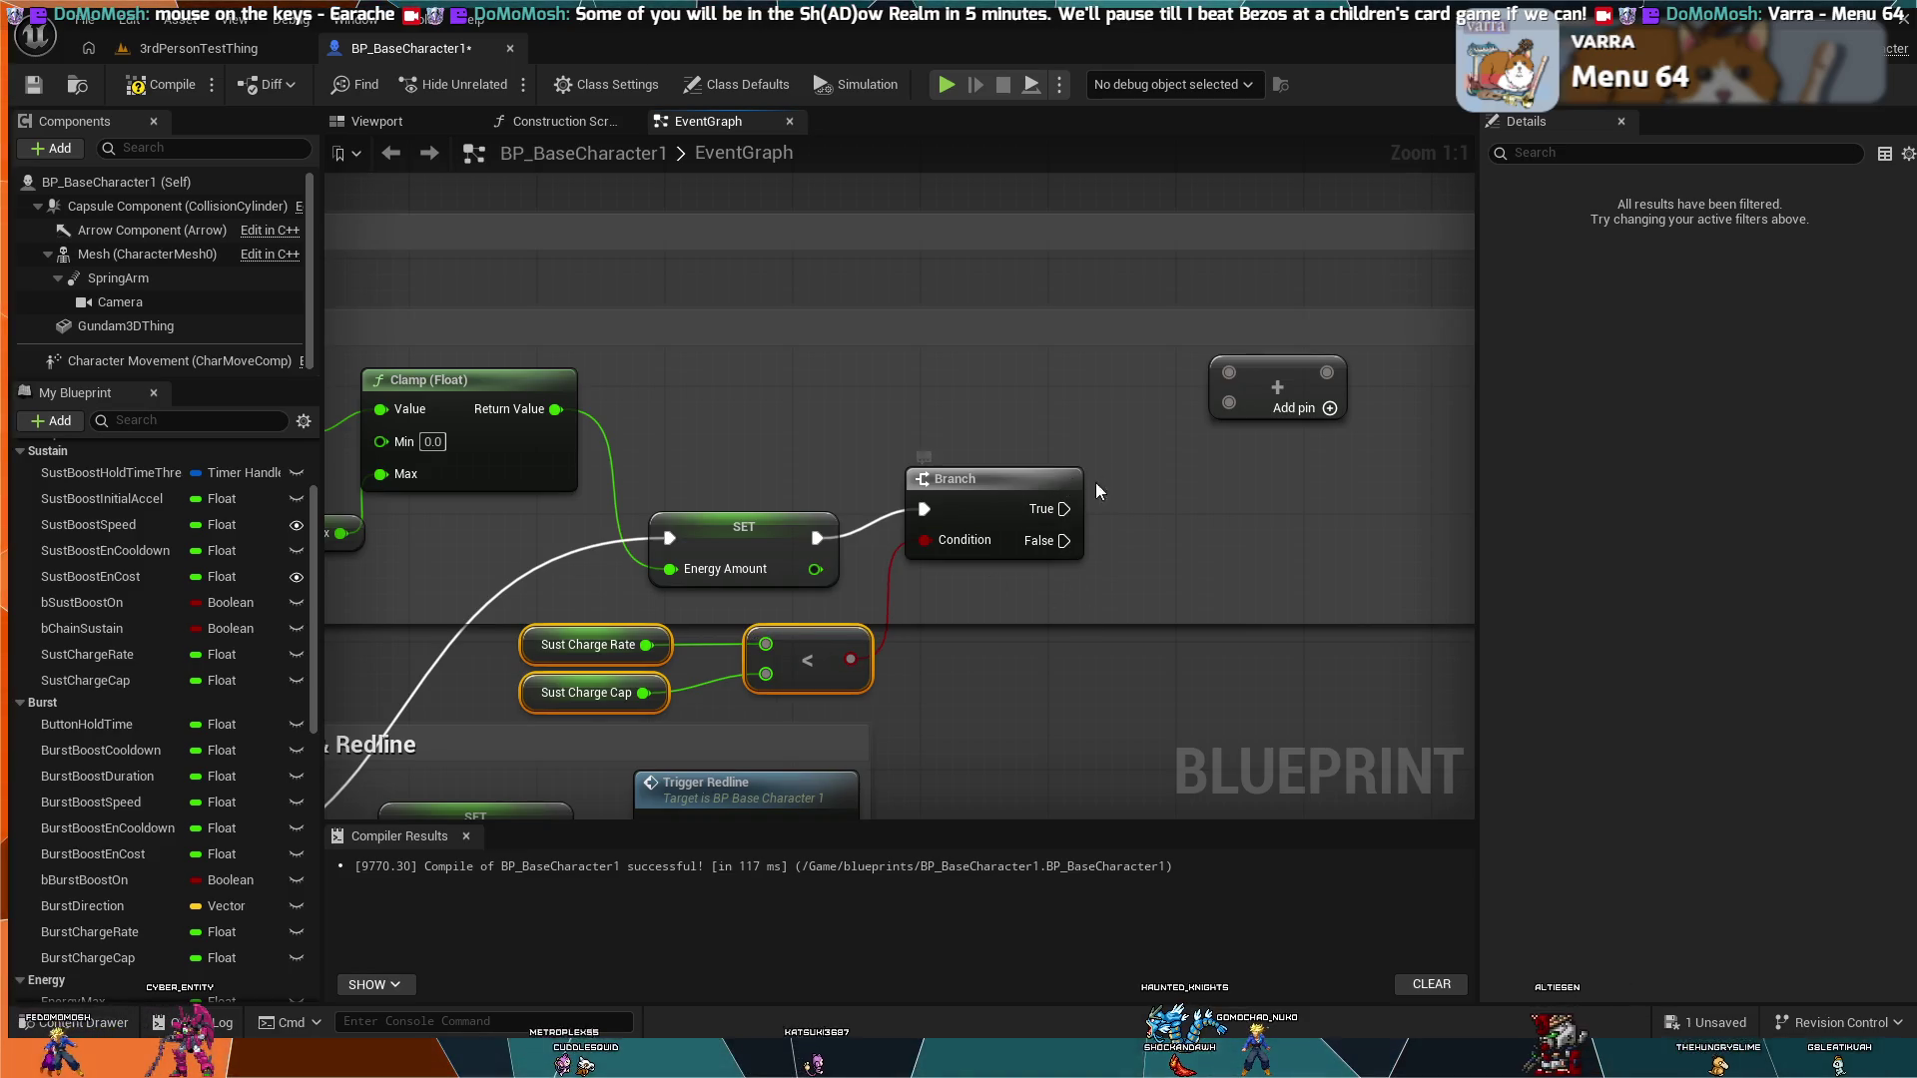
mouse_move(1204, 382)
left_mouse_down()
mouse_move(1266, 329)
mouse_move(1186, 499)
left_mouse_up()
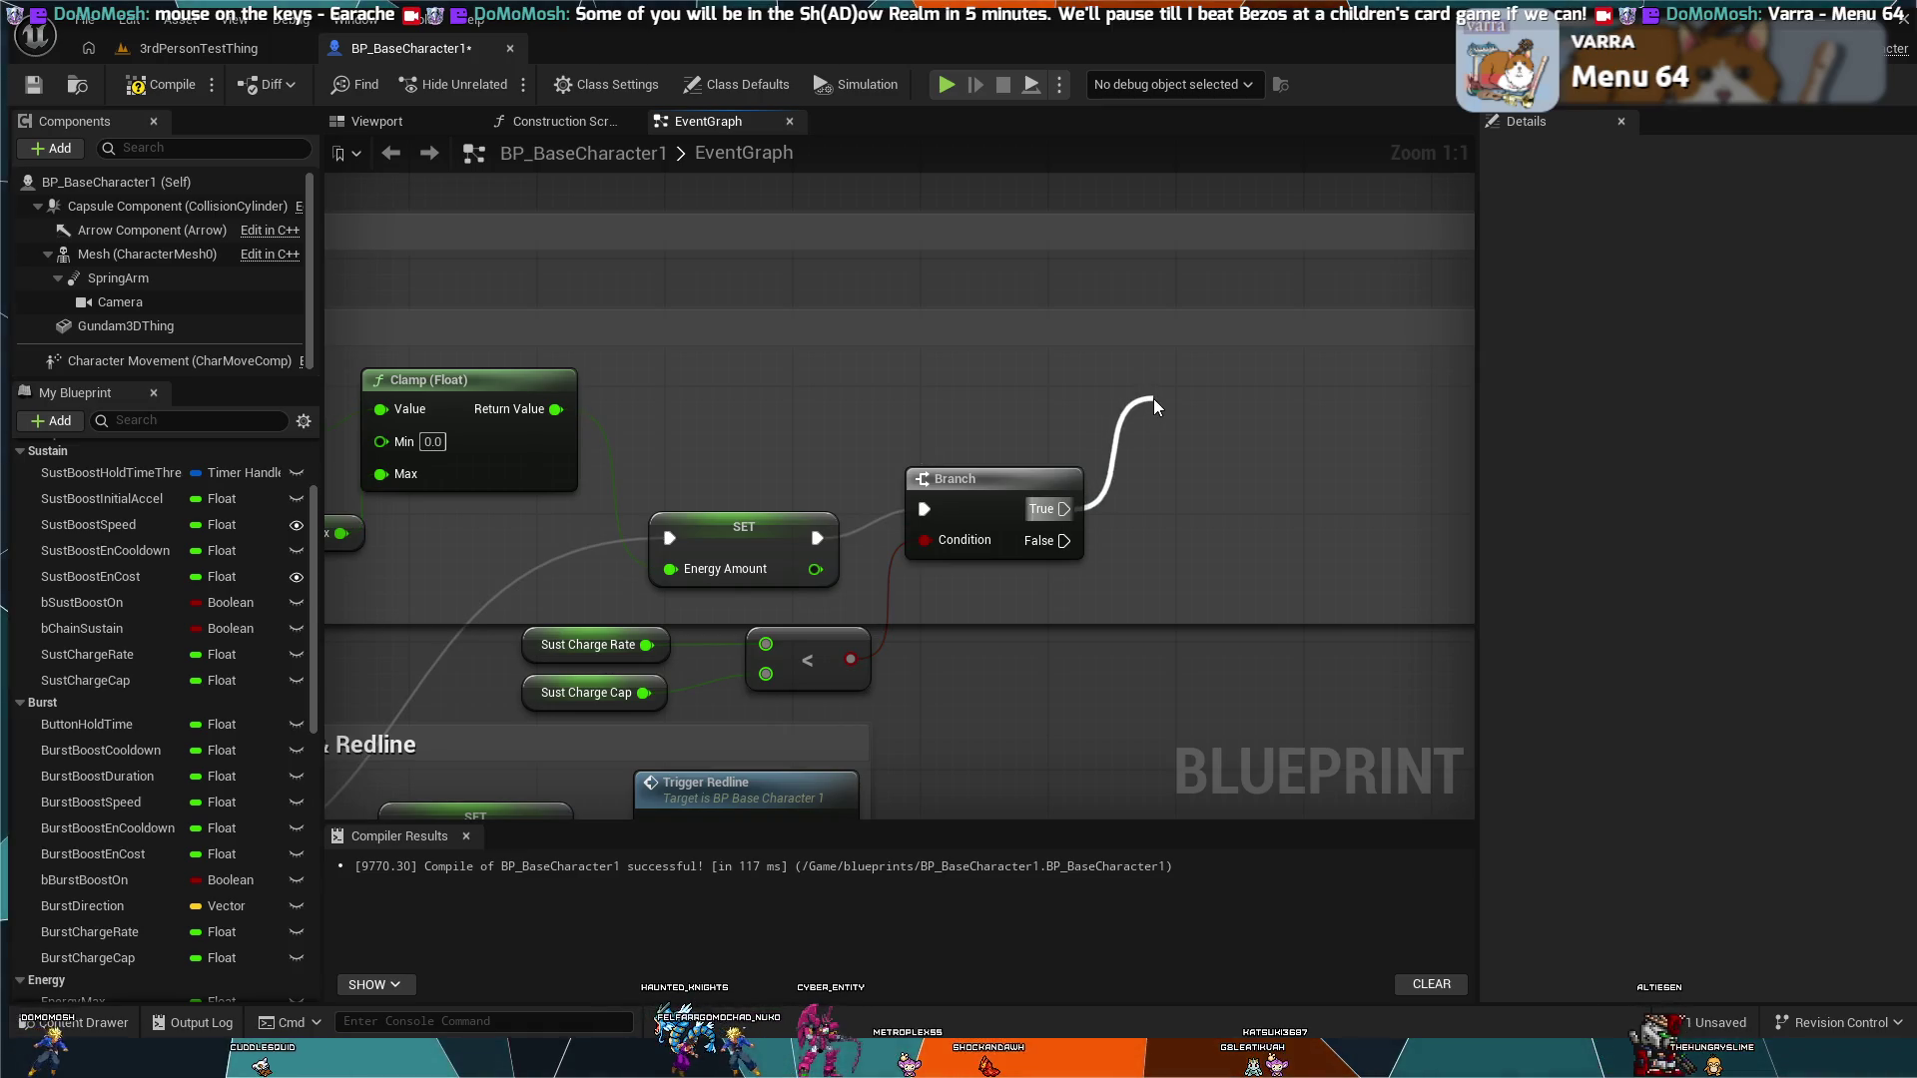
key("ctrl+z")
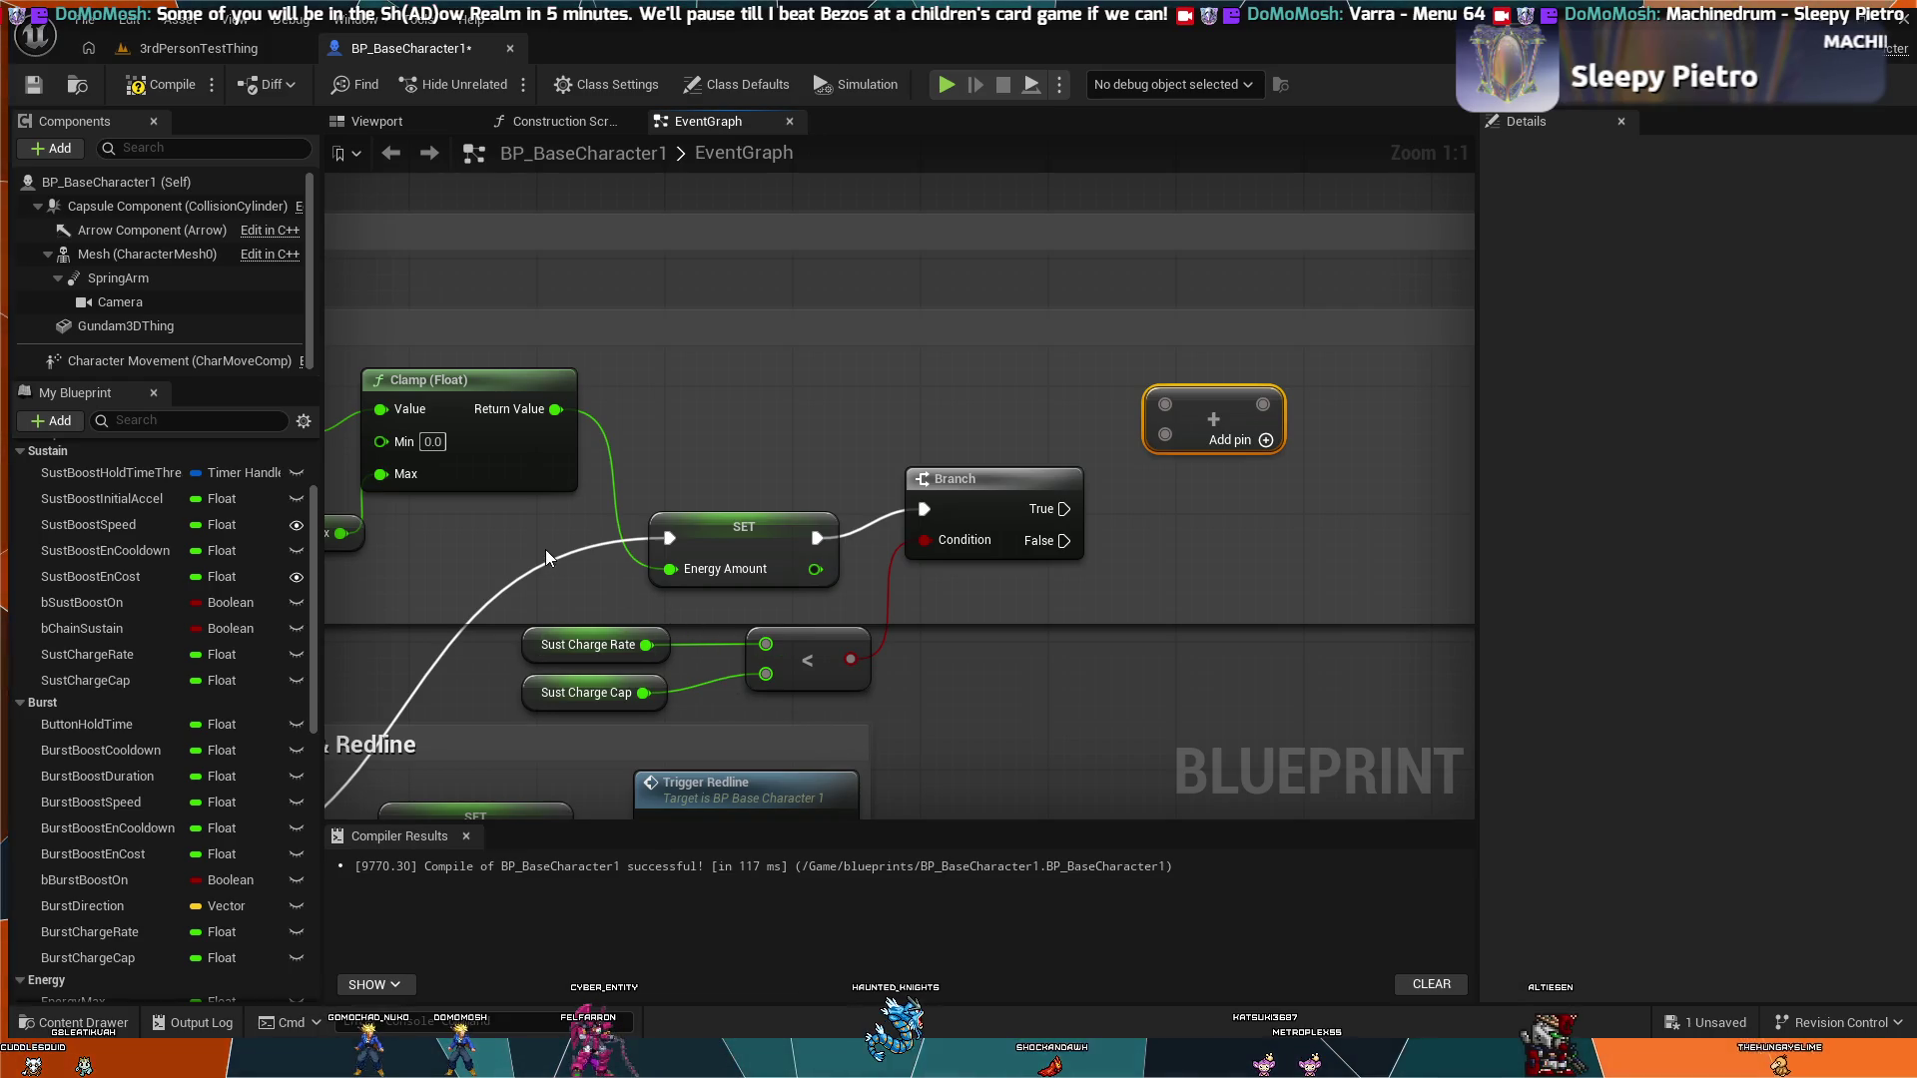
scroll(545, 549, "down", 1)
mouse_move(545, 549)
left_mouse_down()
mouse_move(761, 599)
mouse_move(975, 548)
mouse_move(1056, 498)
mouse_move(799, 300)
mouse_move(649, 299)
mouse_move(459, 336)
mouse_move(399, 621)
left_mouse_up()
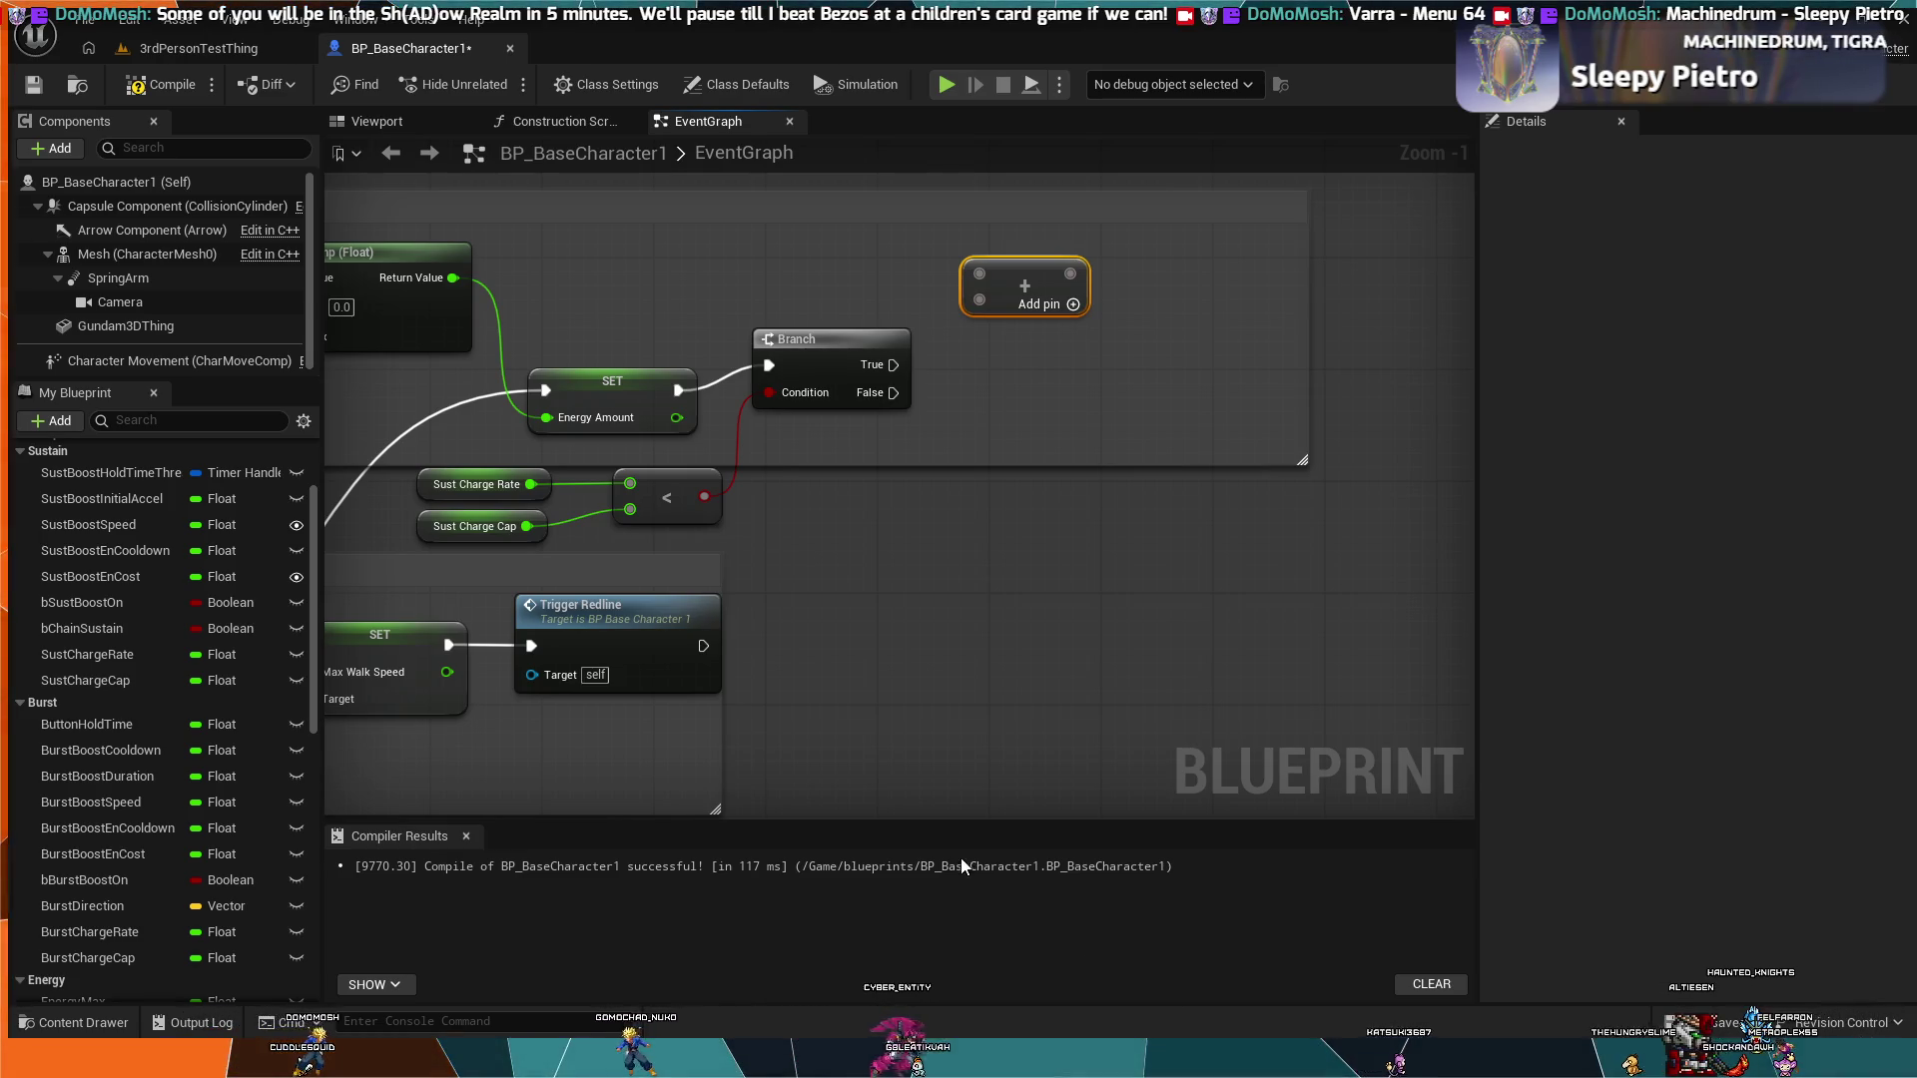
scroll(896, 704, "down", 1)
mouse_move(753, 673)
left_mouse_down()
mouse_move(852, 594)
mouse_move(1001, 743)
mouse_move(1106, 743)
mouse_move(1278, 697)
mouse_move(1165, 699)
mouse_move(1038, 651)
left_mouse_up()
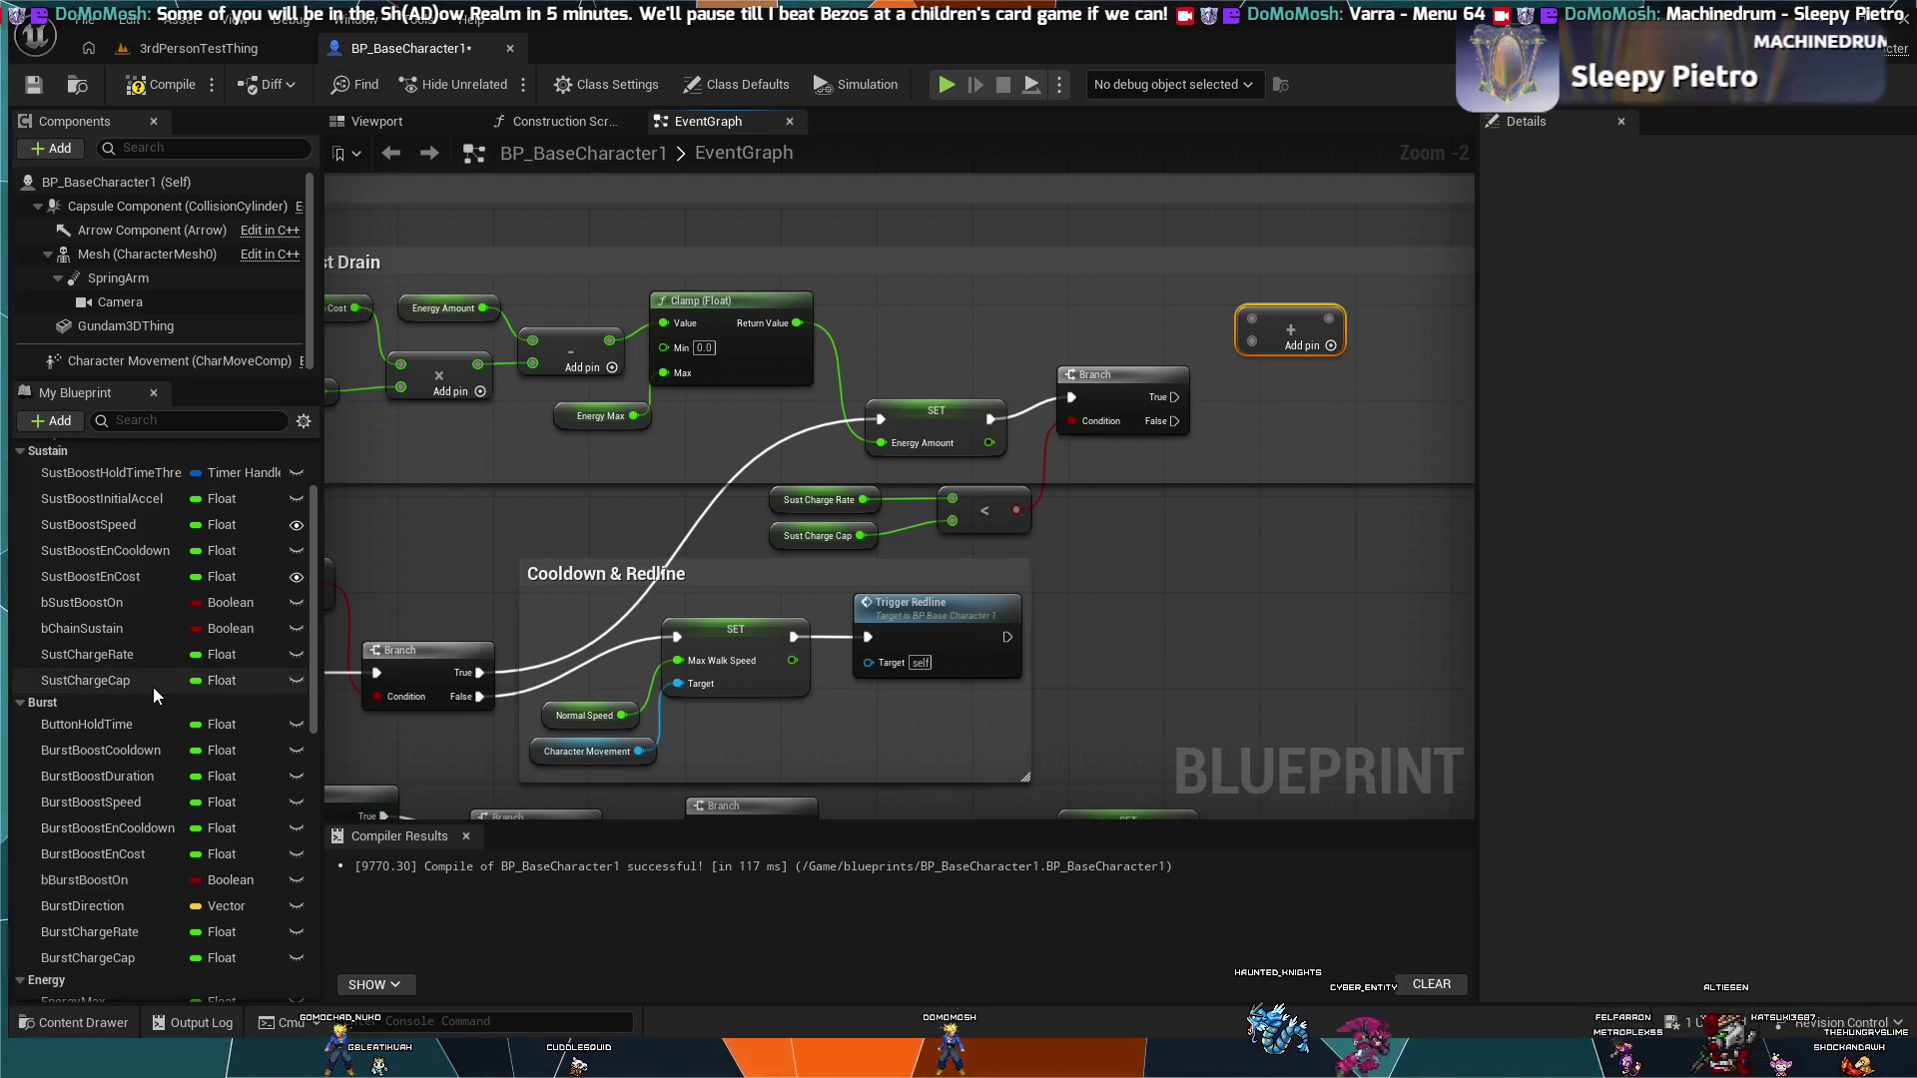
scroll(100, 639, "up", 2)
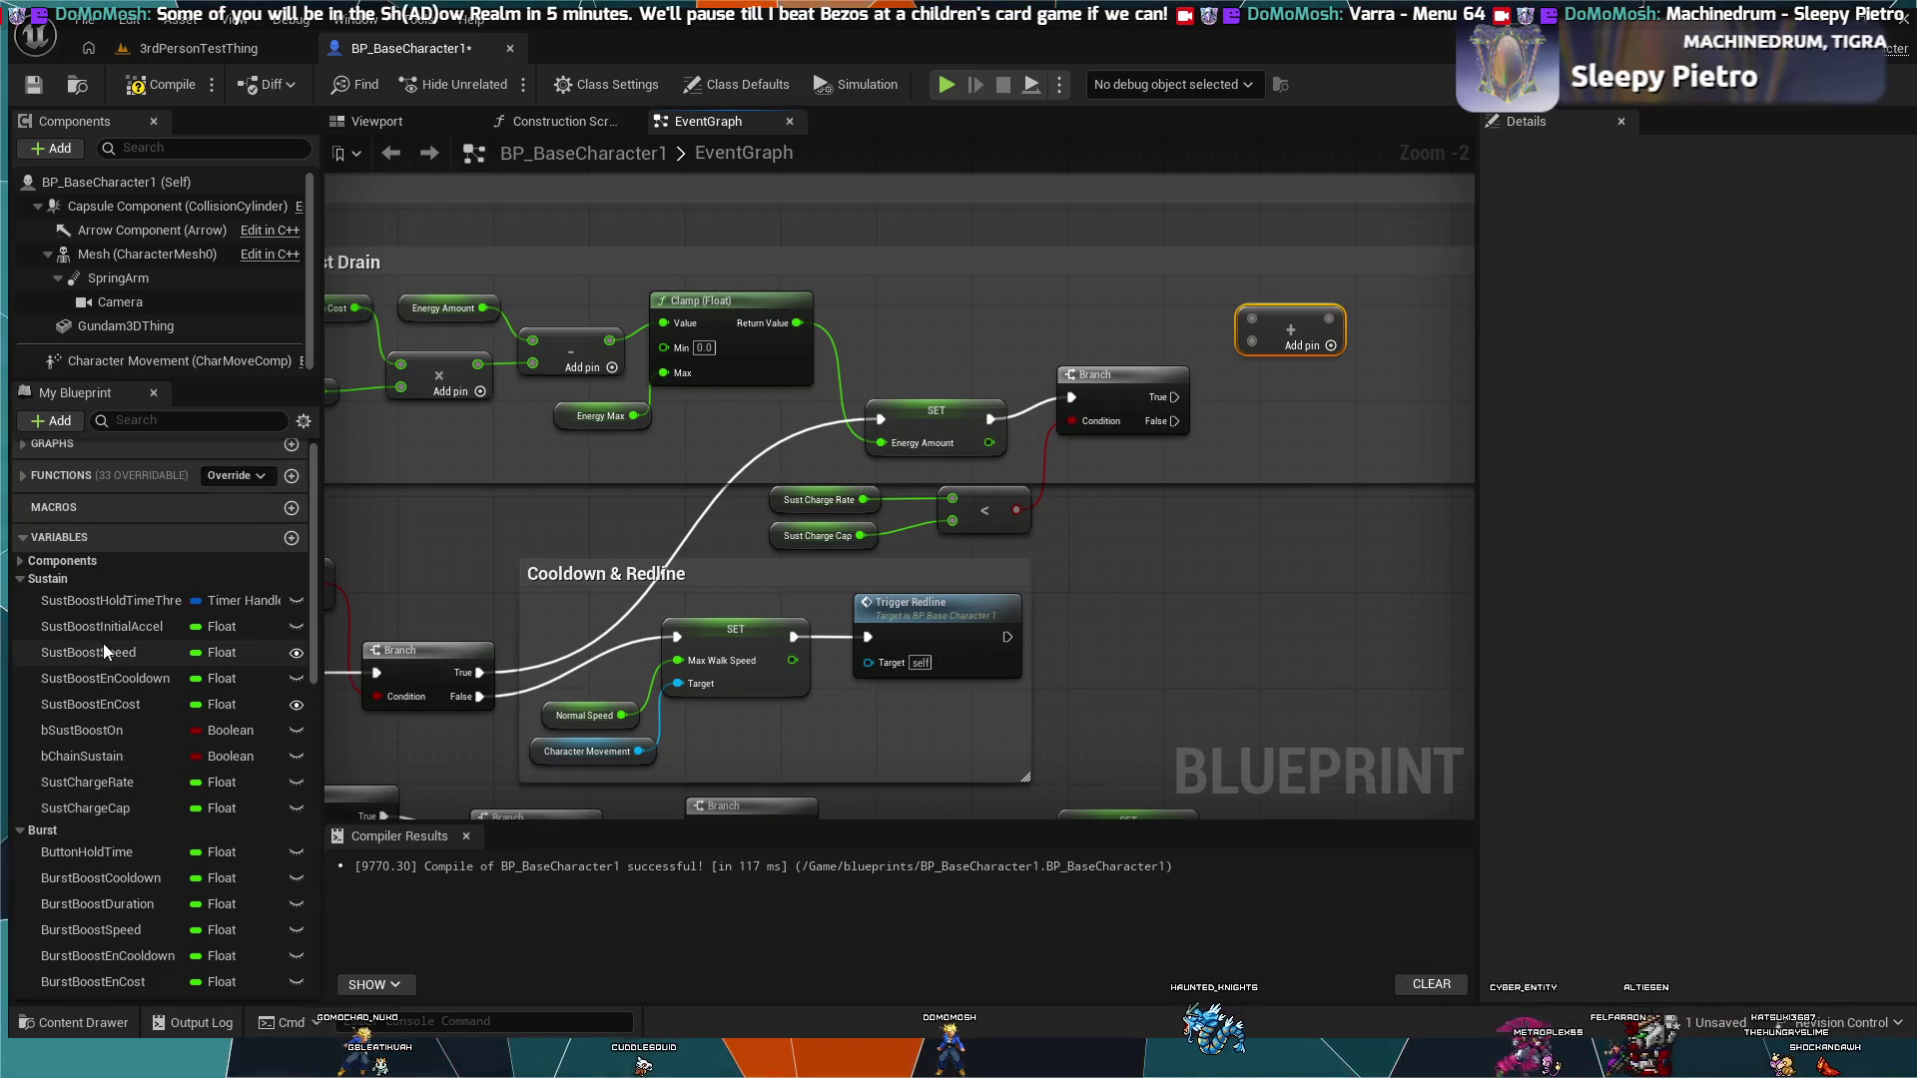
scroll(127, 751, "down", 4)
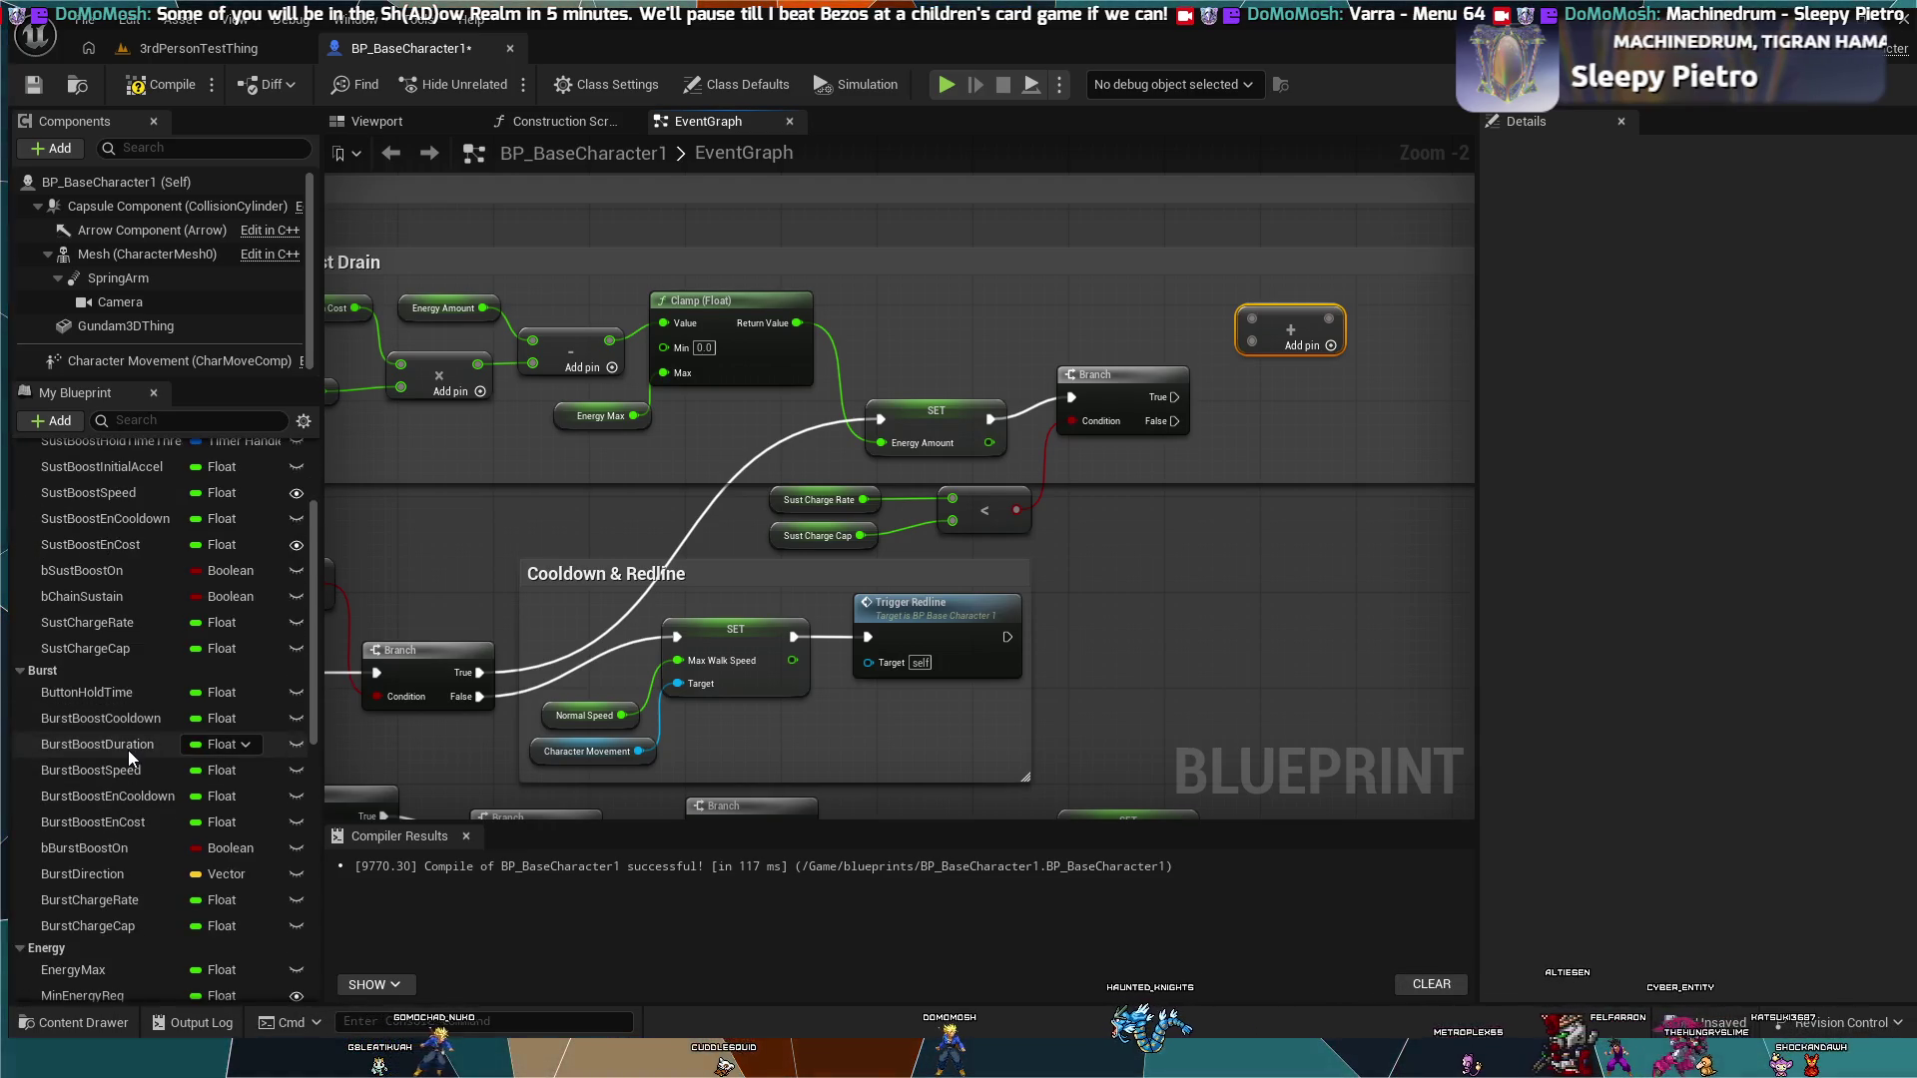
scroll(128, 751, "up", 2)
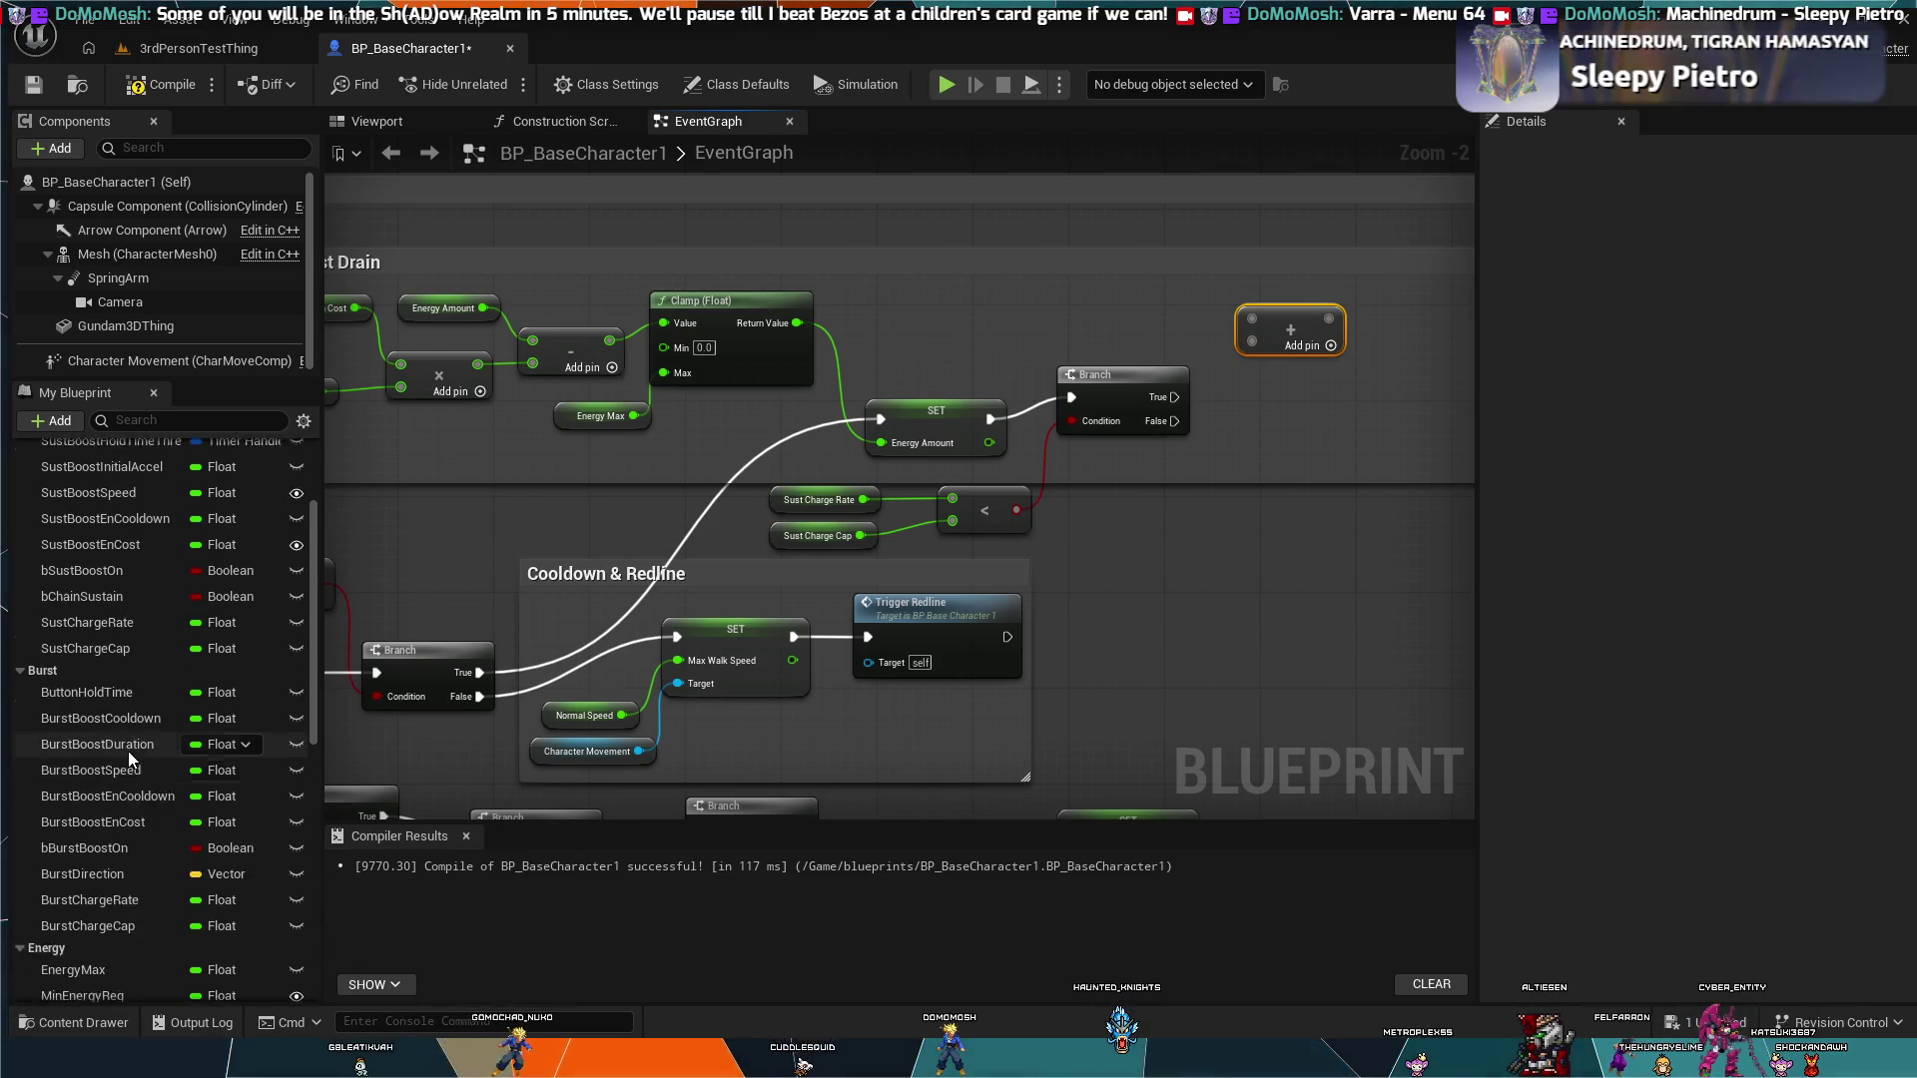
scroll(114, 733, "down", 2)
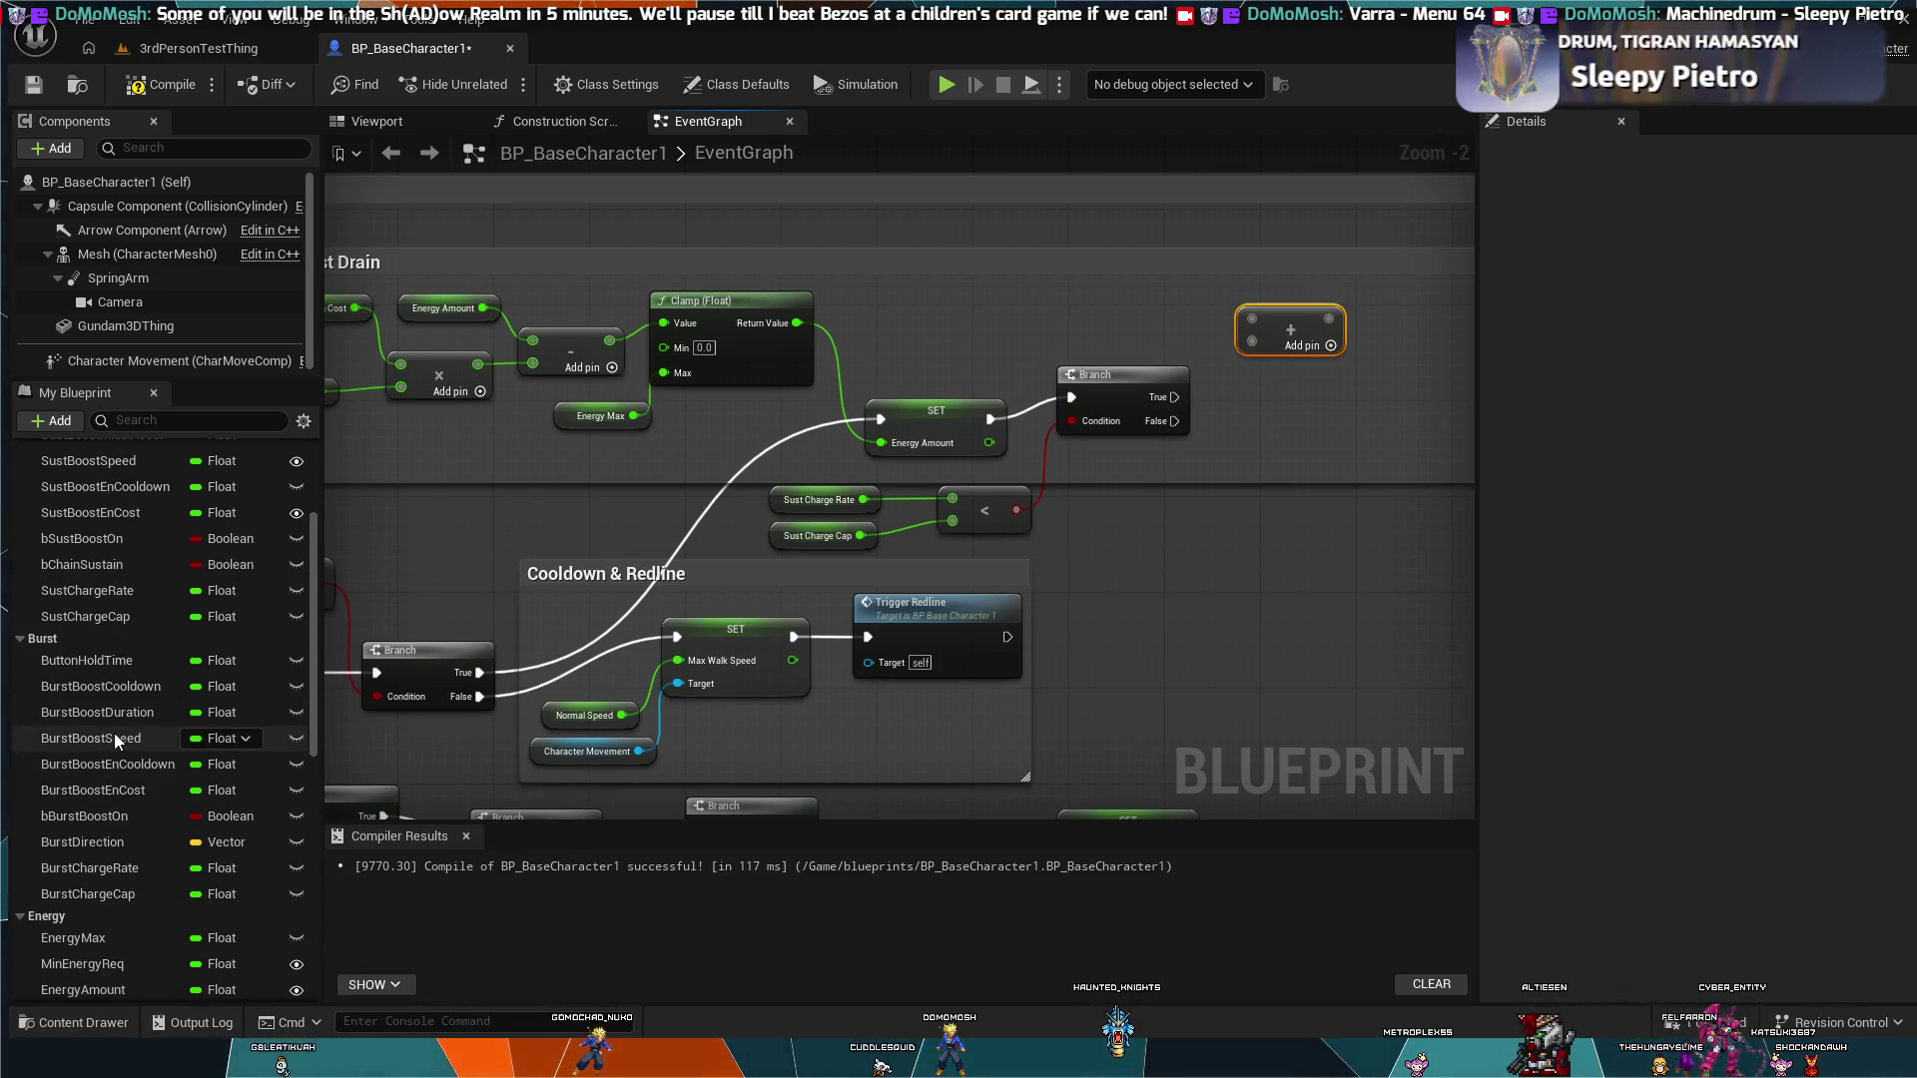
scroll(114, 733, "down", 1)
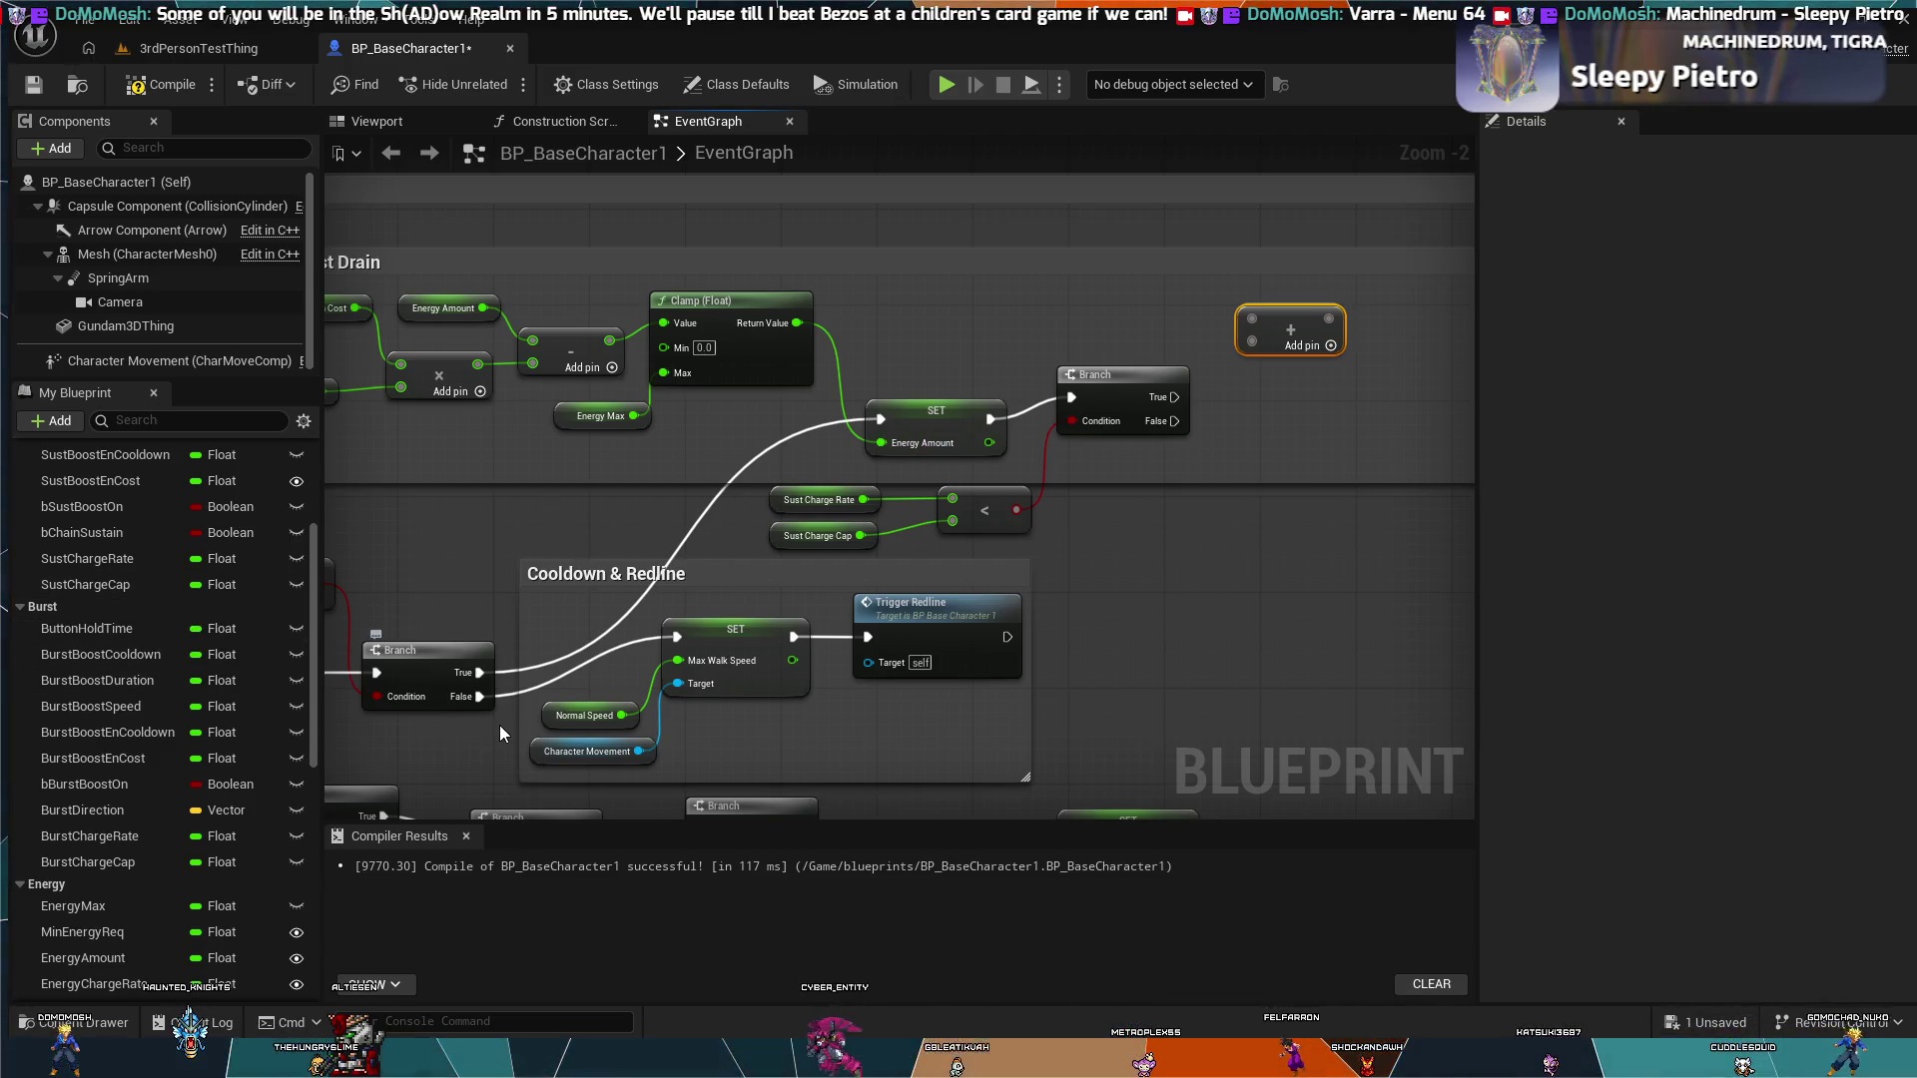
left_click(956, 417)
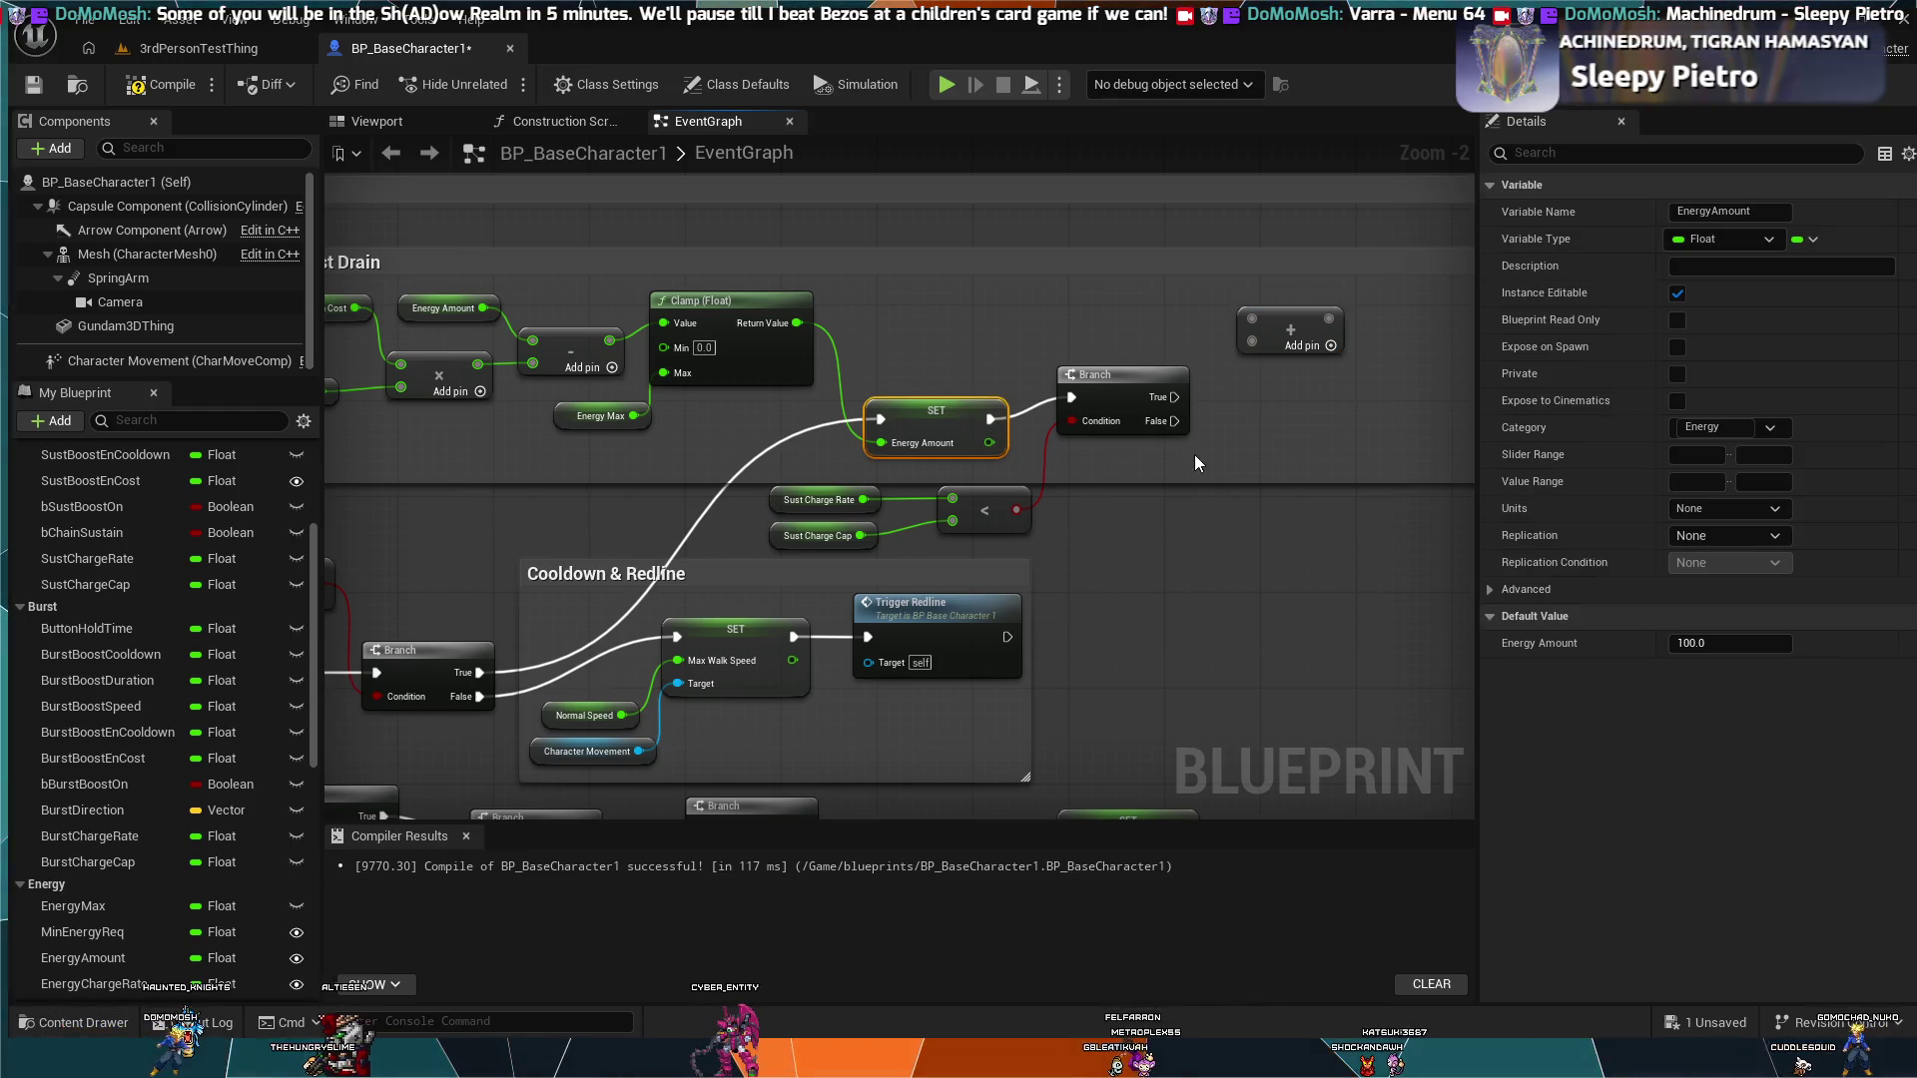
left_click(1060, 639)
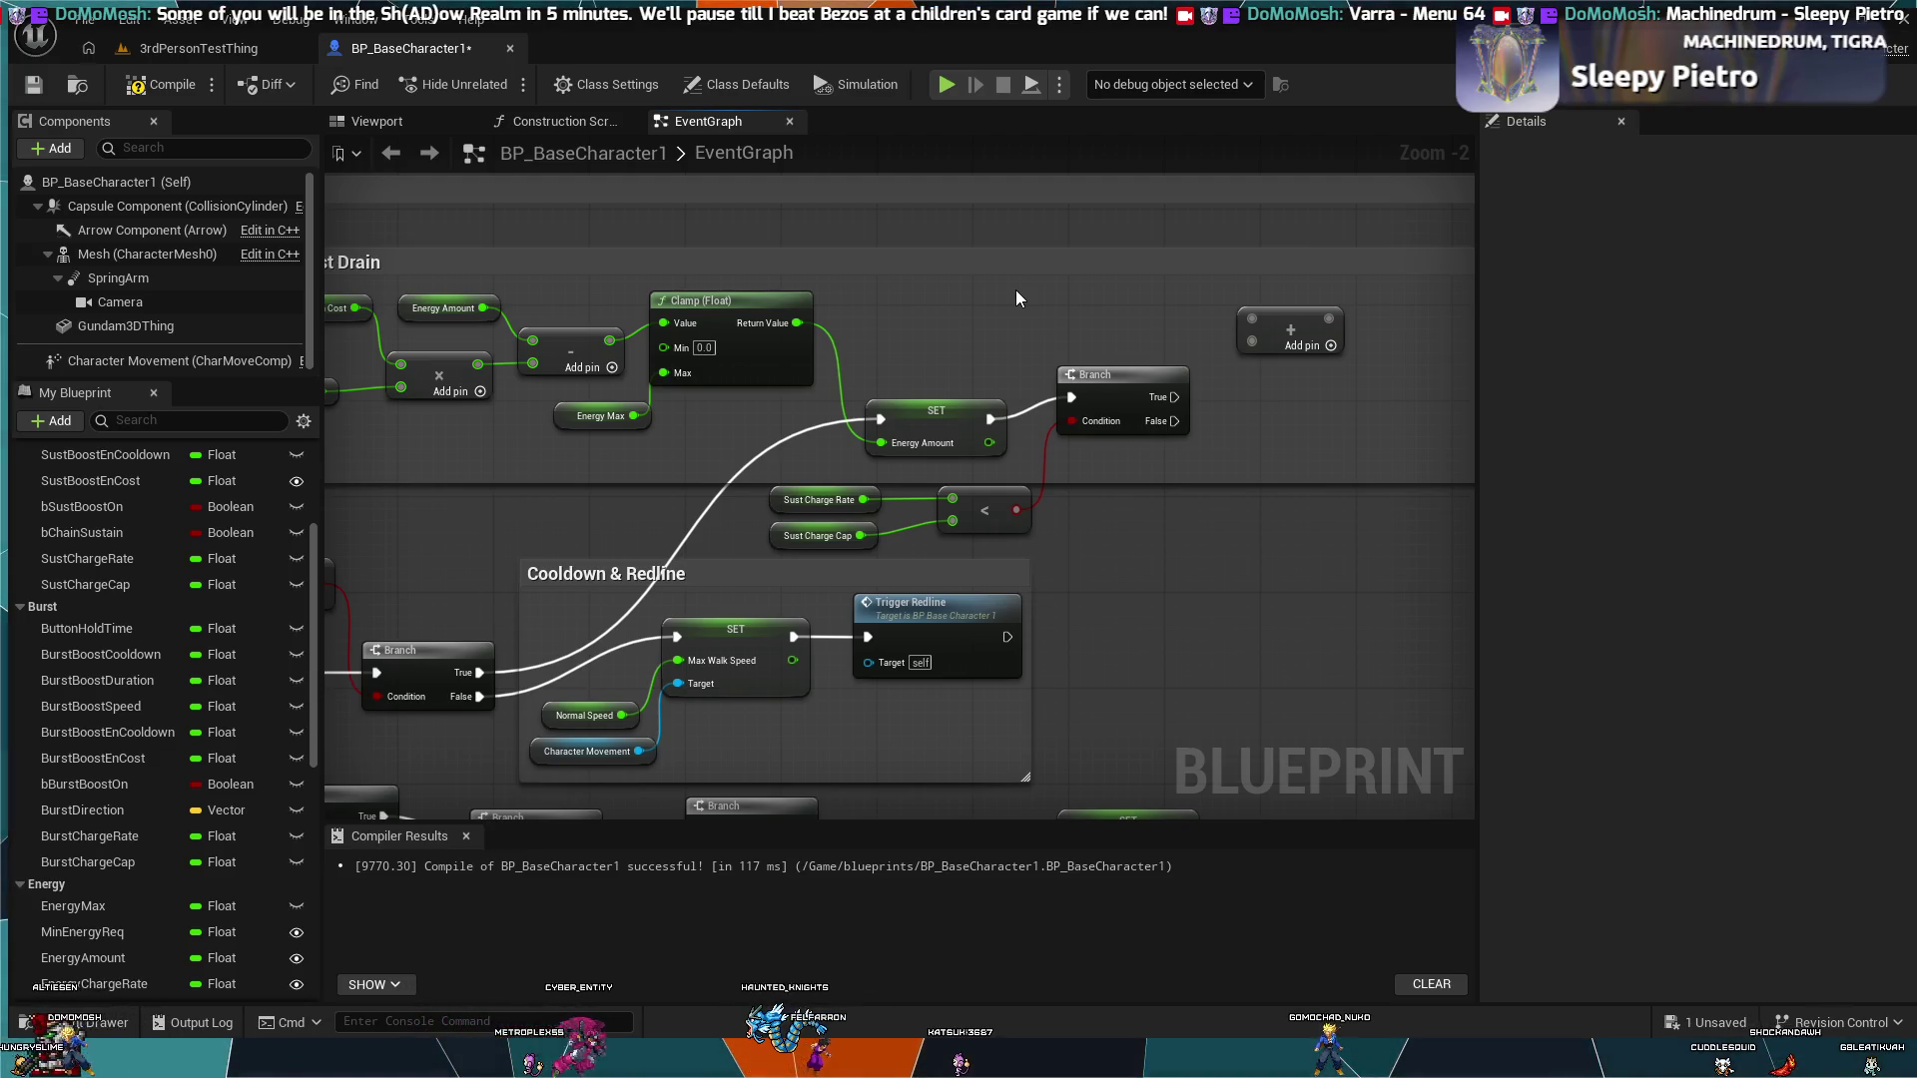
key("ctrl+v")
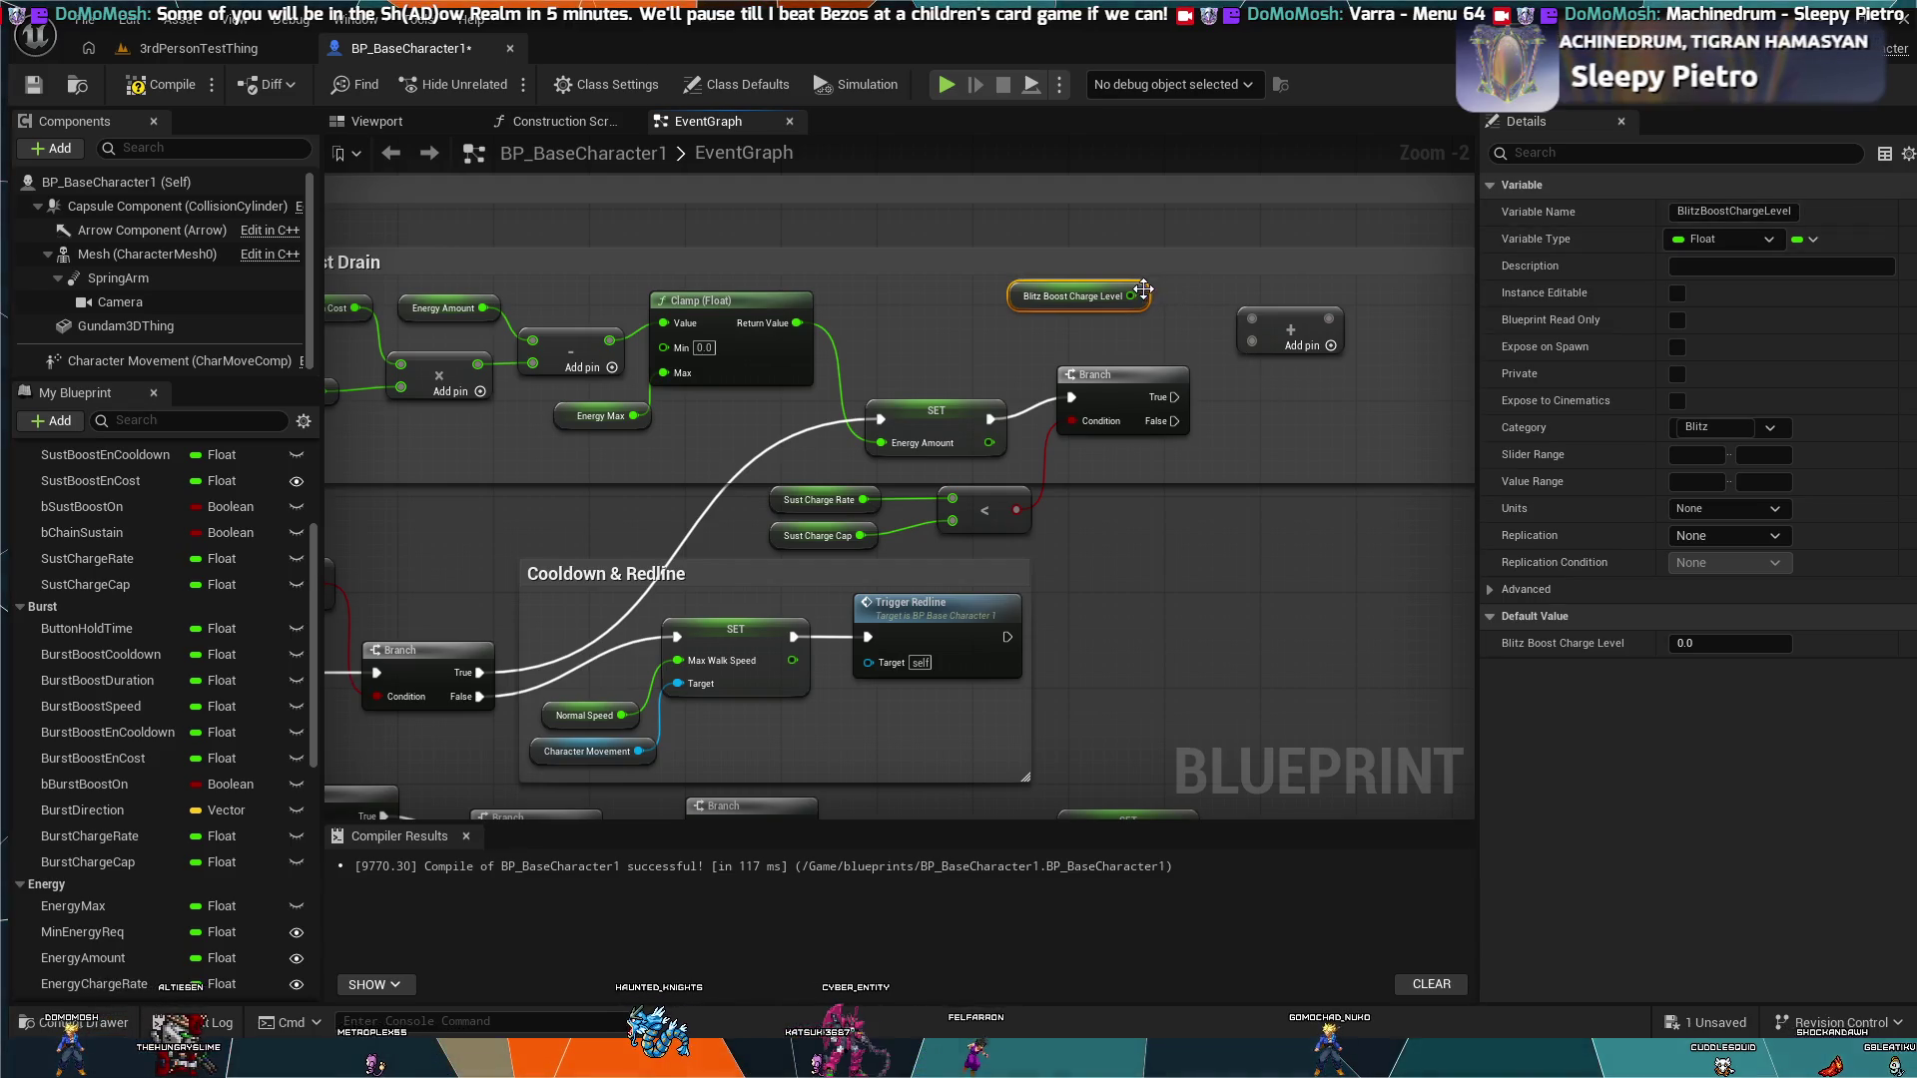
Step: Connect Blitz Boost Charge Level to Add's first pin; unlink Sust Charge Rate and feed it into a new Multiply node
left_click_drag(1142, 296, 1260, 322)
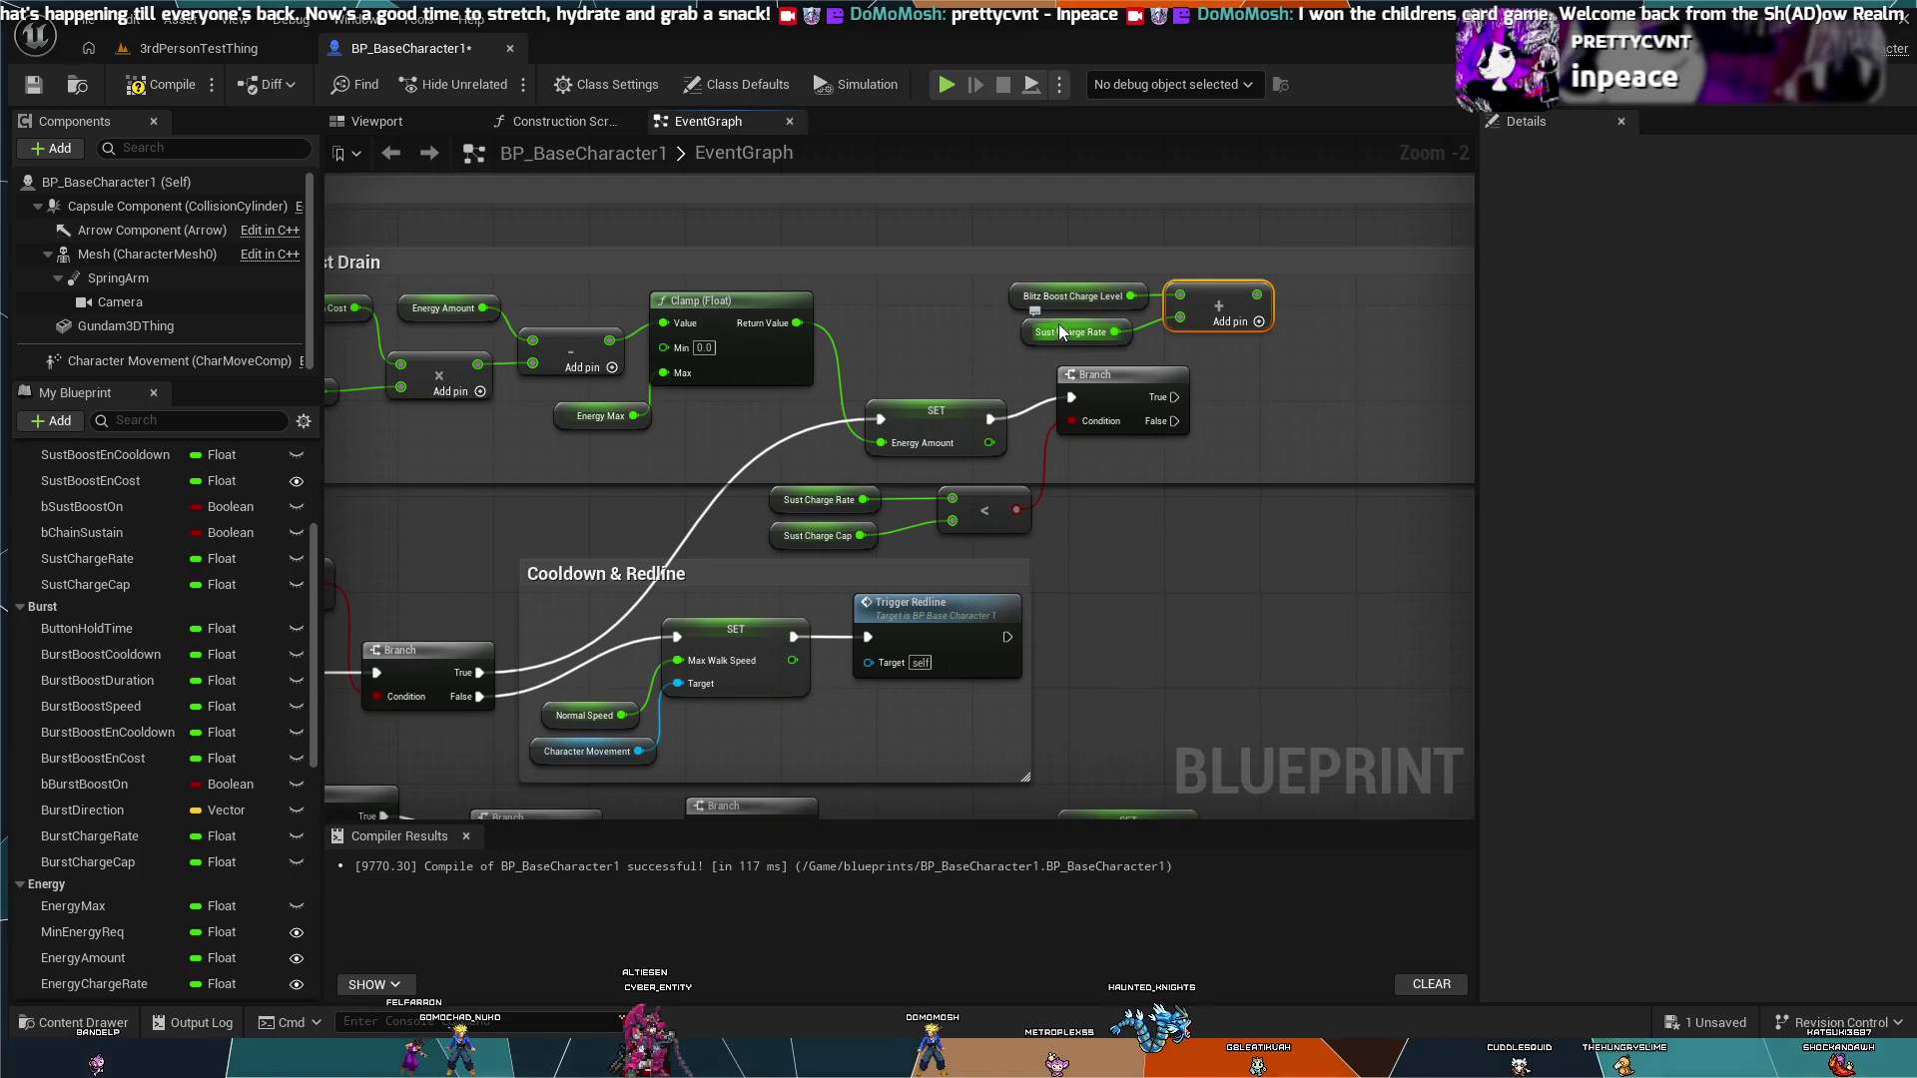
left_click_drag(1057, 320, 974, 321)
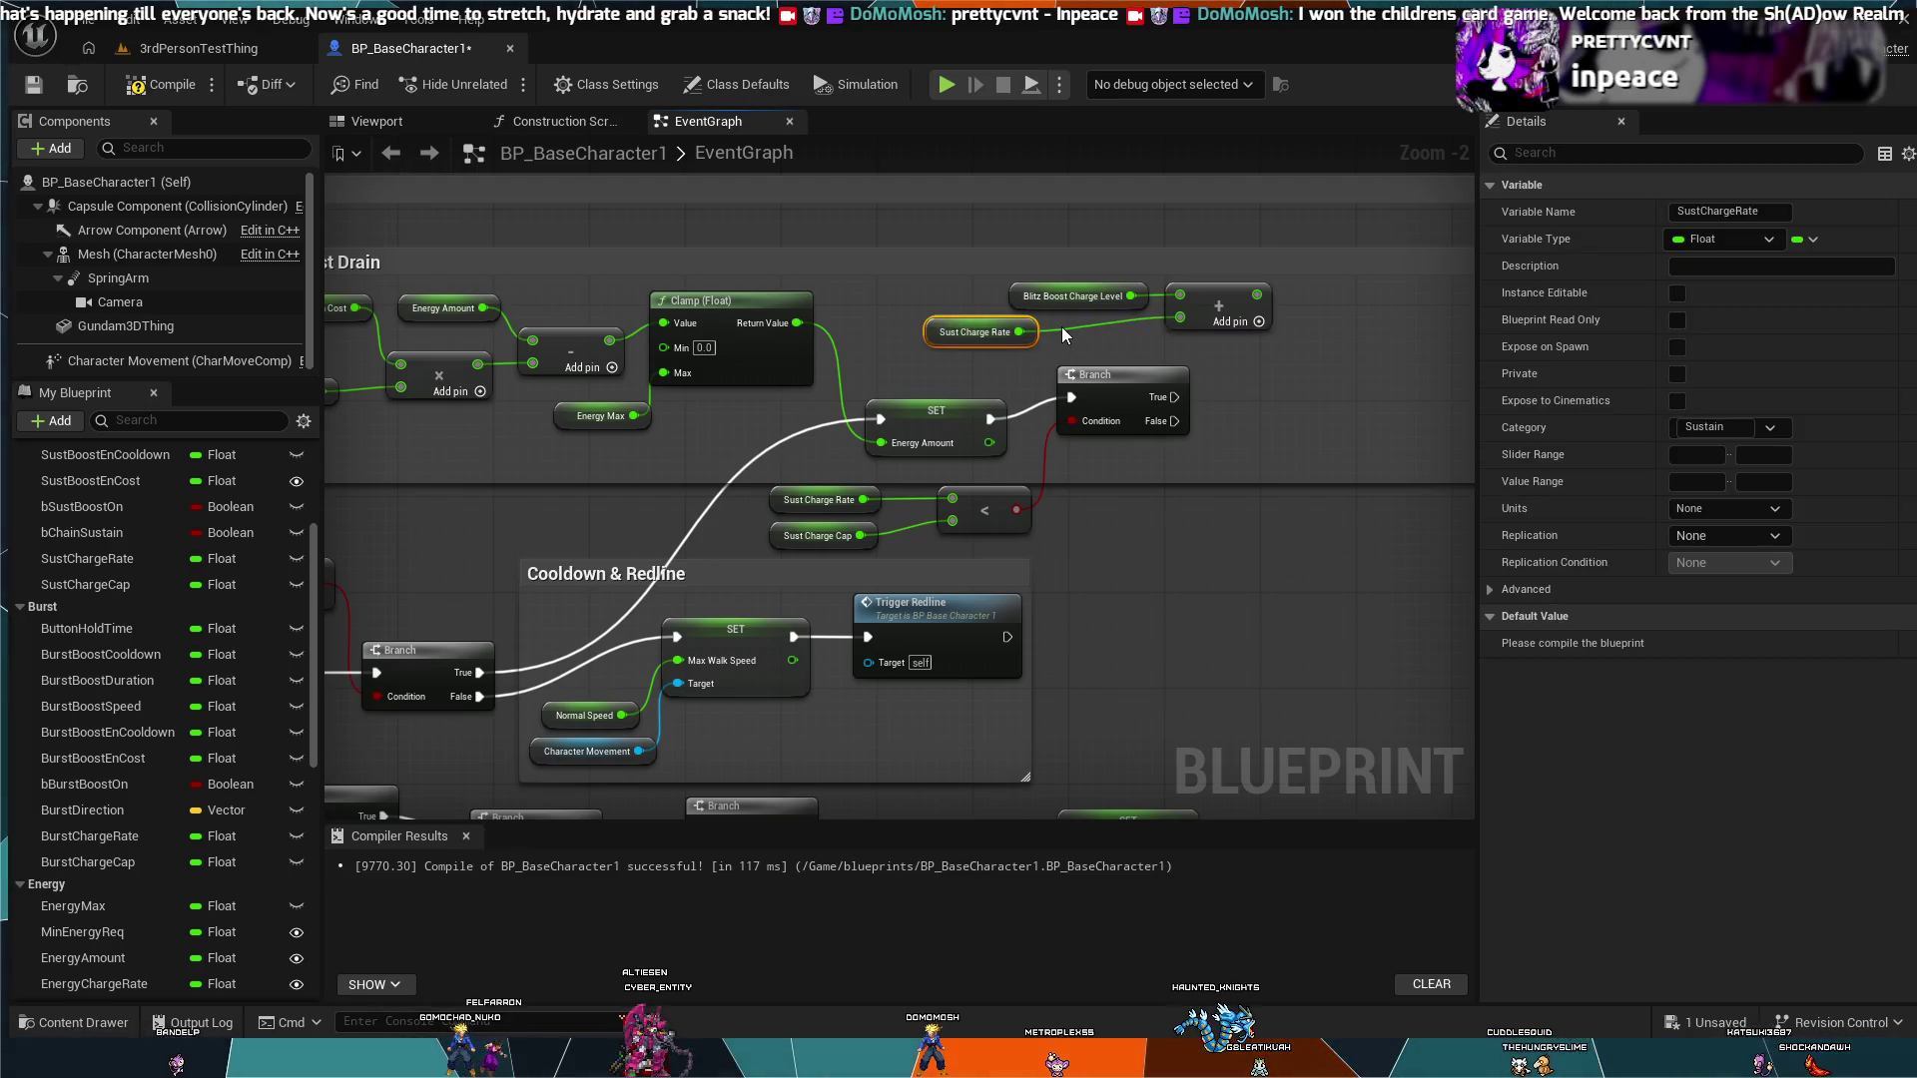
left_click(1063, 326)
left_click(1018, 332, "alt")
left_click_drag(1019, 332, 1044, 339)
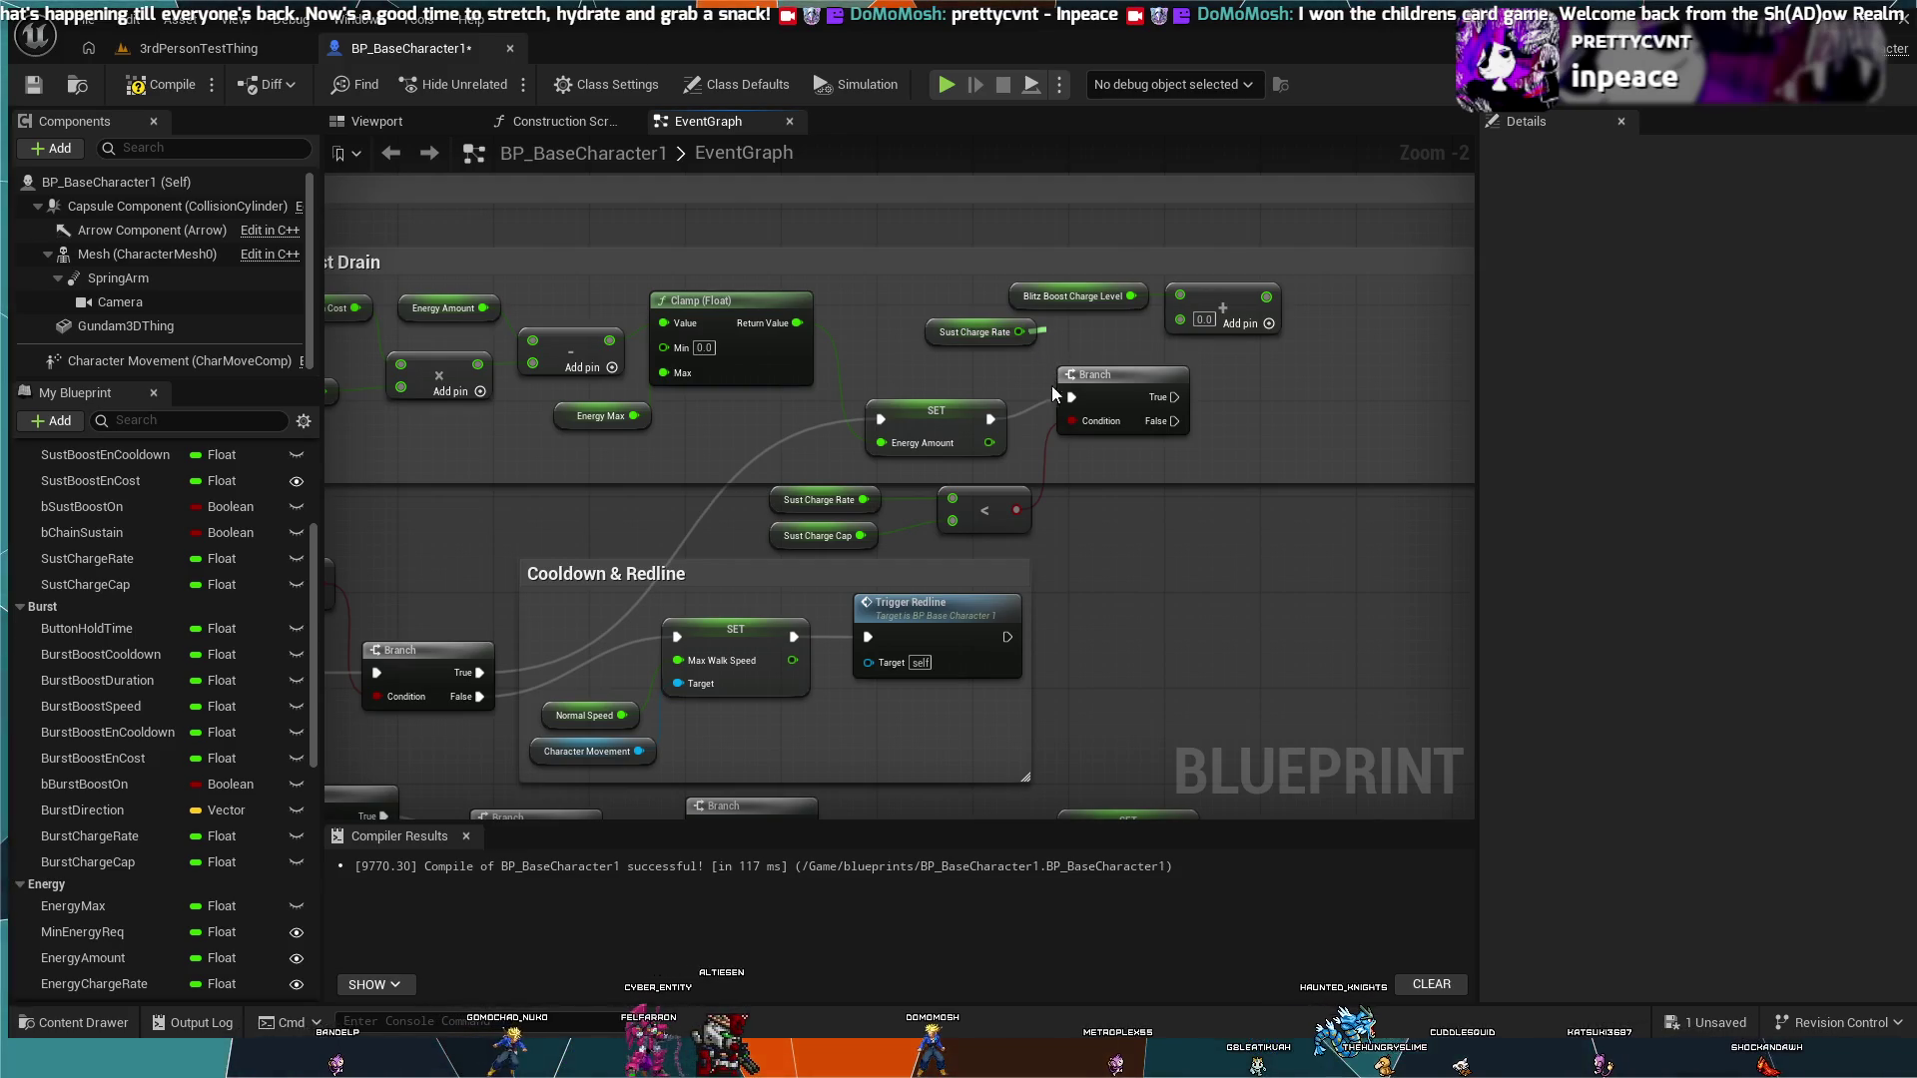
left_click(1120, 529)
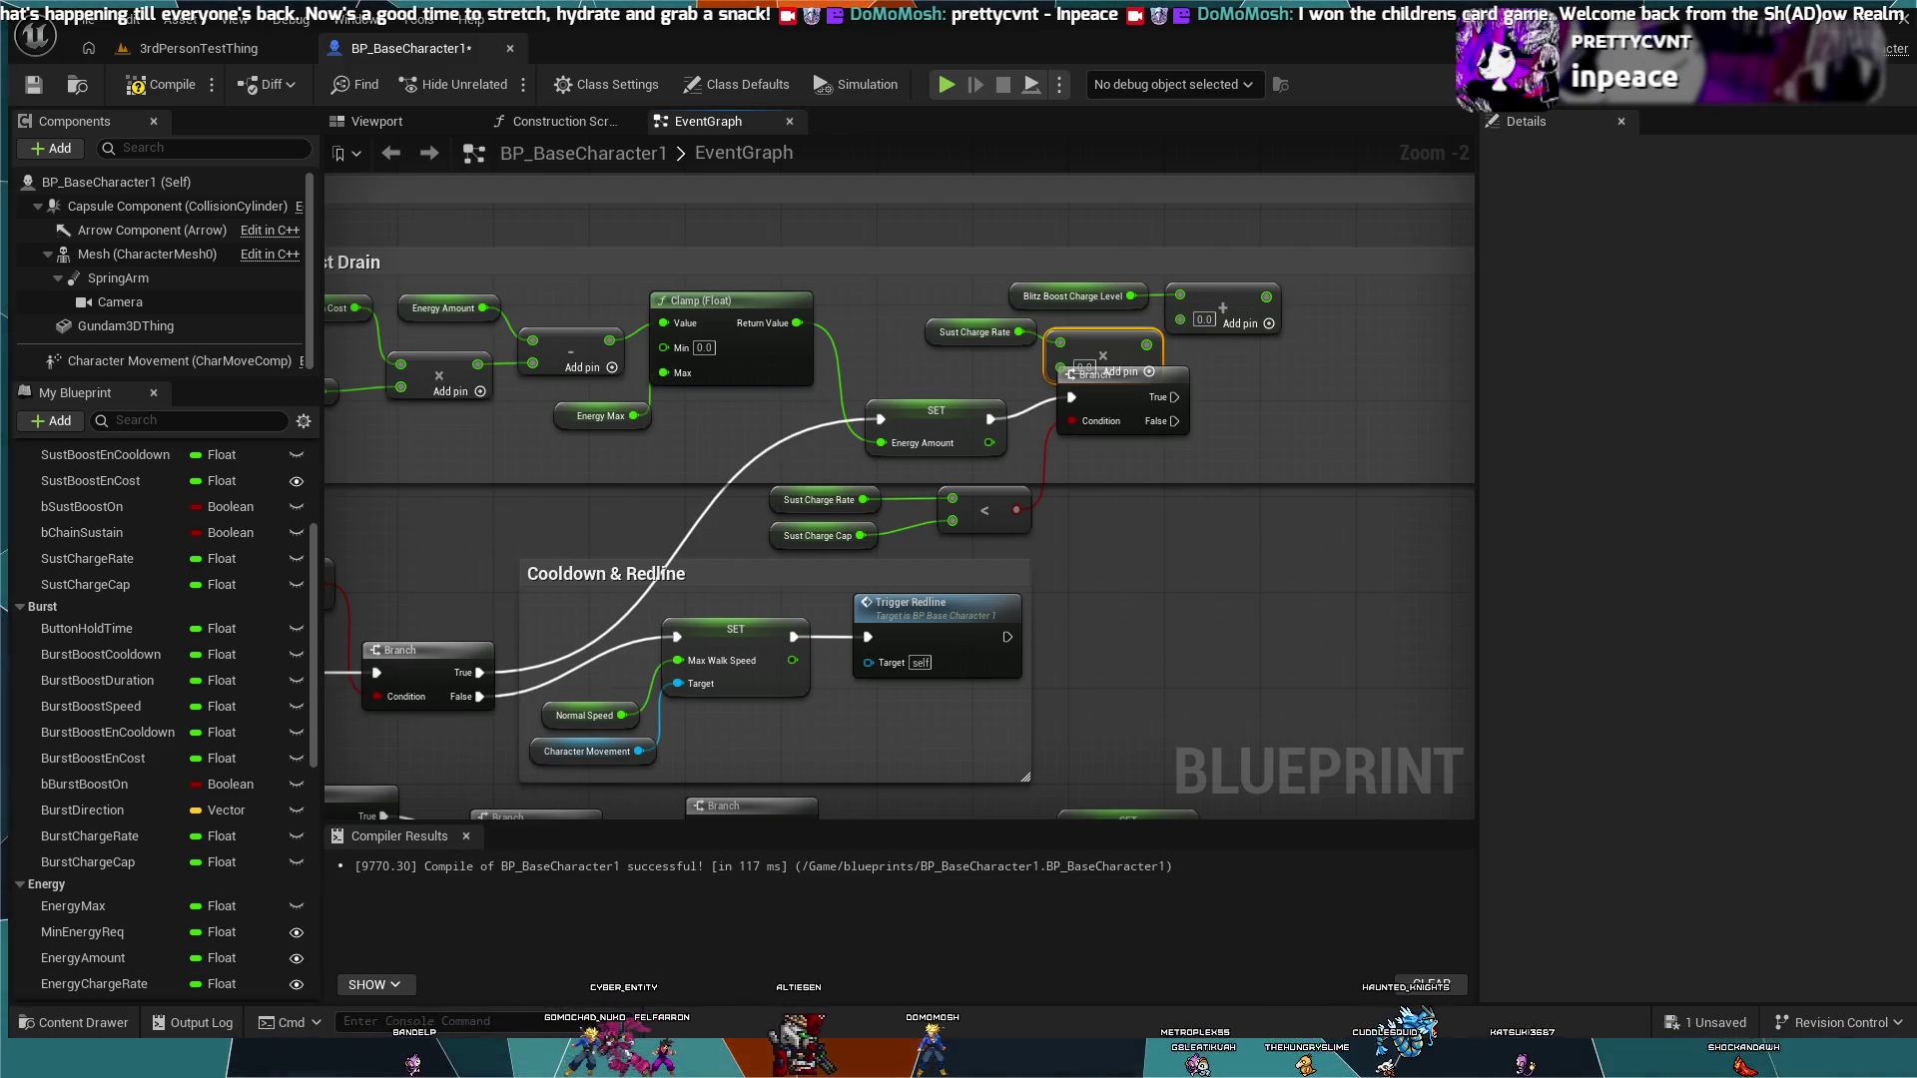